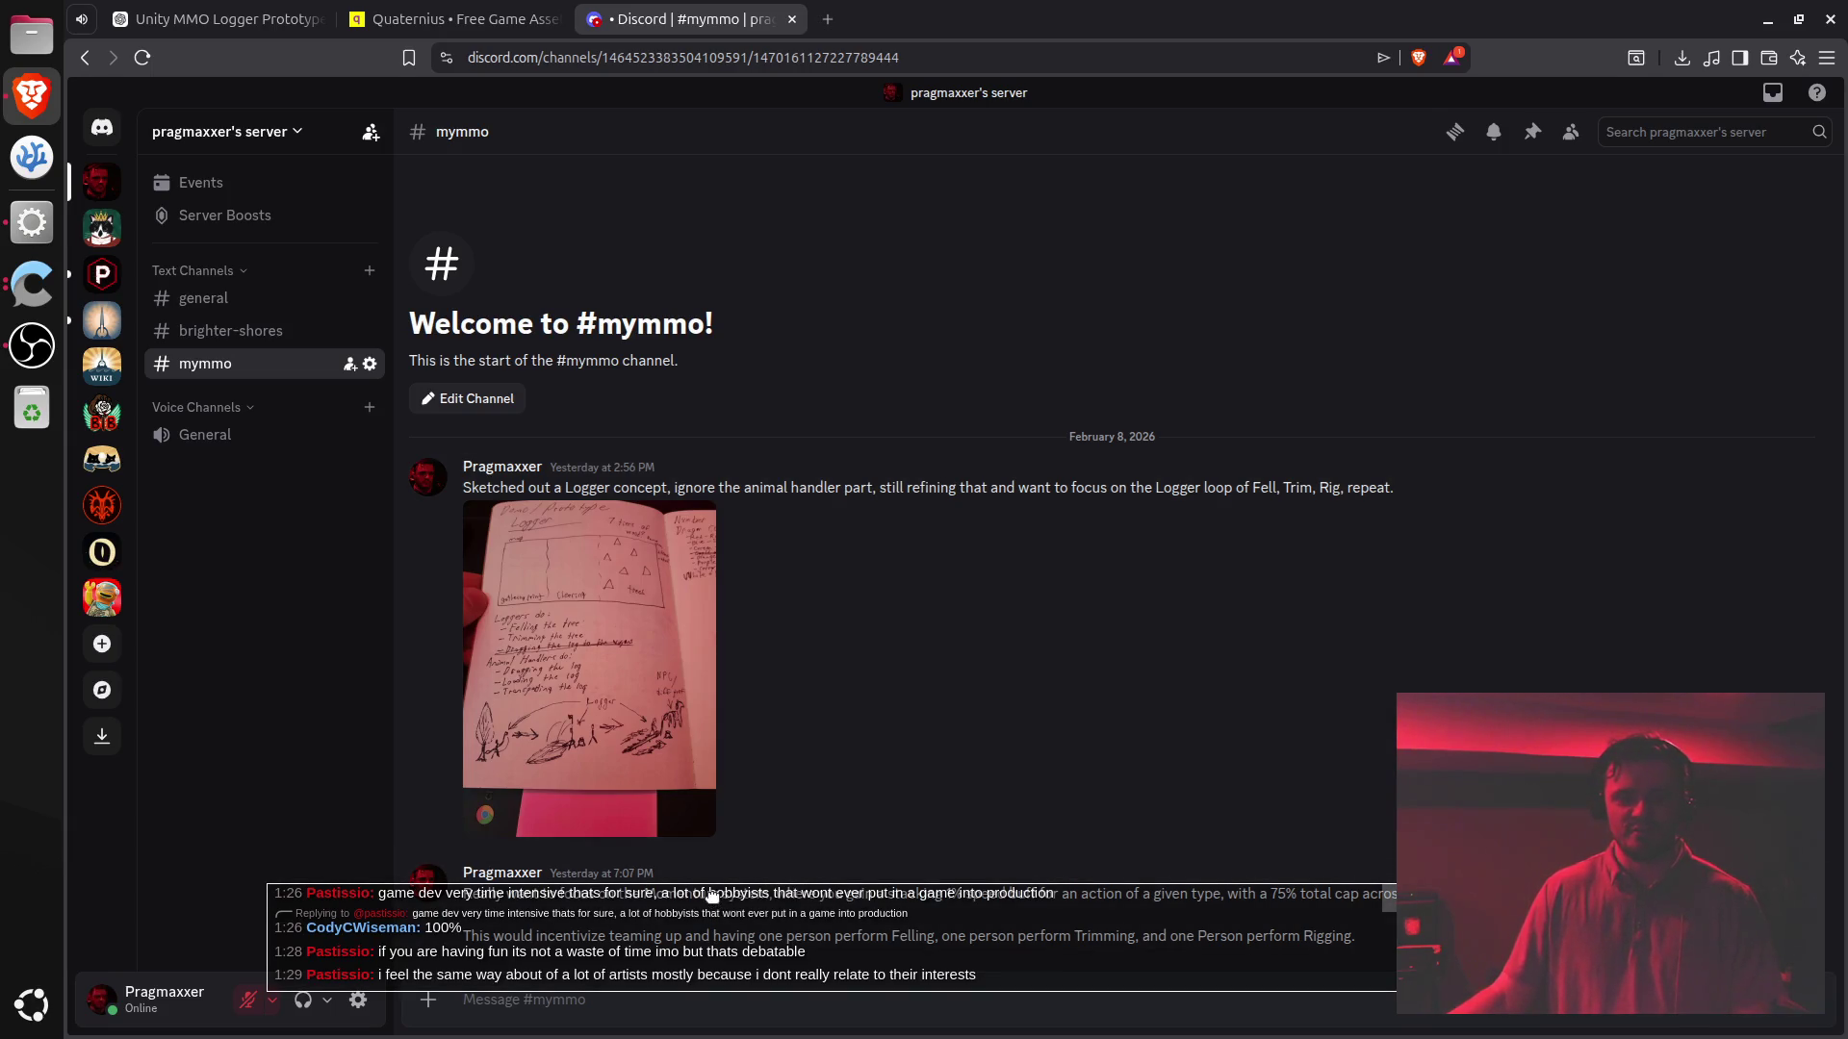
- Highlight the Logger concept and Momentum system messages, then switch to the Quaternius MegaKit page
mouse_move(706, 893)
mouse_down()
mouse_move(830, 909)
mouse_move(921, 956)
mouse_up()
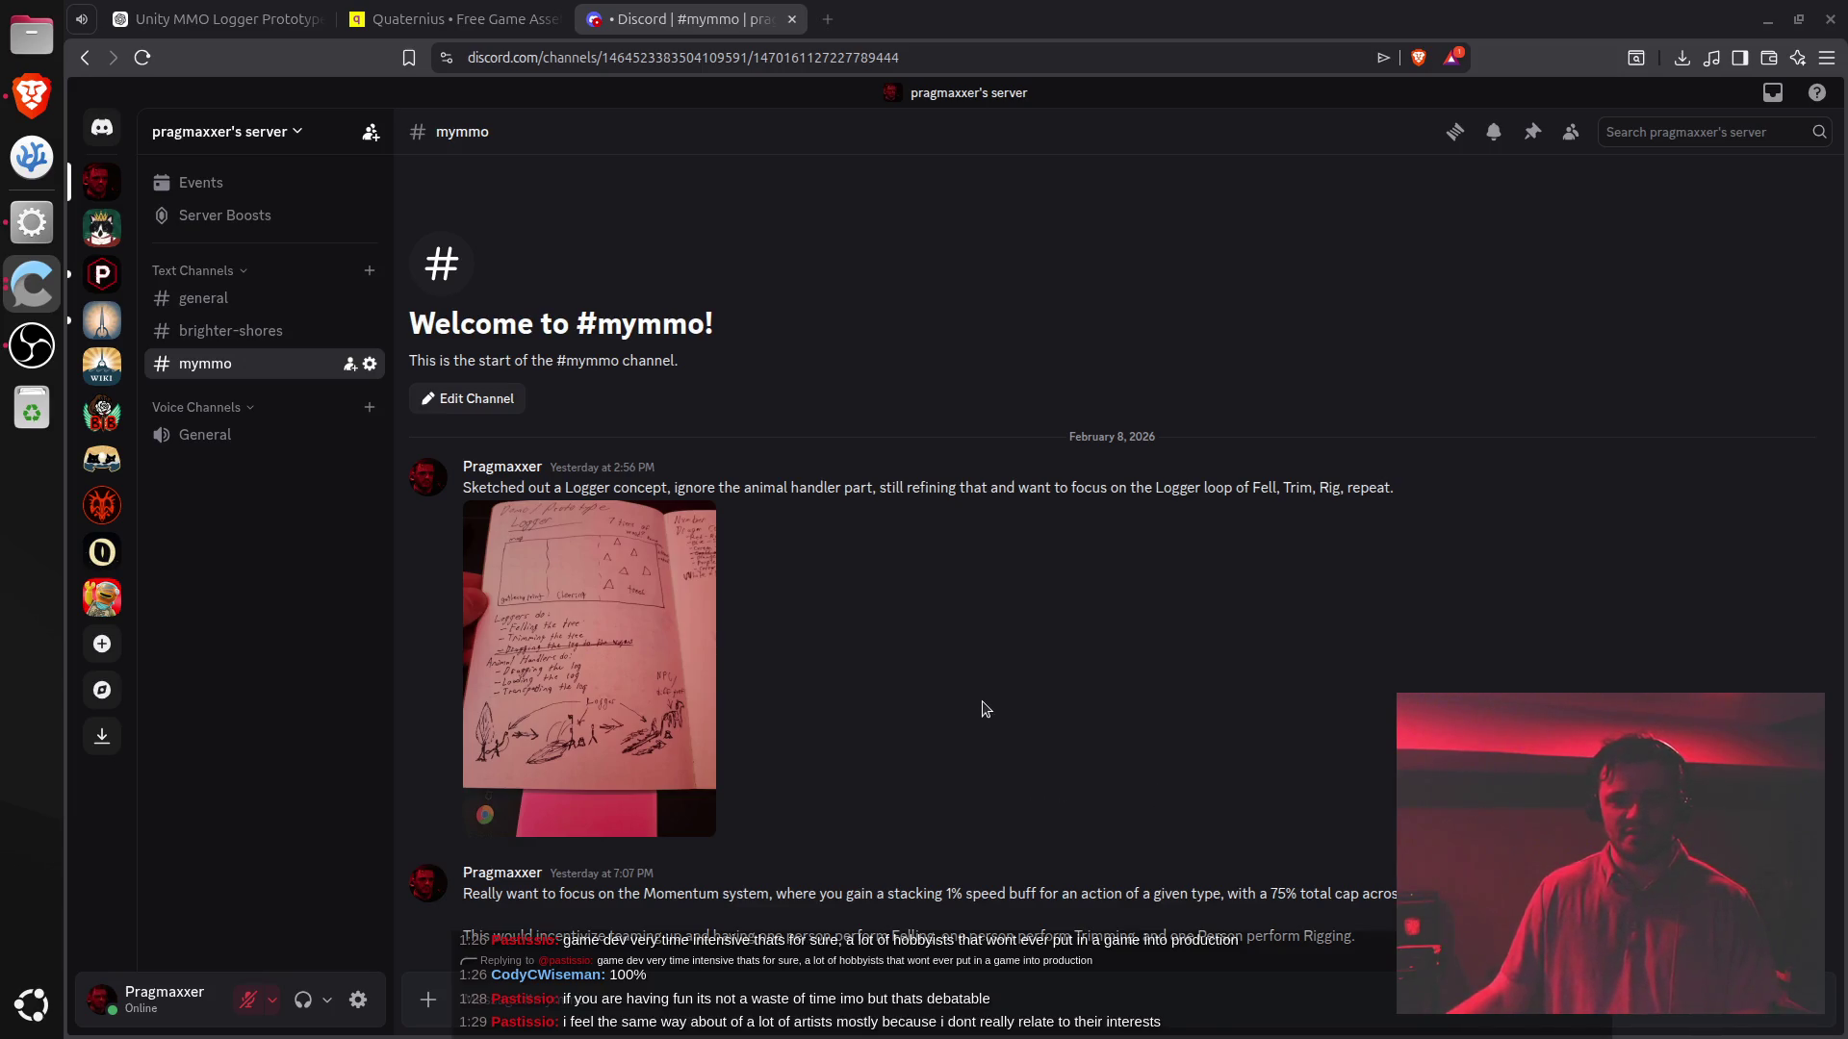
triple_click(819, 485)
click(833, 477)
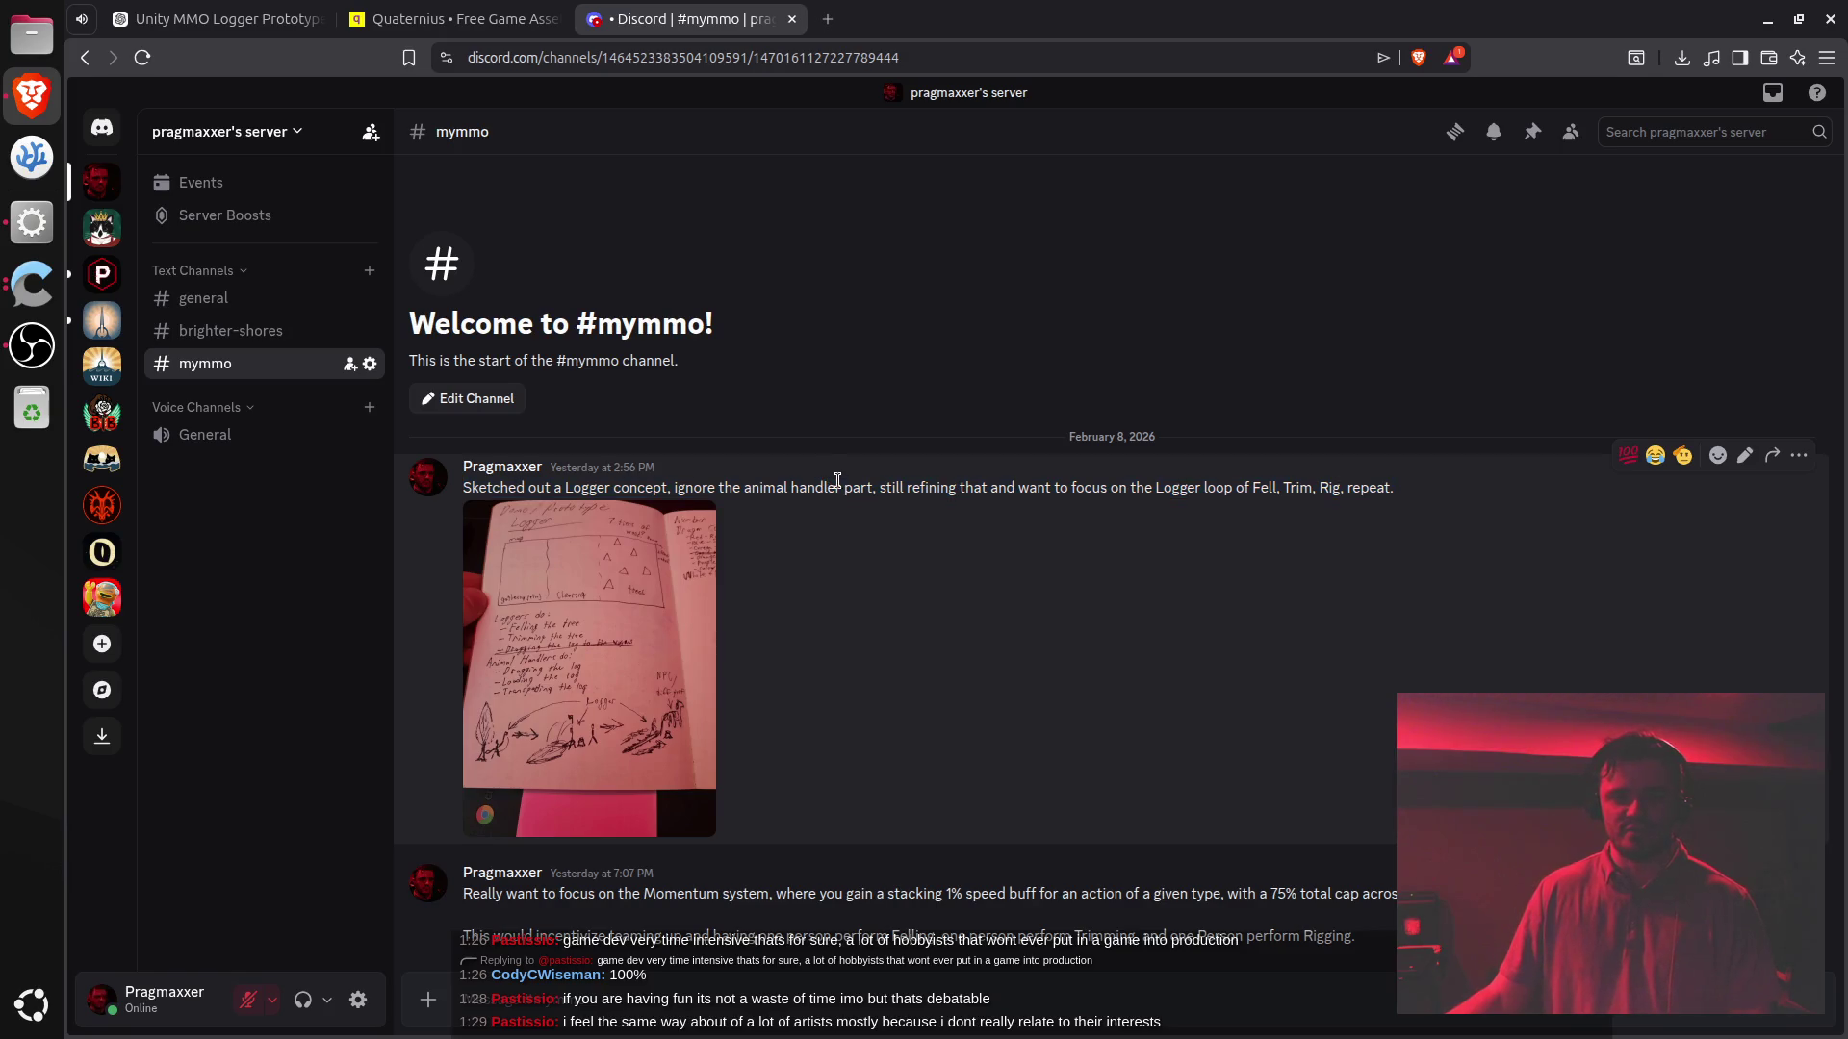
triple_click(847, 891)
click(839, 490)
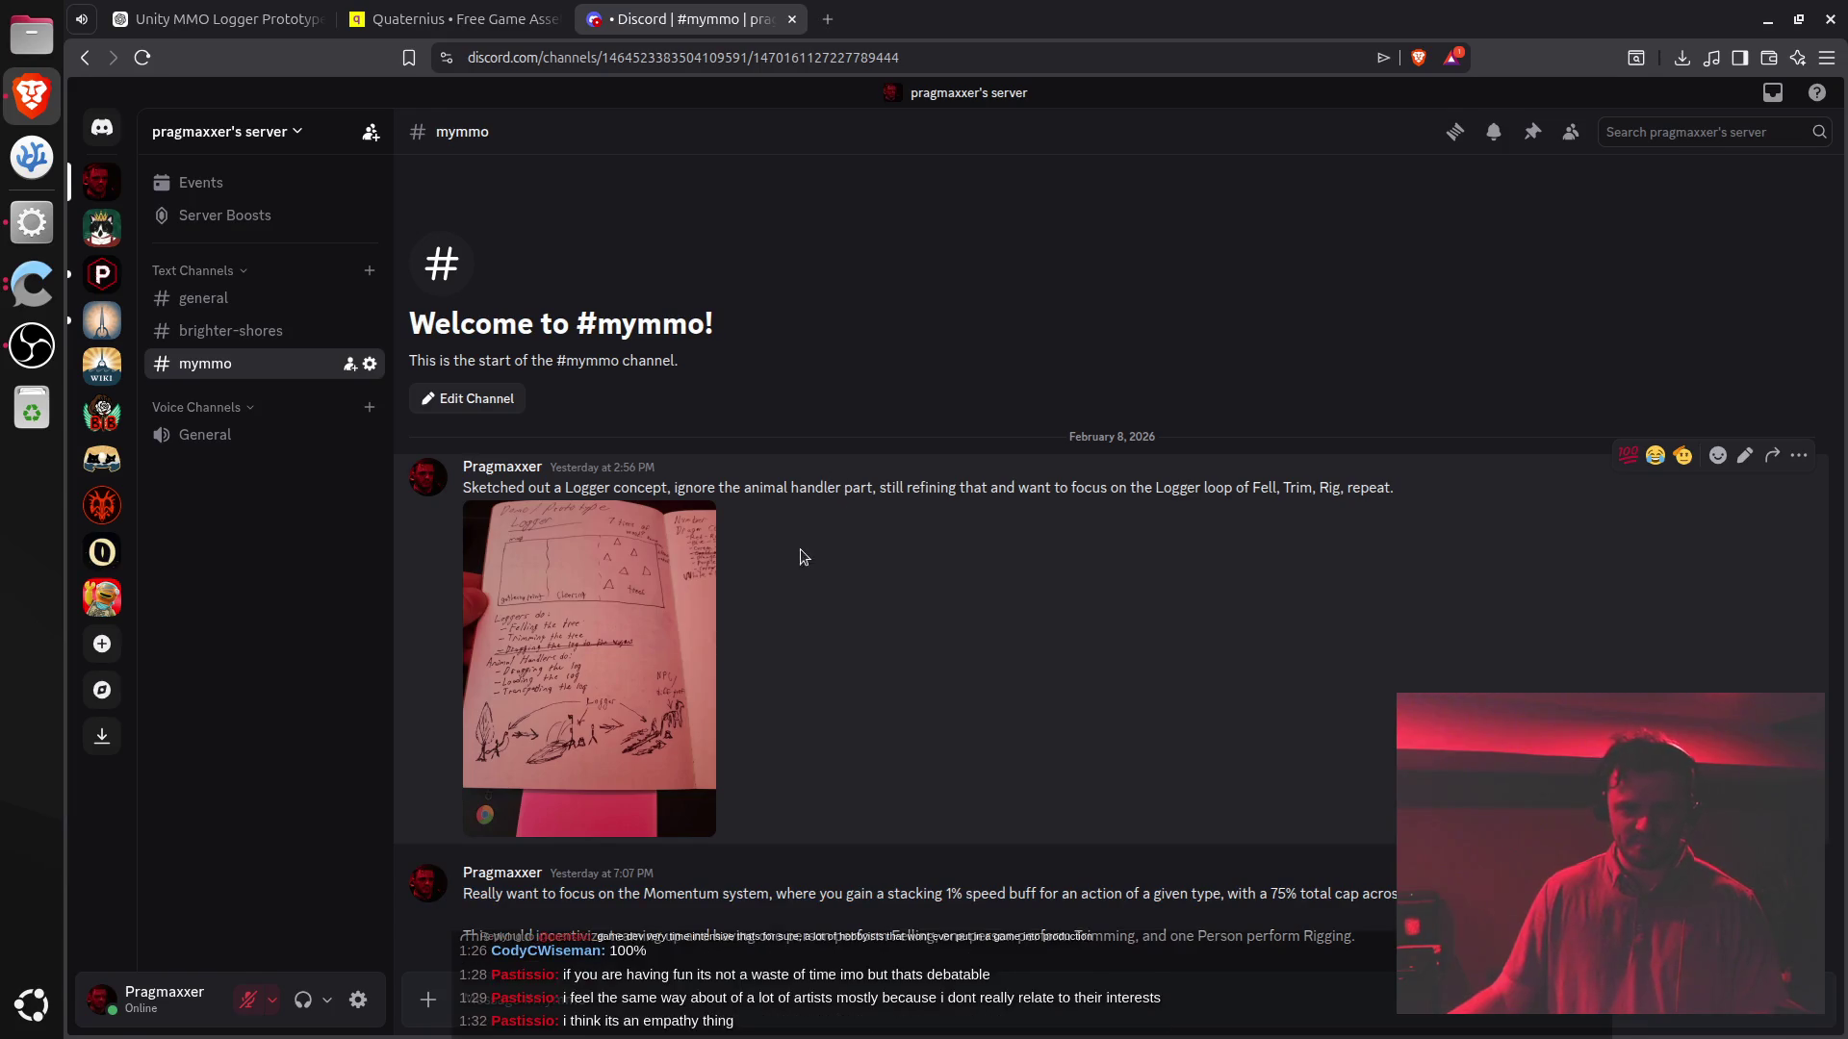
key(ctrl+shift+Tab)
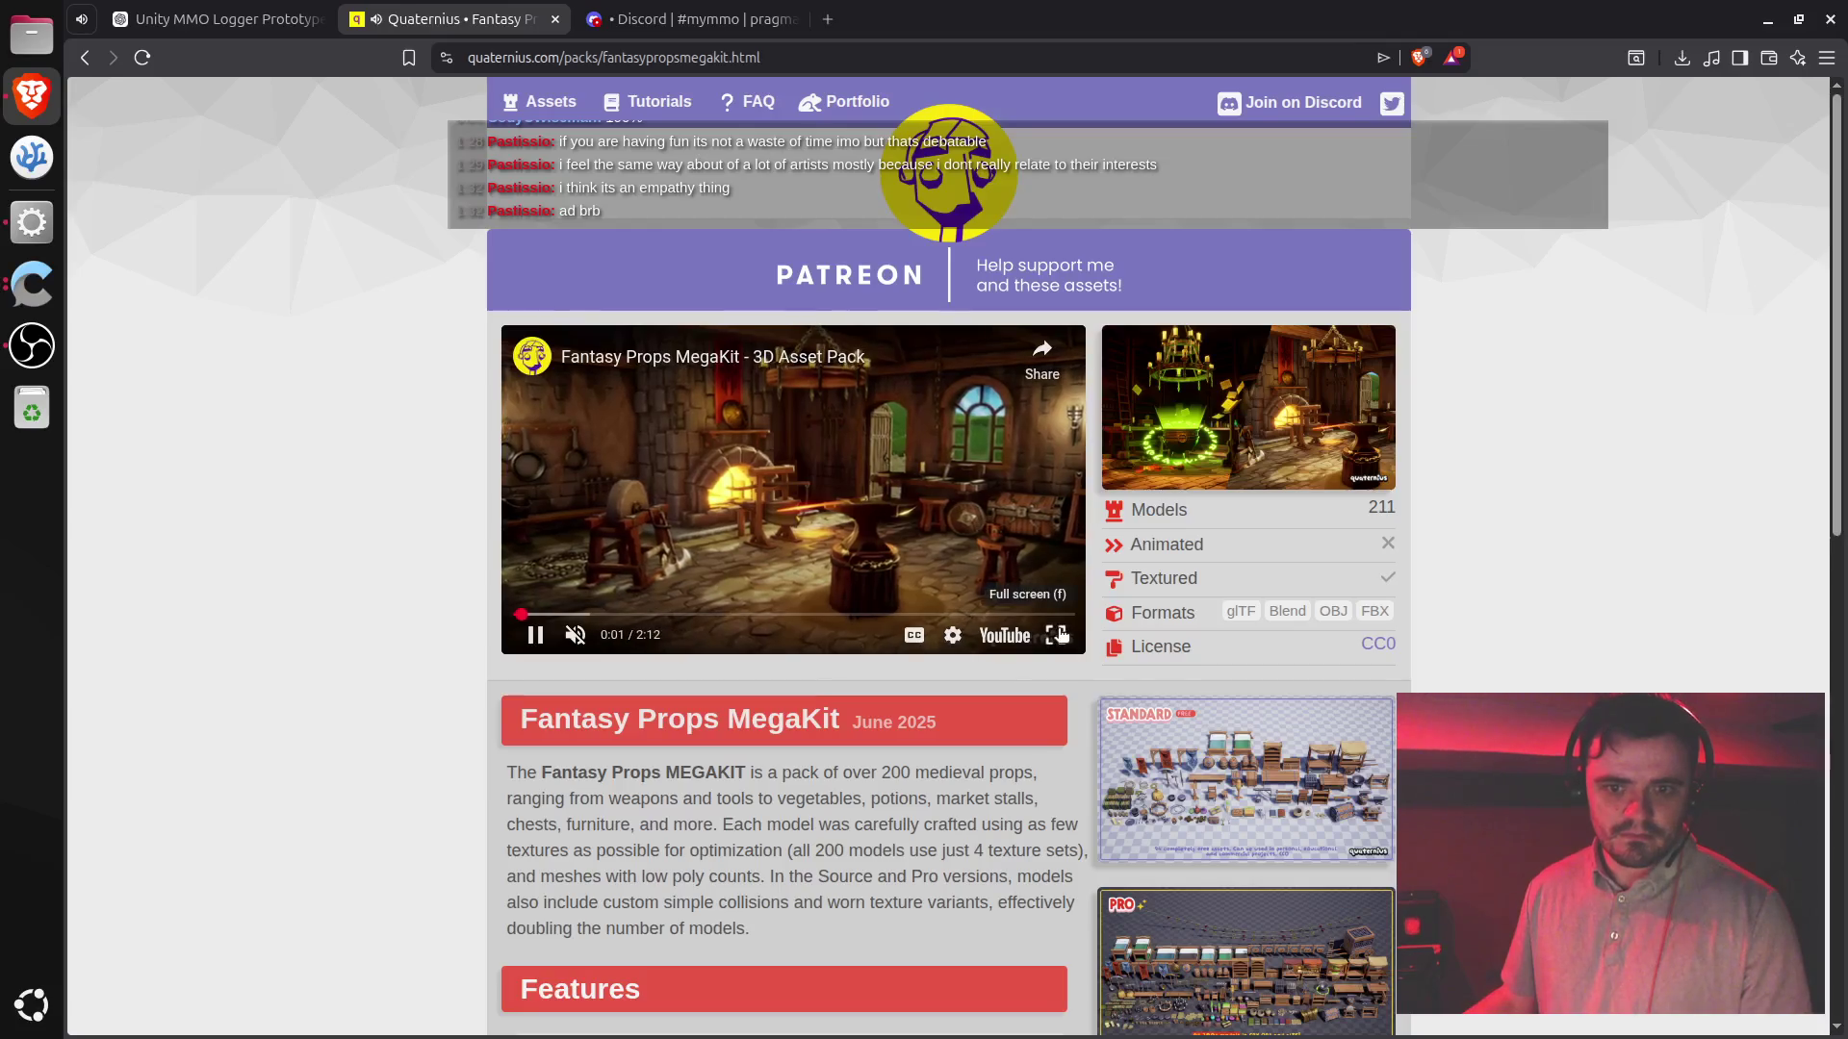
- Play the Fantasy Props MegaKit trailer full screen, skip ahead, and pause it at 1:19
double_click(1056, 633)
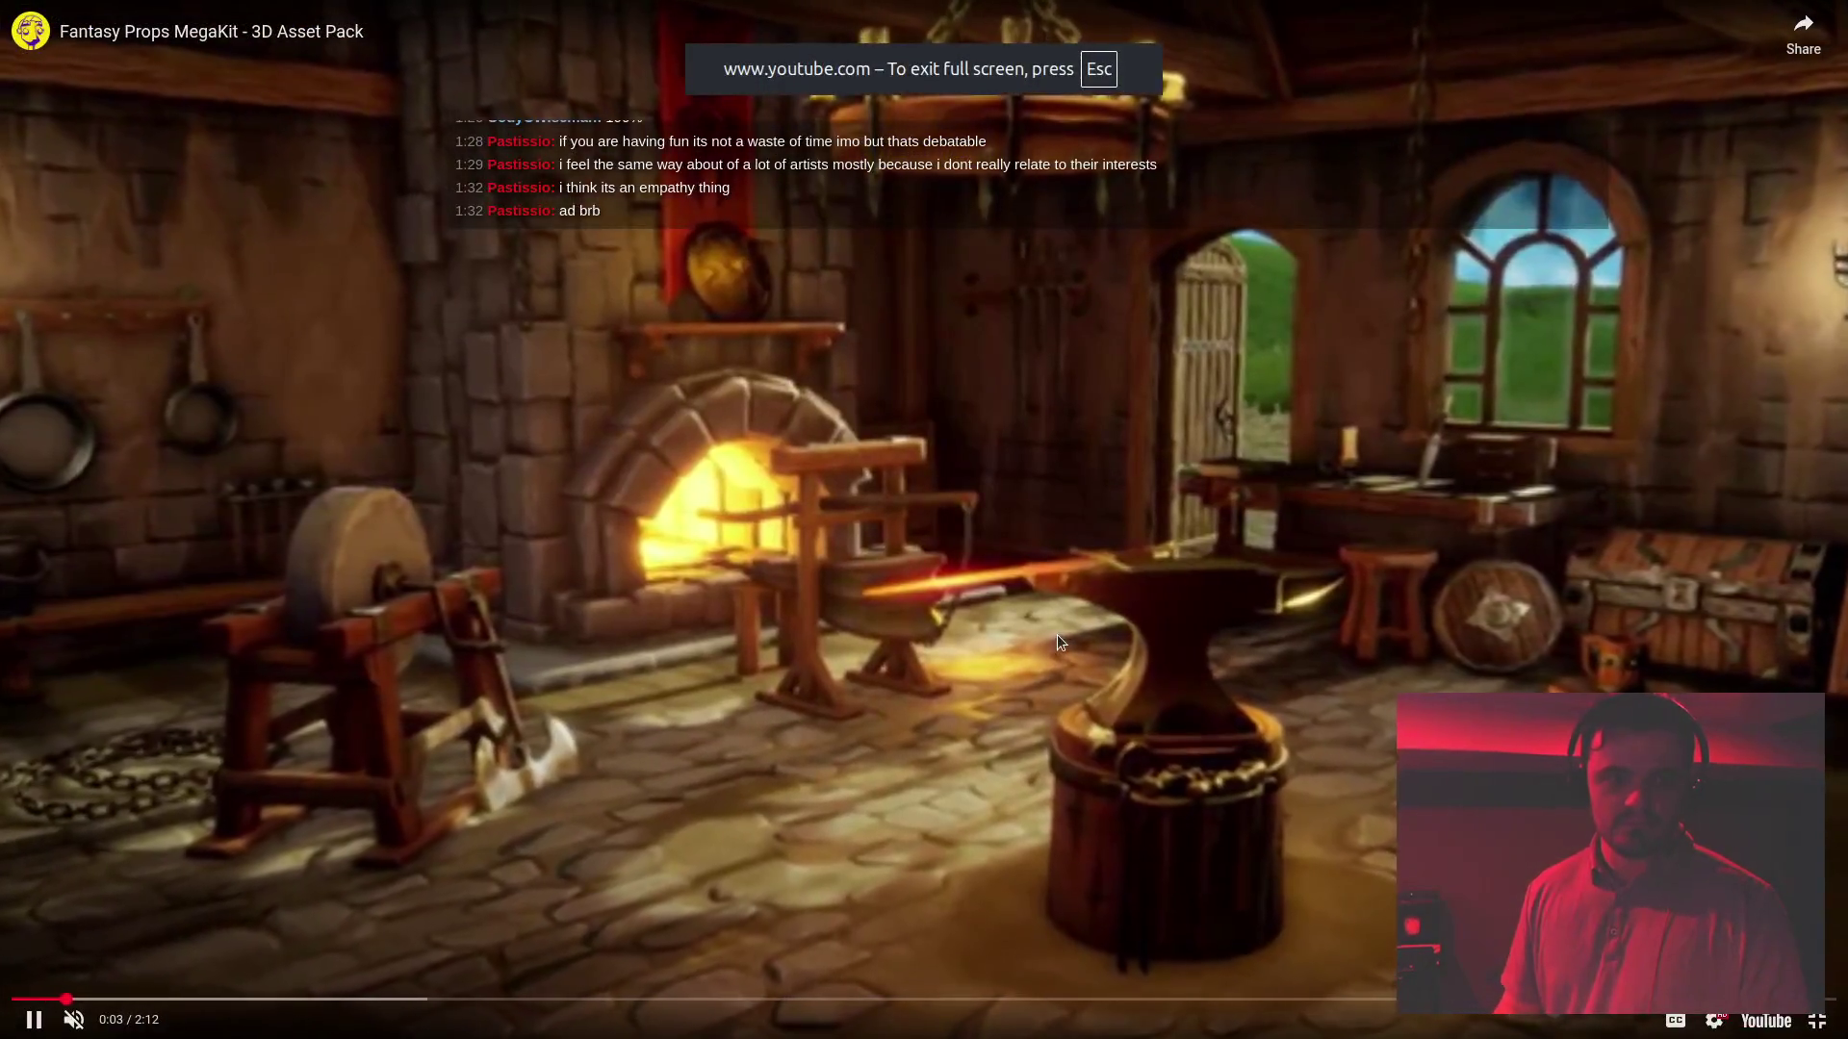
key(Right)
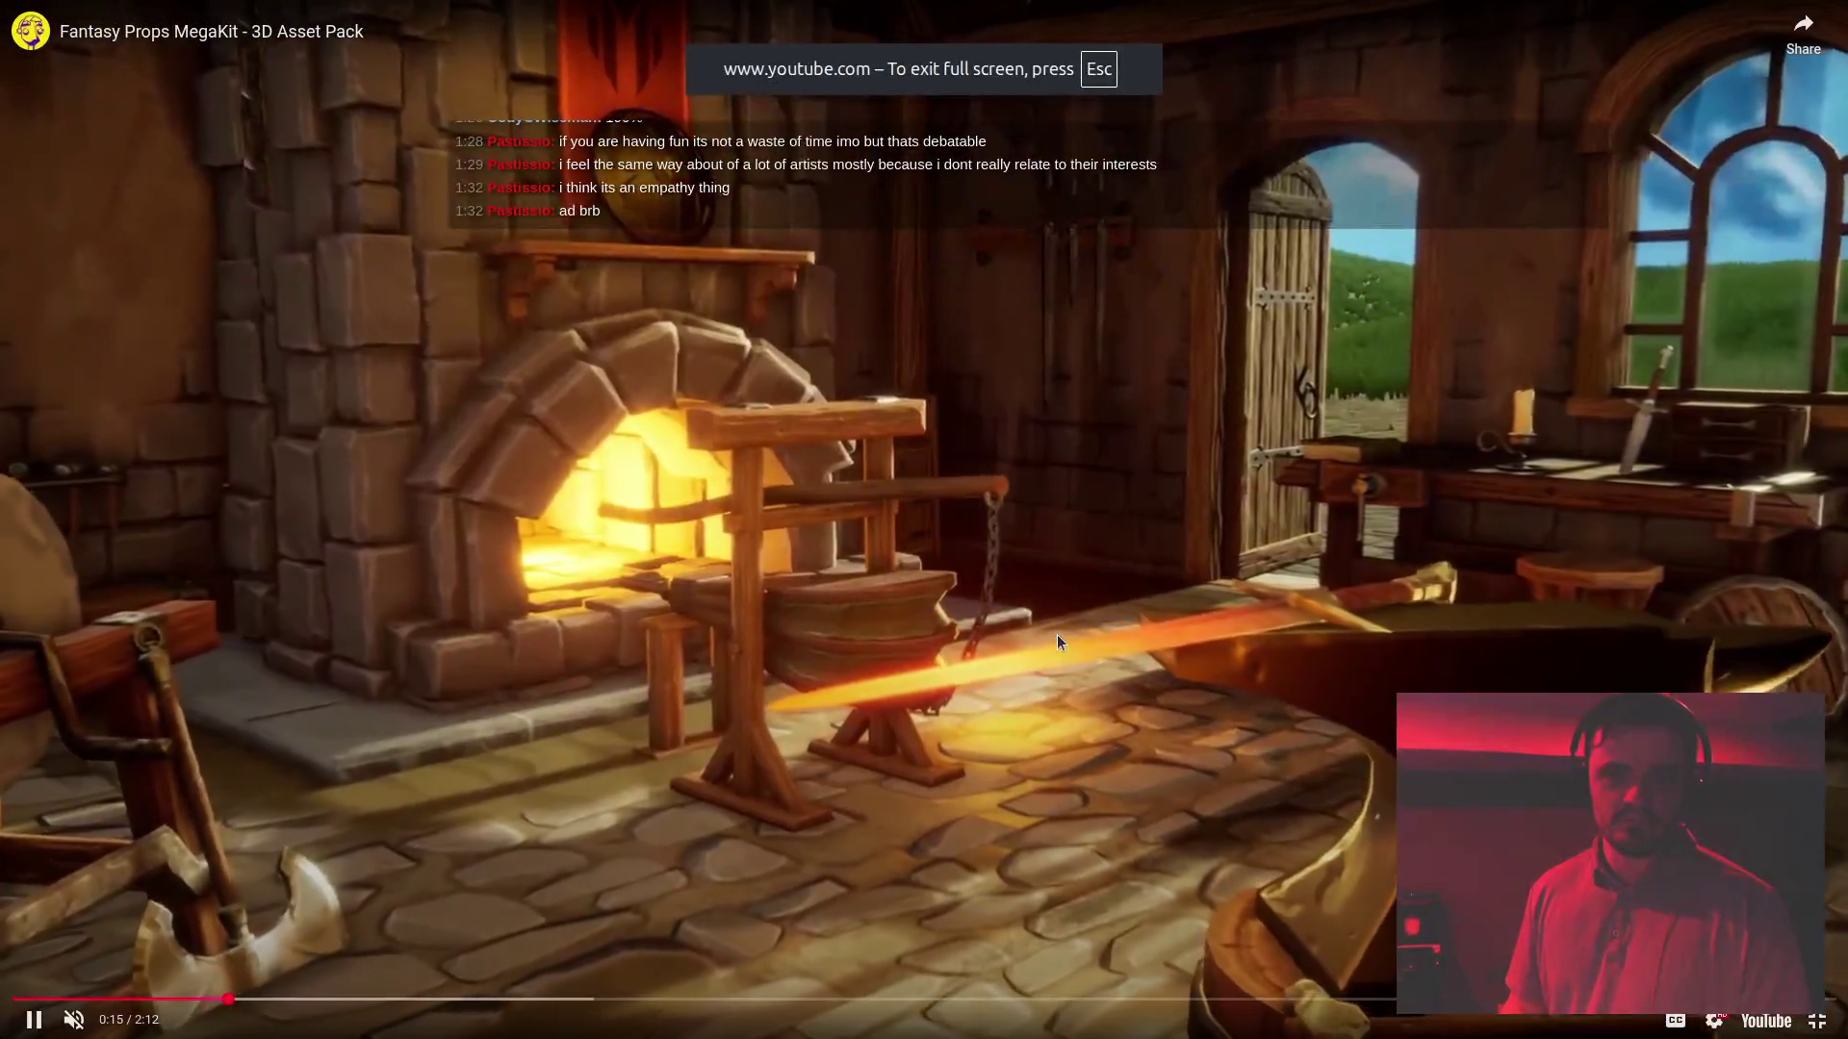
key(Right)
key(Right)
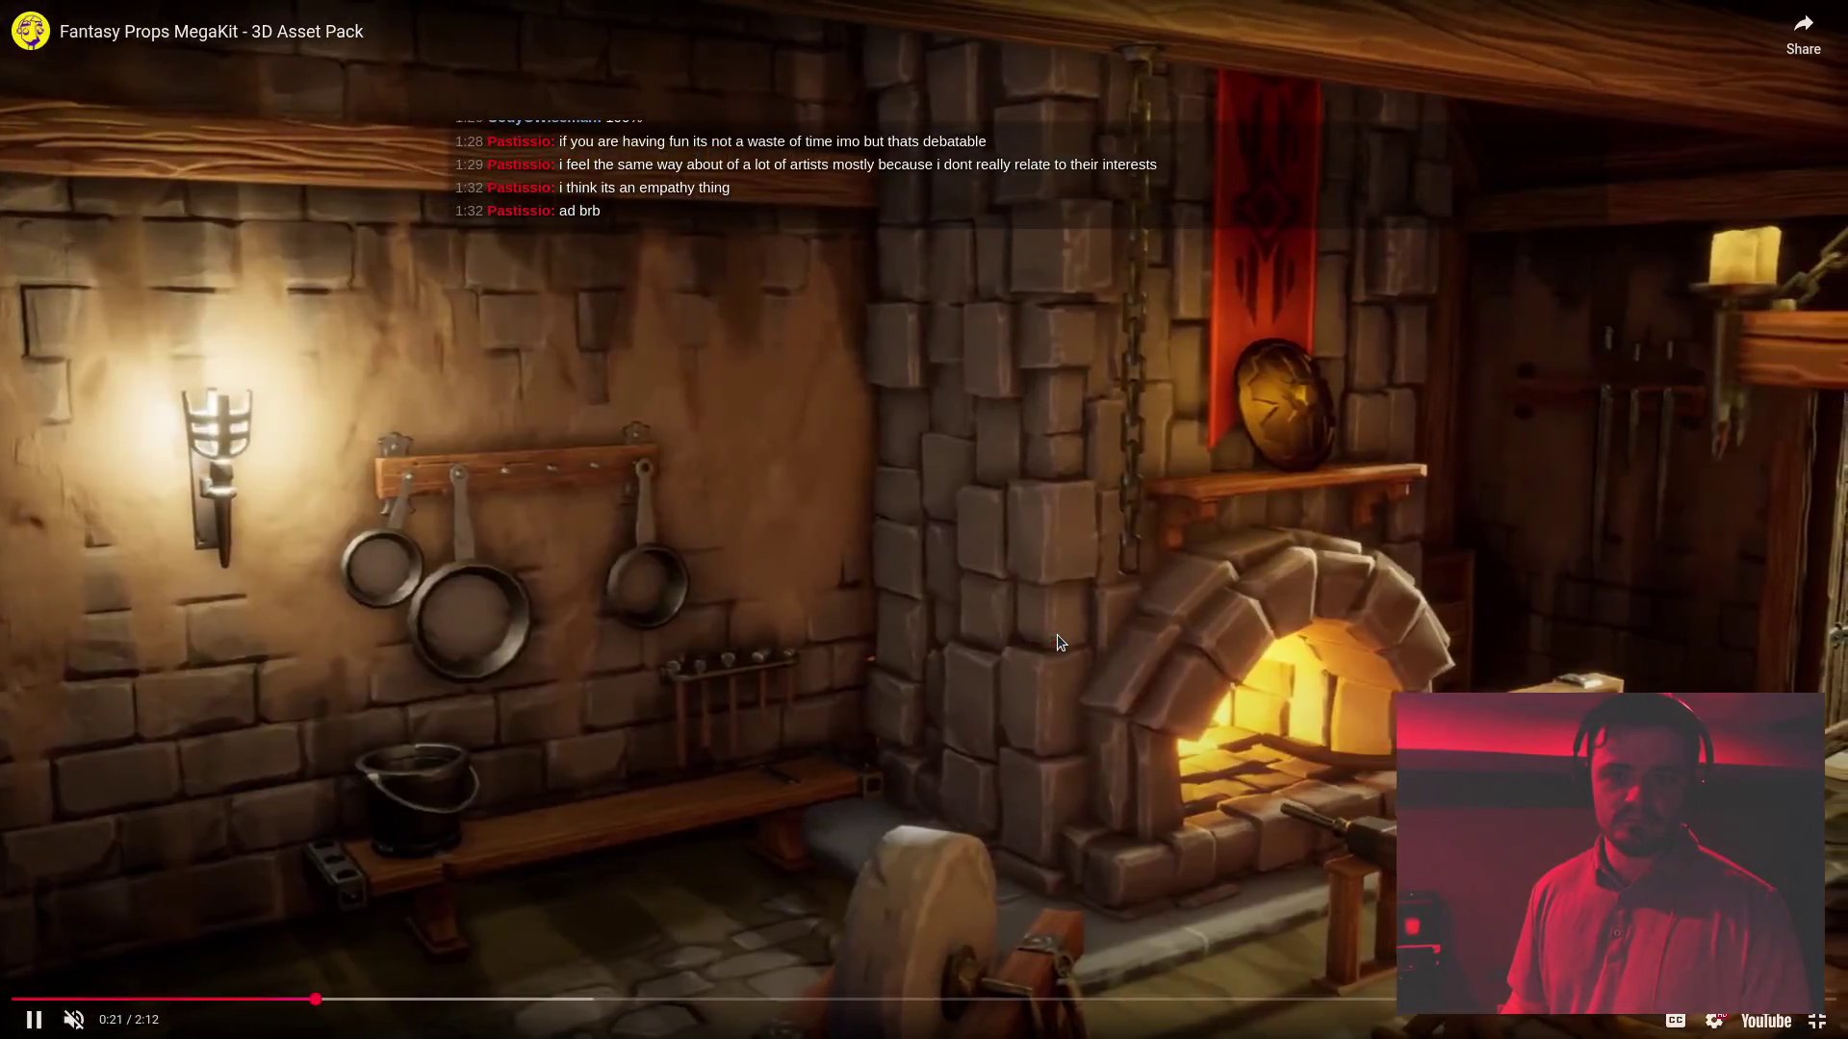
key(Right)
key(Right)
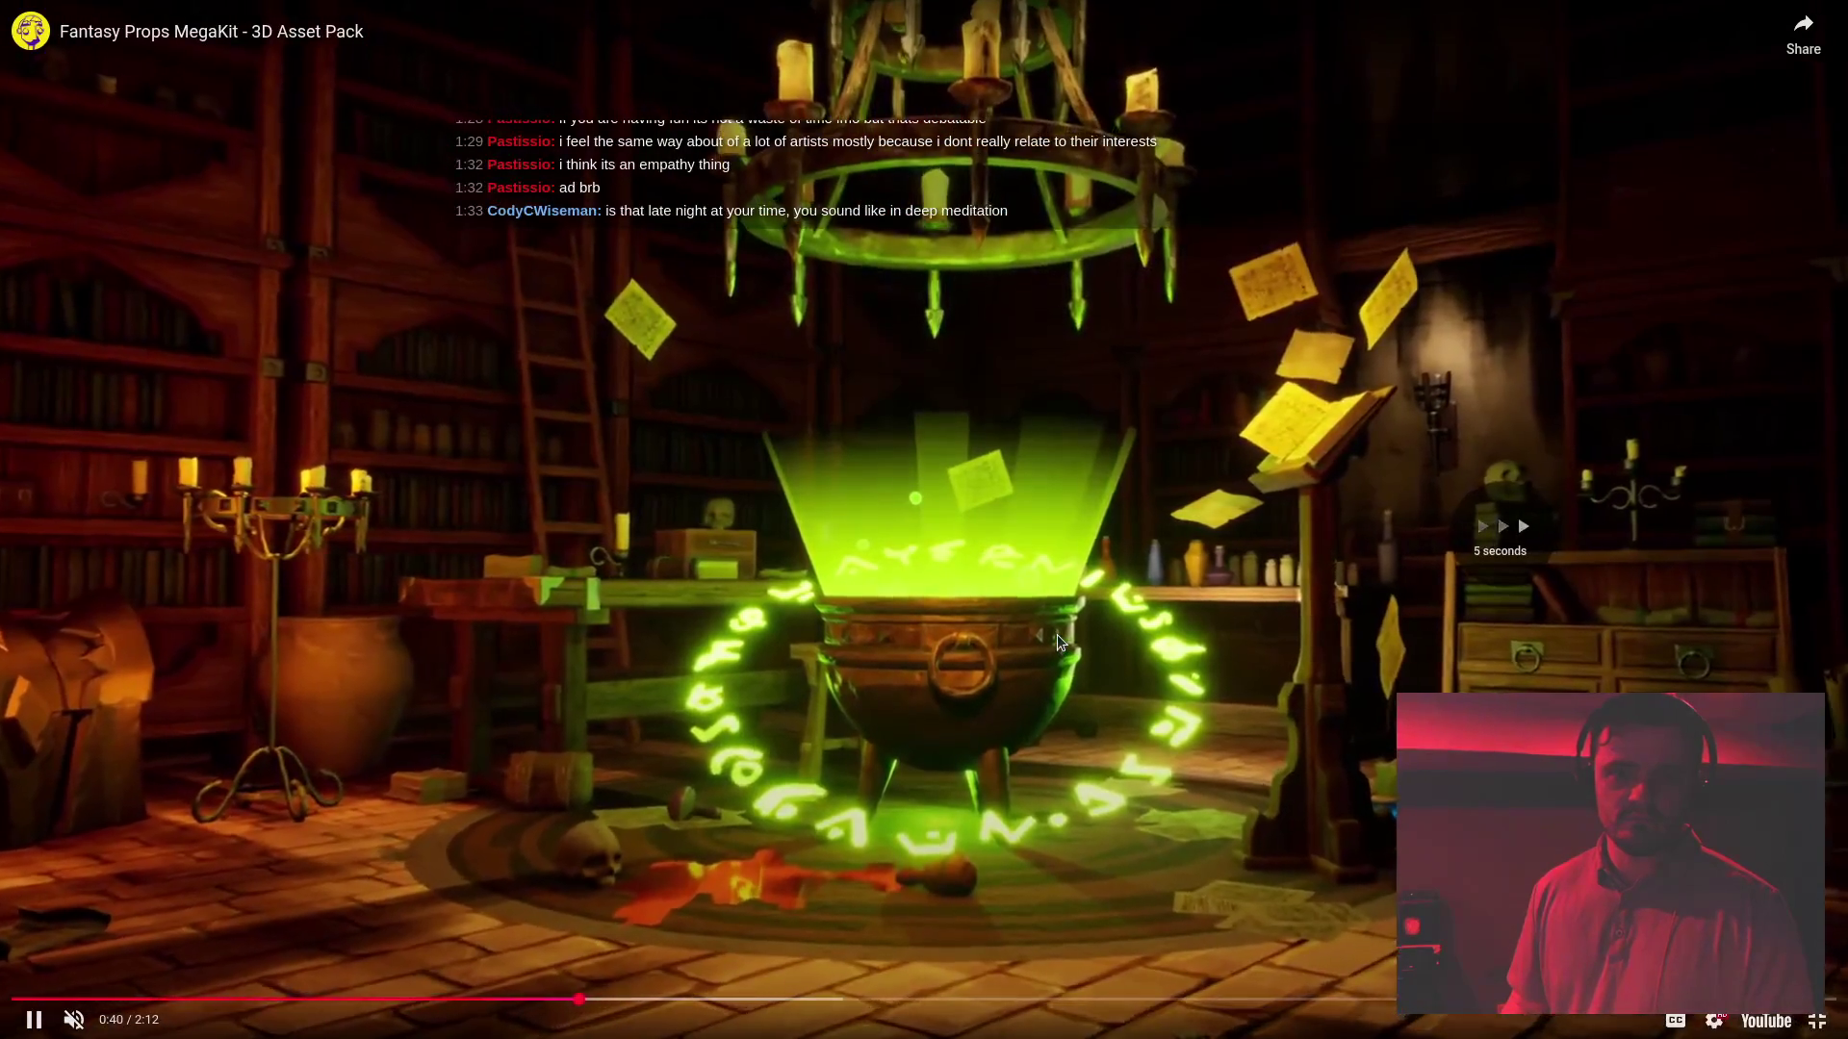
key(Right)
key(Right)
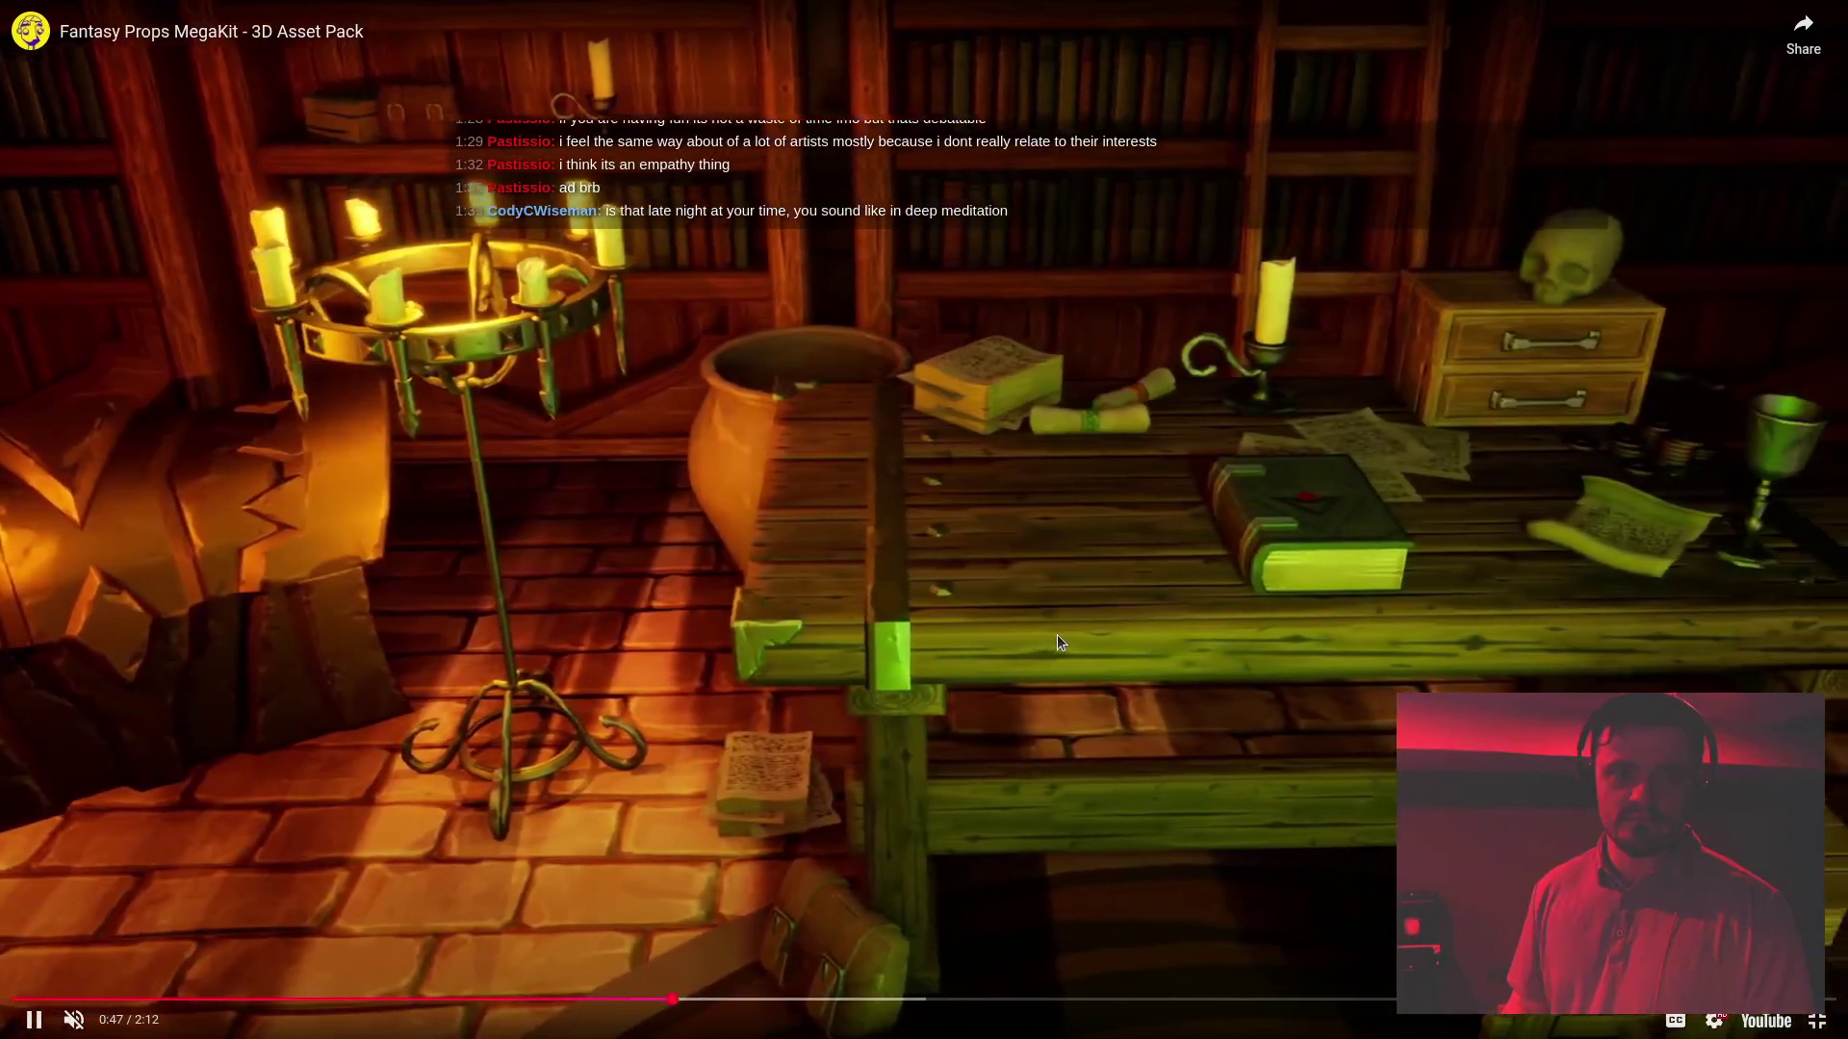
key(Right)
key(Right)
key(Right)
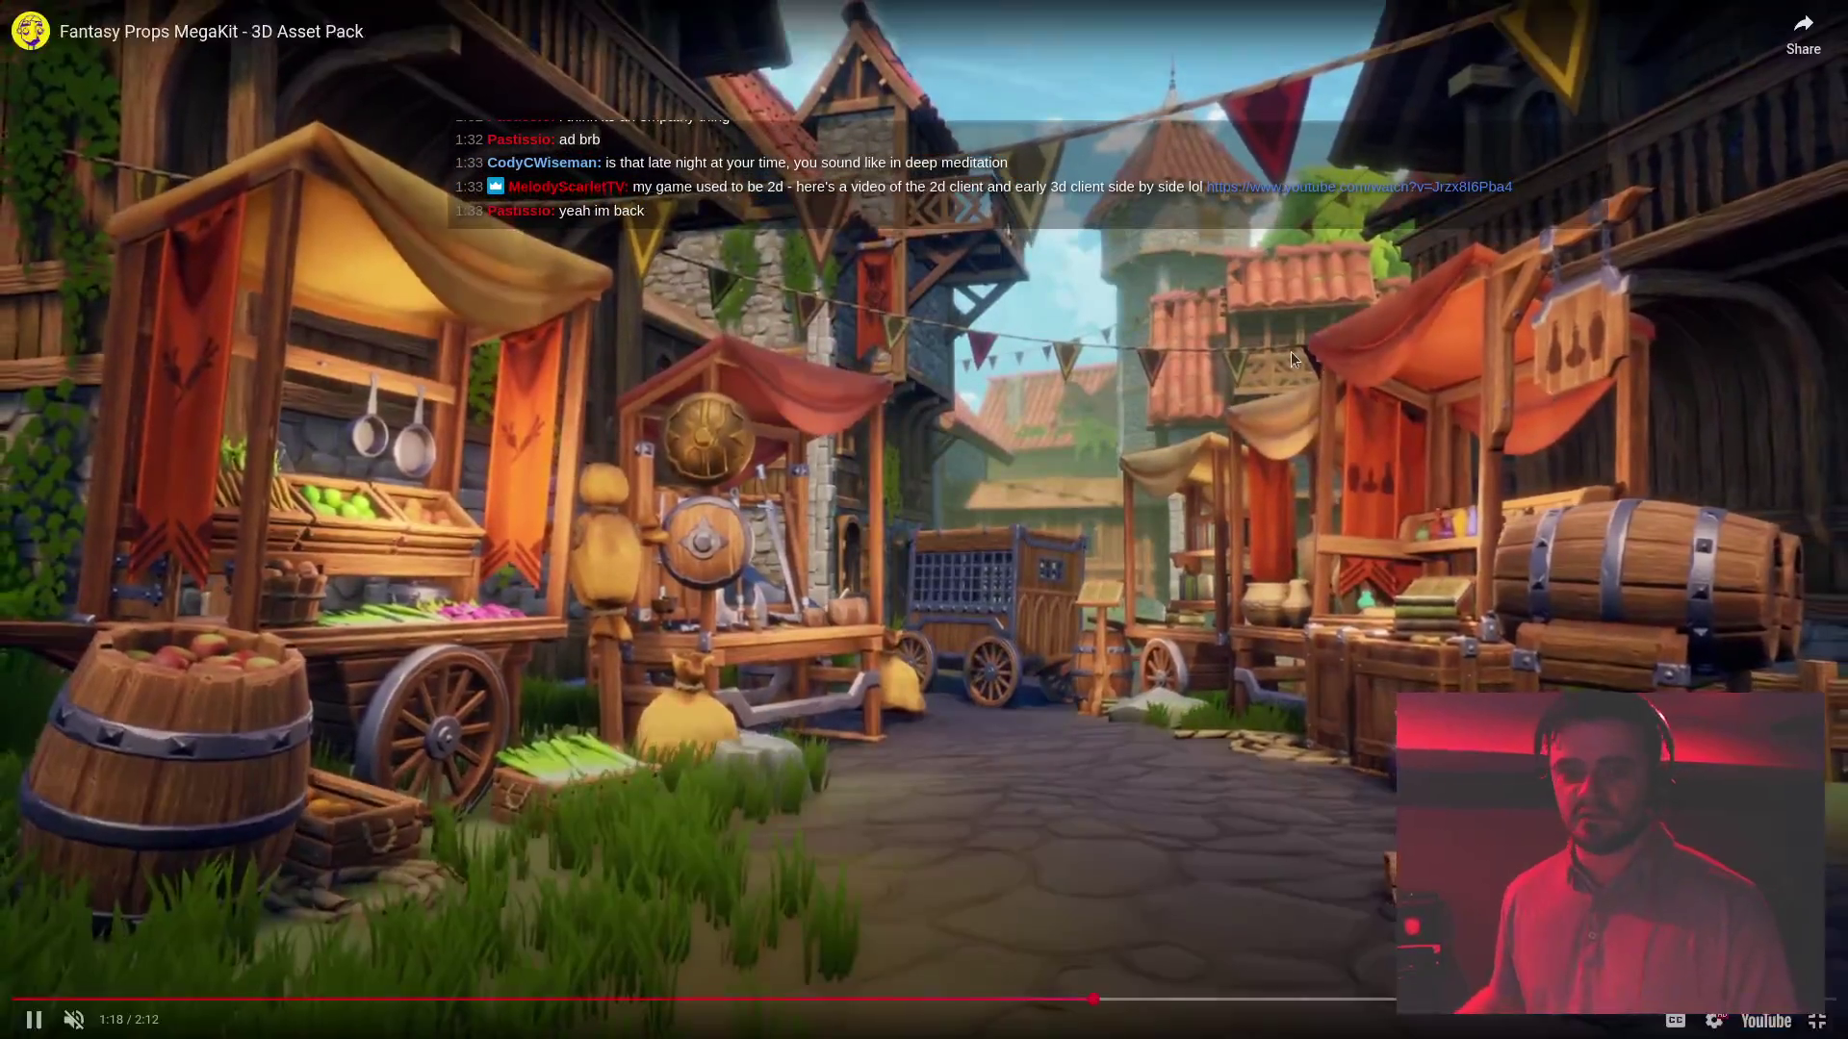
click(1114, 517)
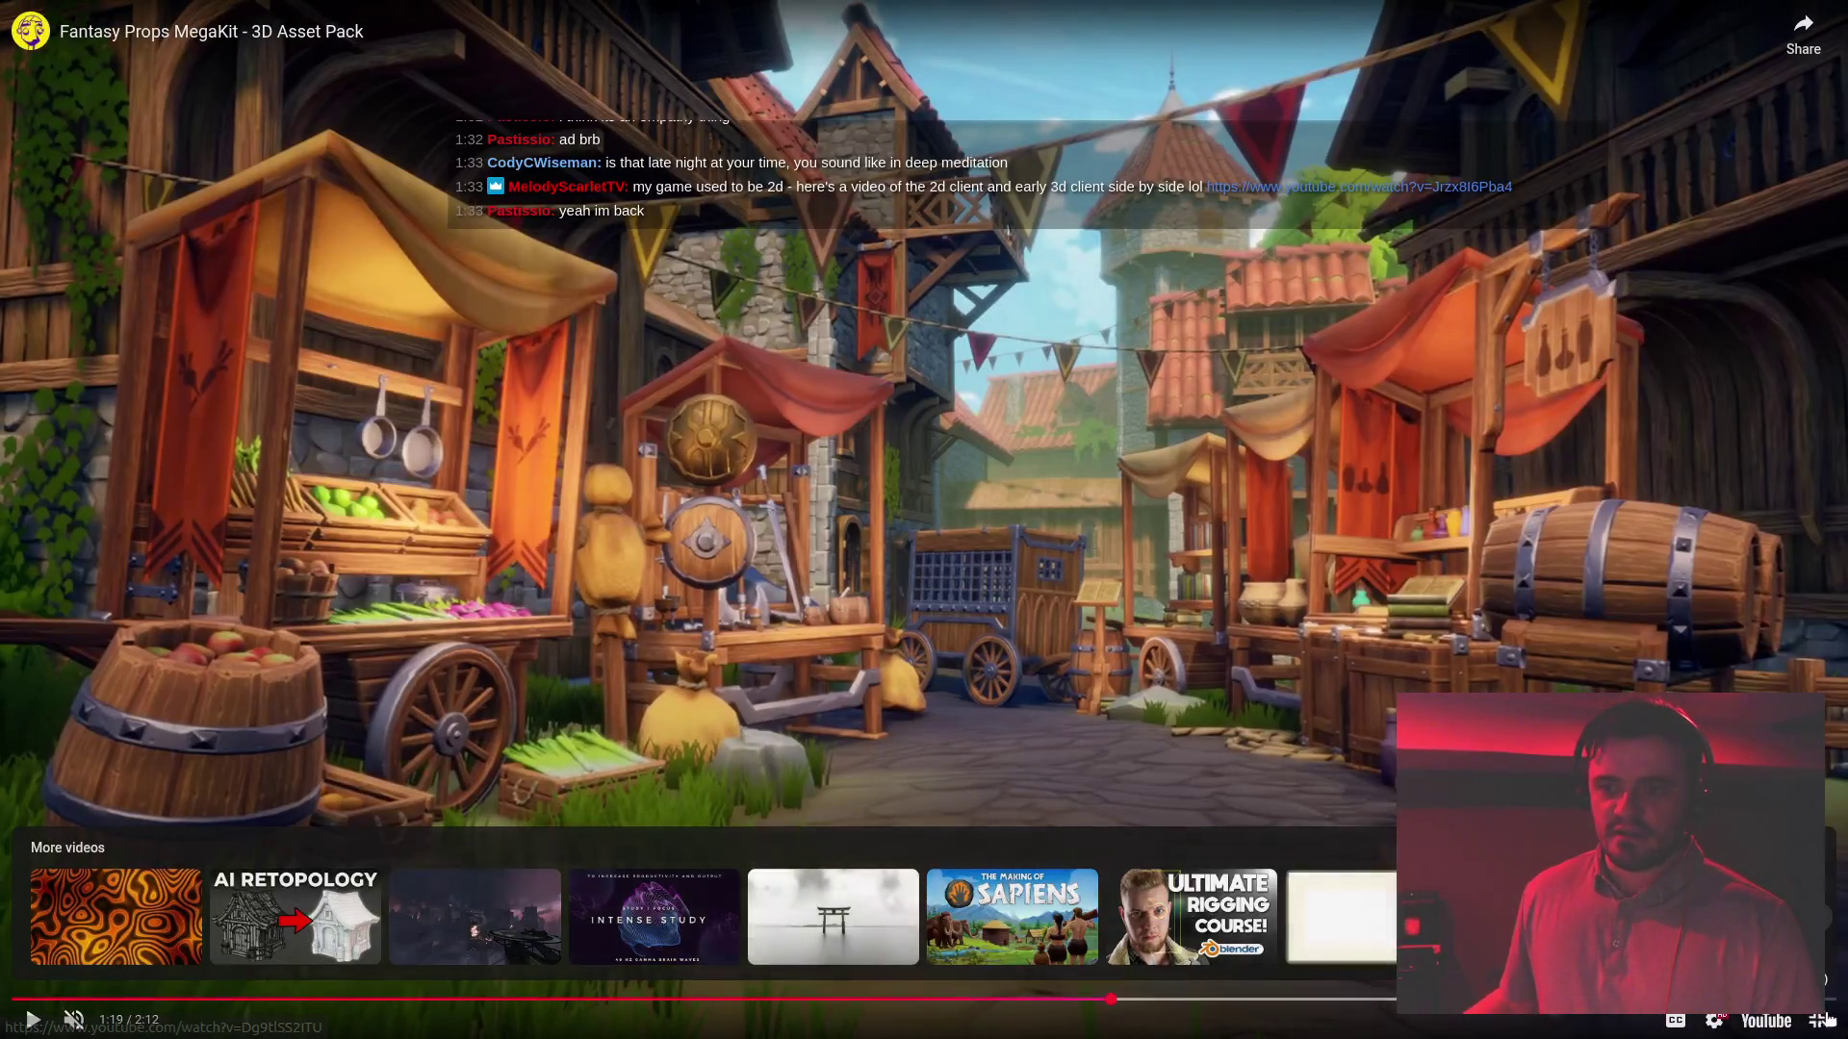
key(Escape)
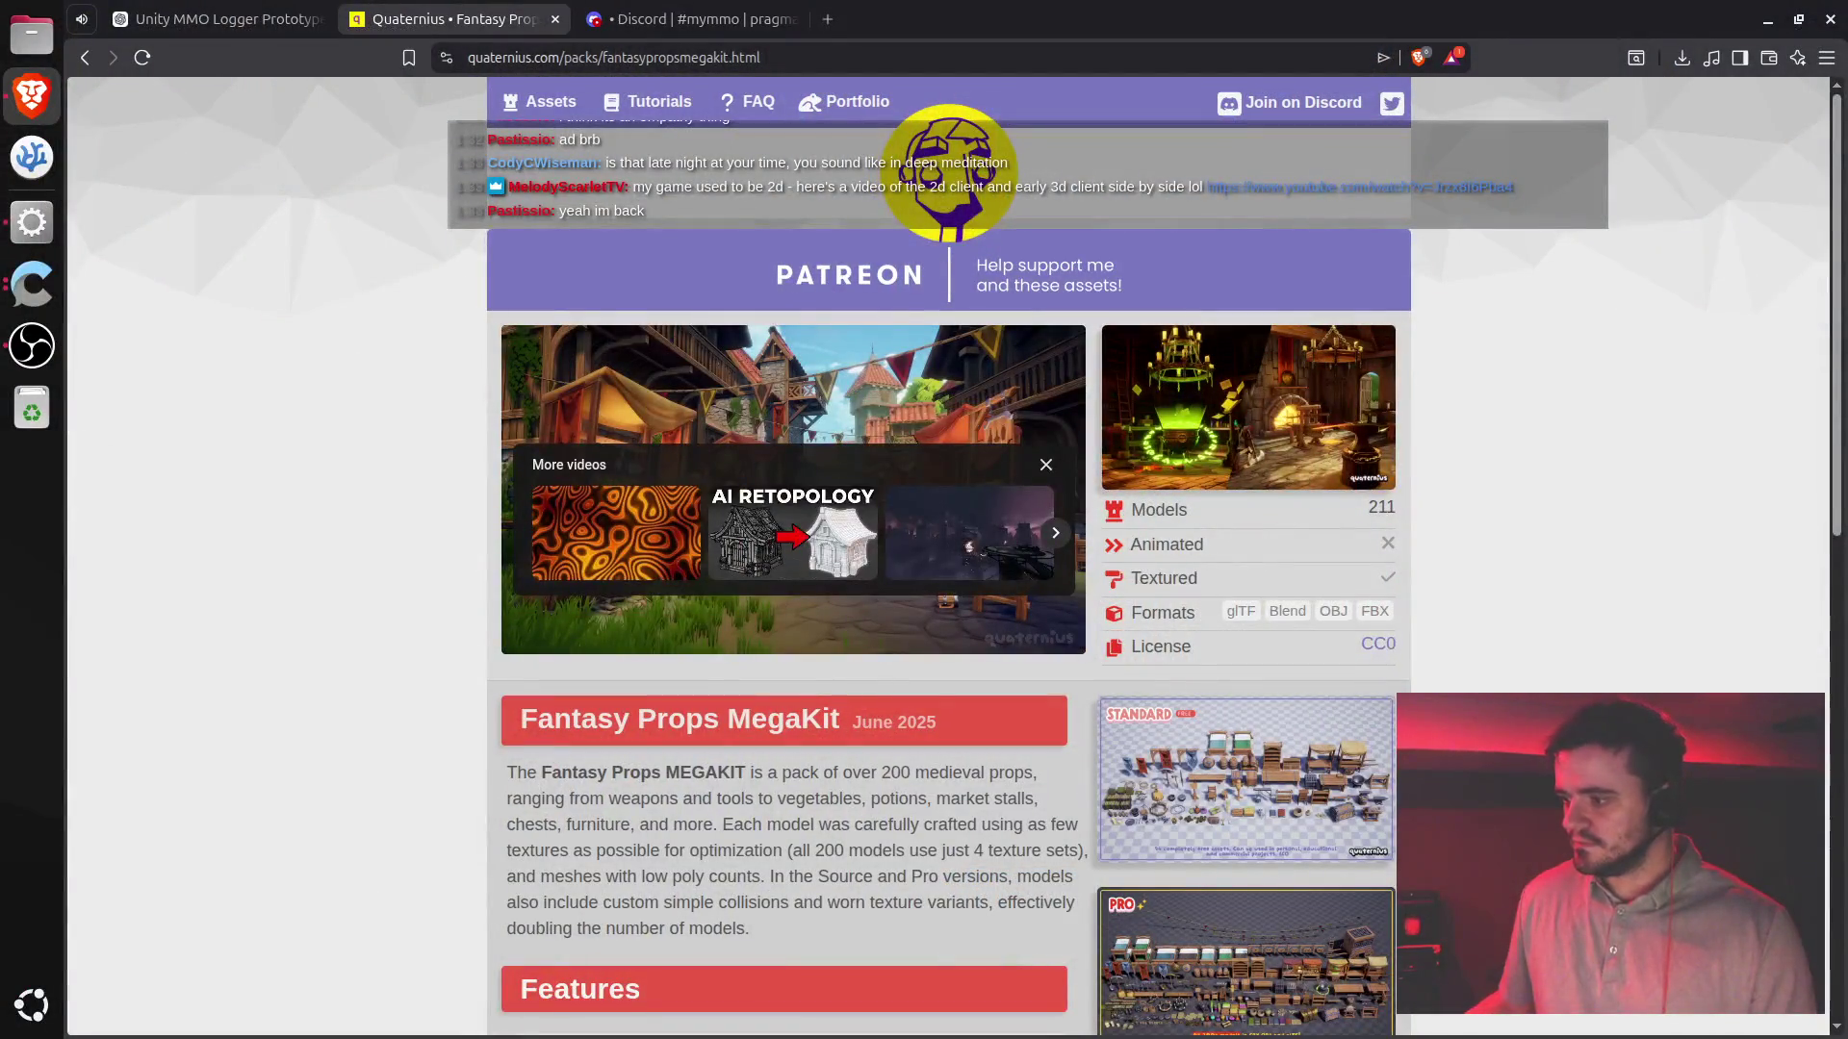
- Open the shared 2d23d video in a new tab, pause it, then close that tab
click(1359, 186)
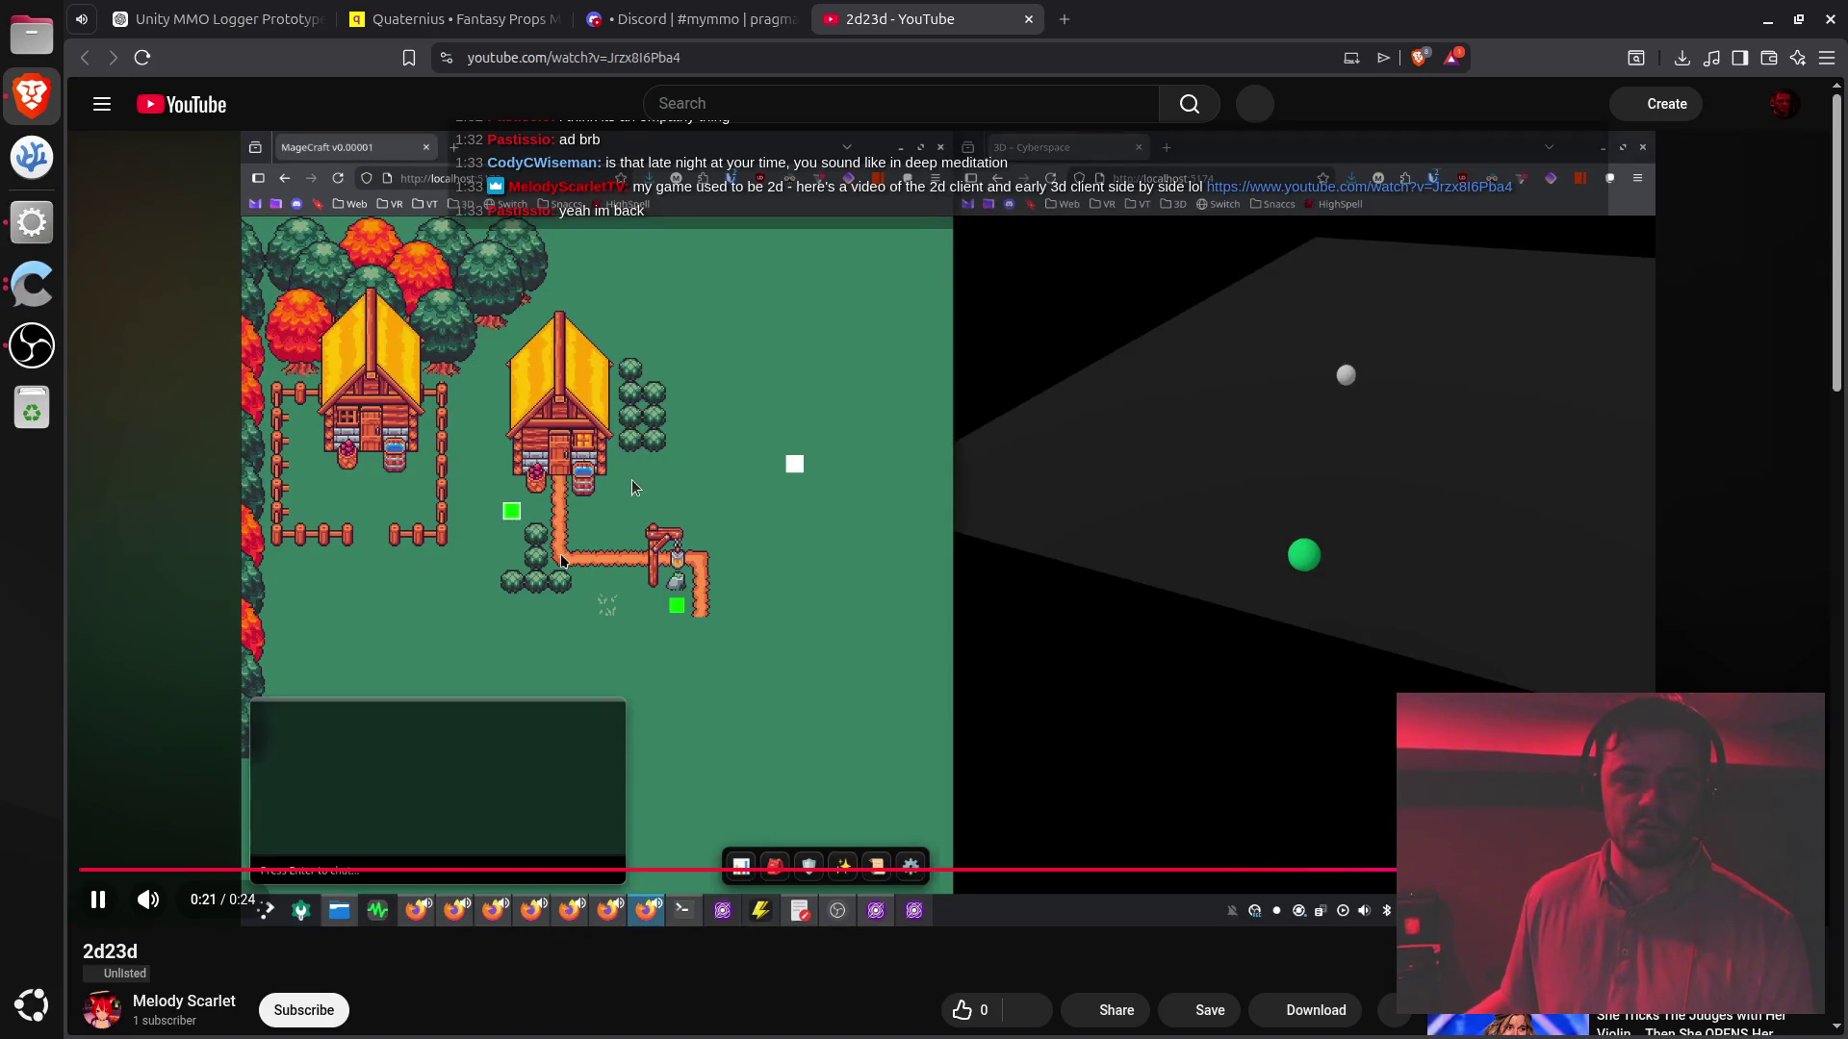
click(660, 478)
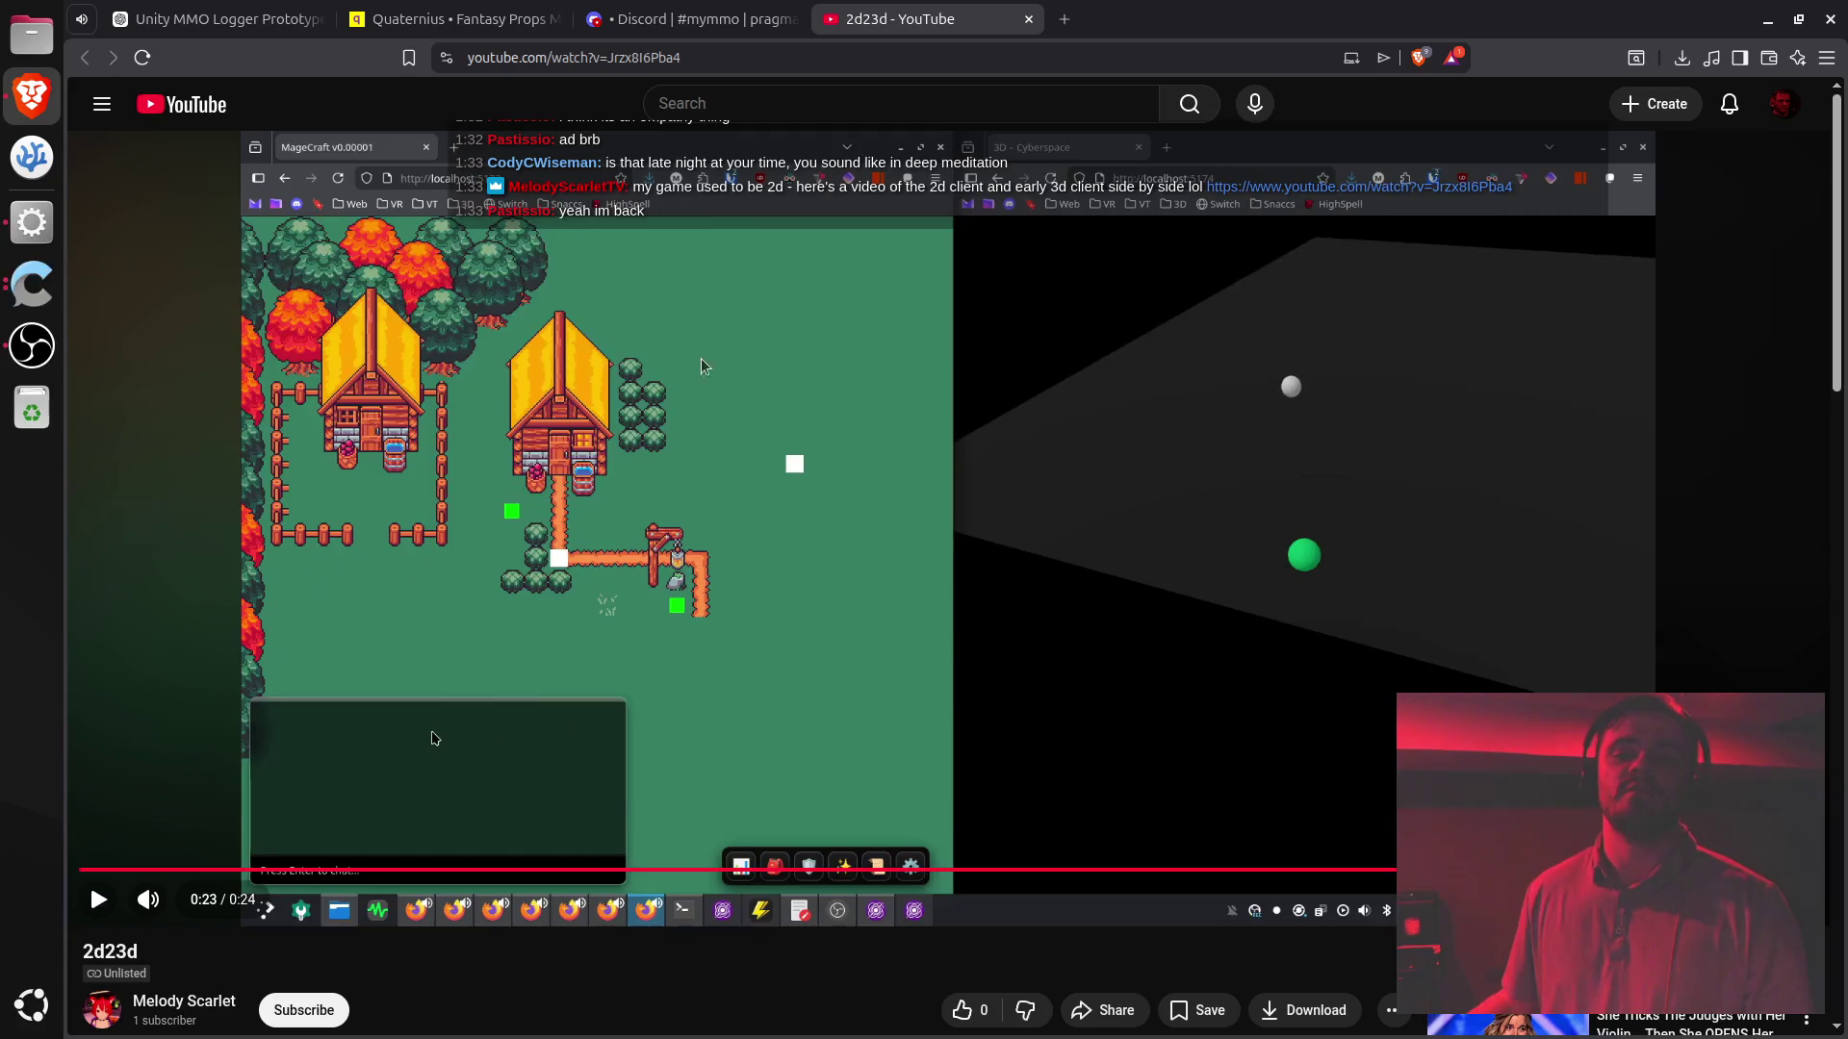
middle_click(930, 24)
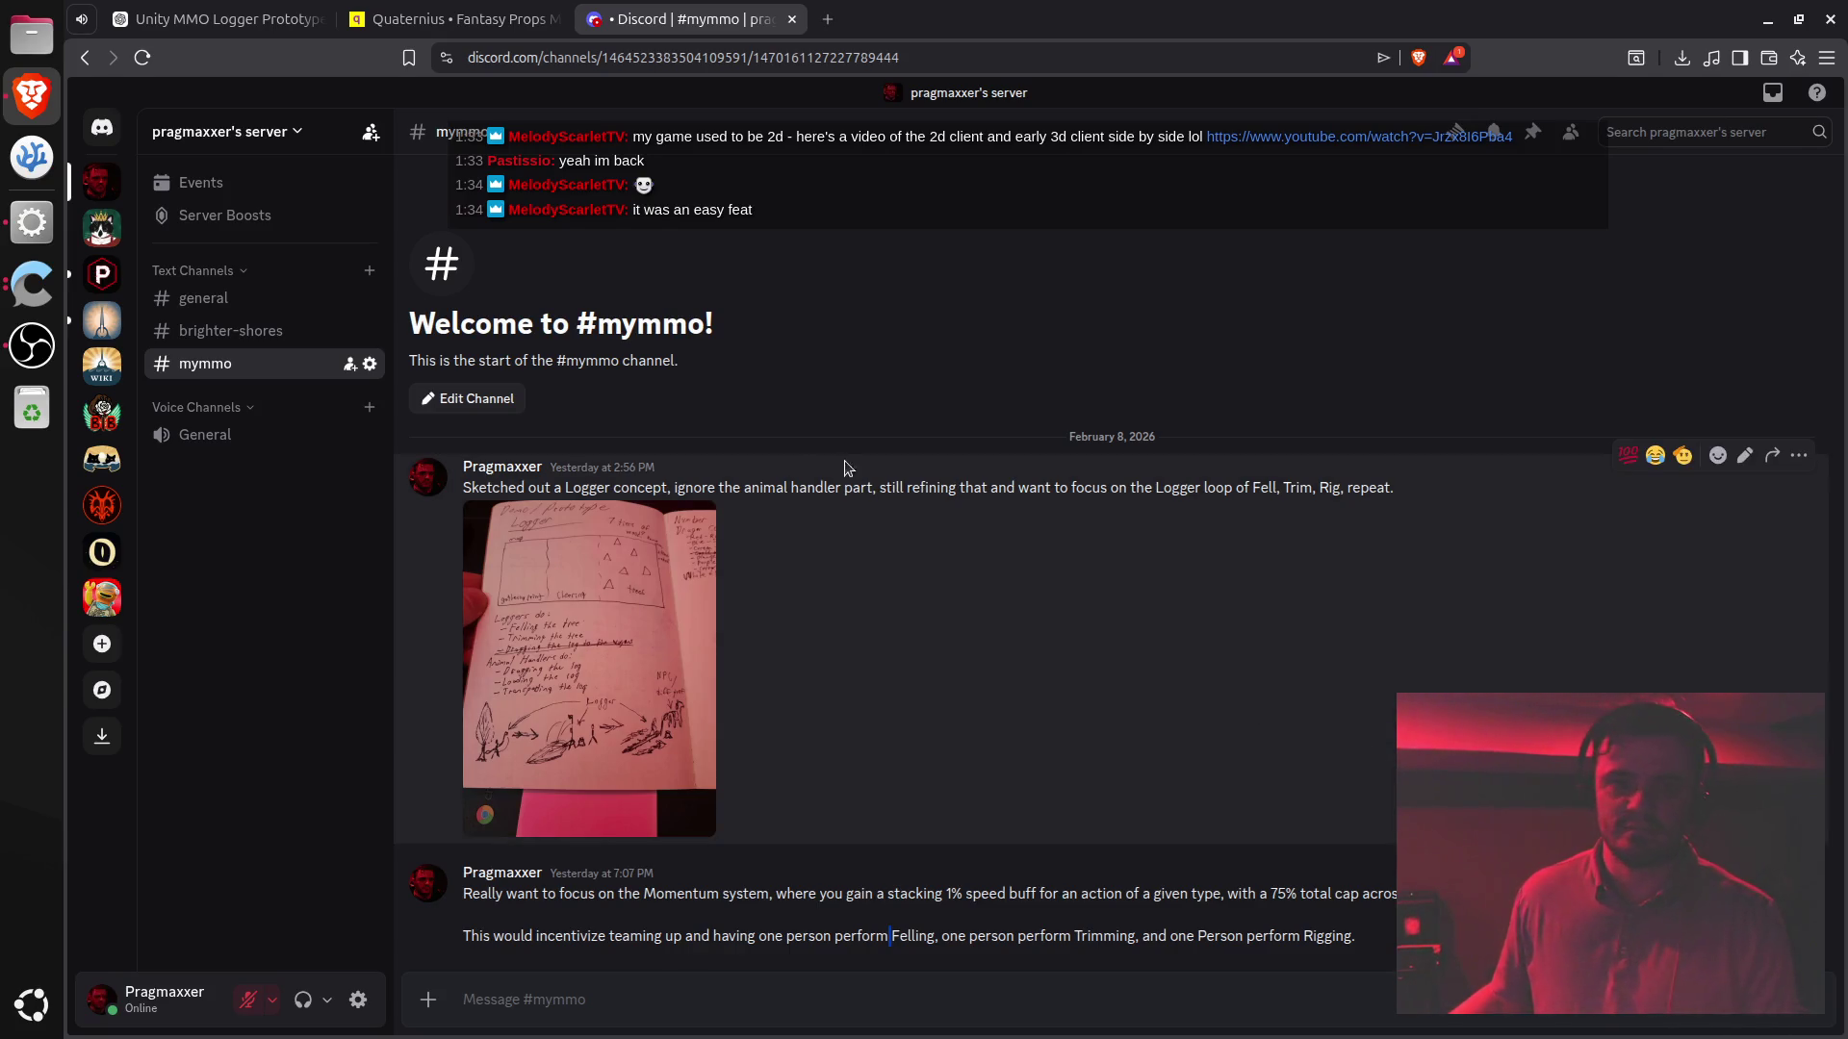
triple_click(715, 494)
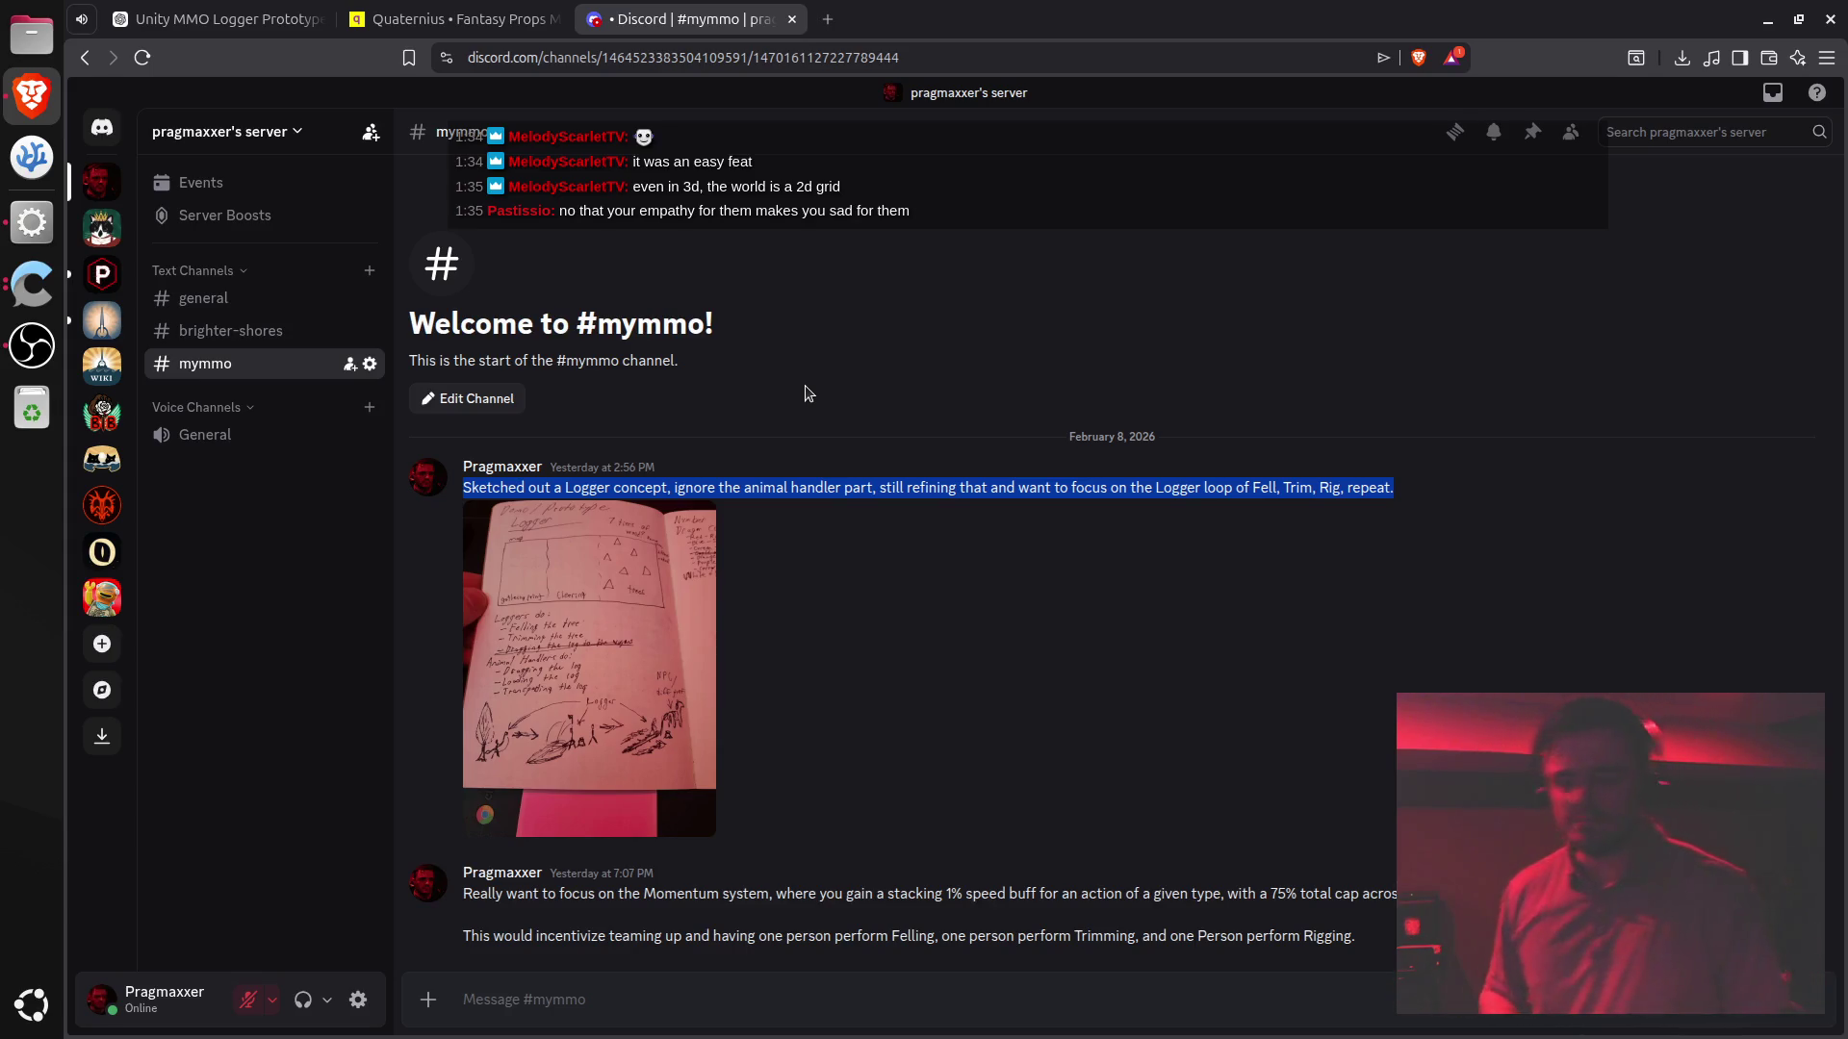
double_click(729, 937)
click(742, 917)
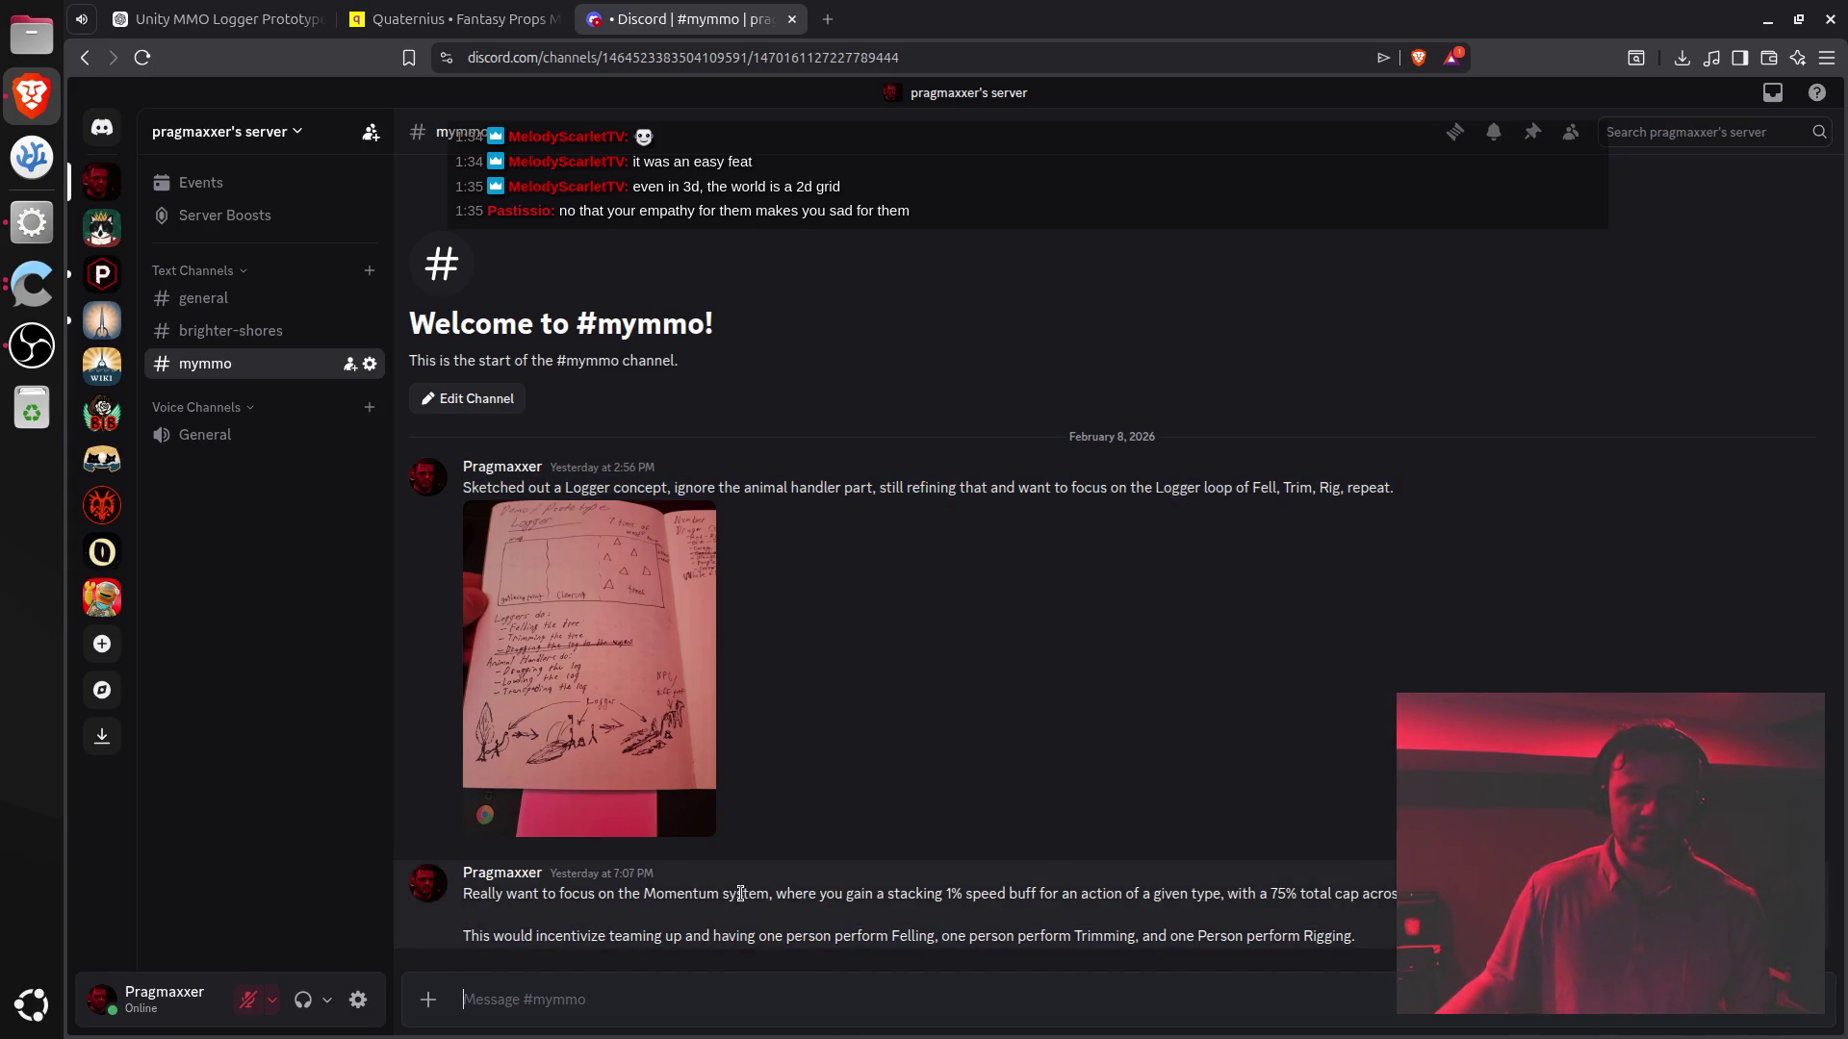
triple_click(740, 894)
click(729, 937)
triple_click(729, 938)
triple_click(720, 893)
drag(720, 893, 726, 935)
triple_click(720, 893)
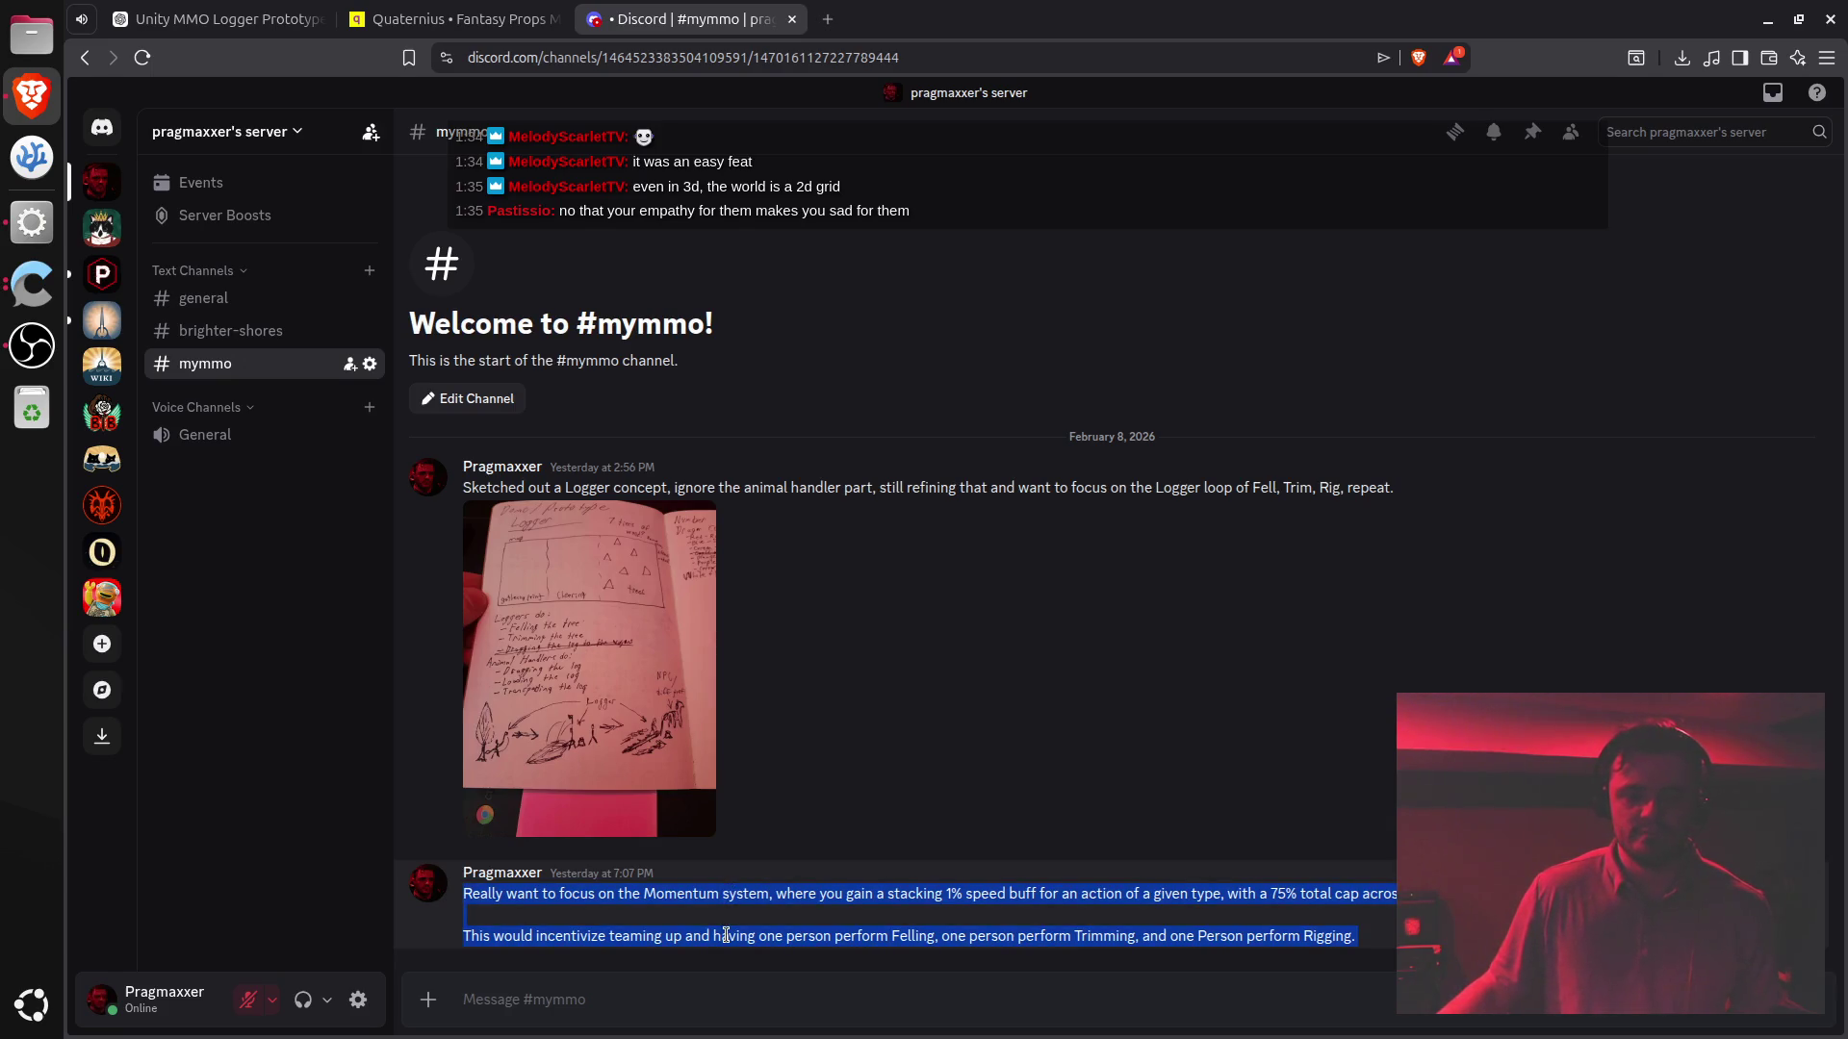
click(748, 892)
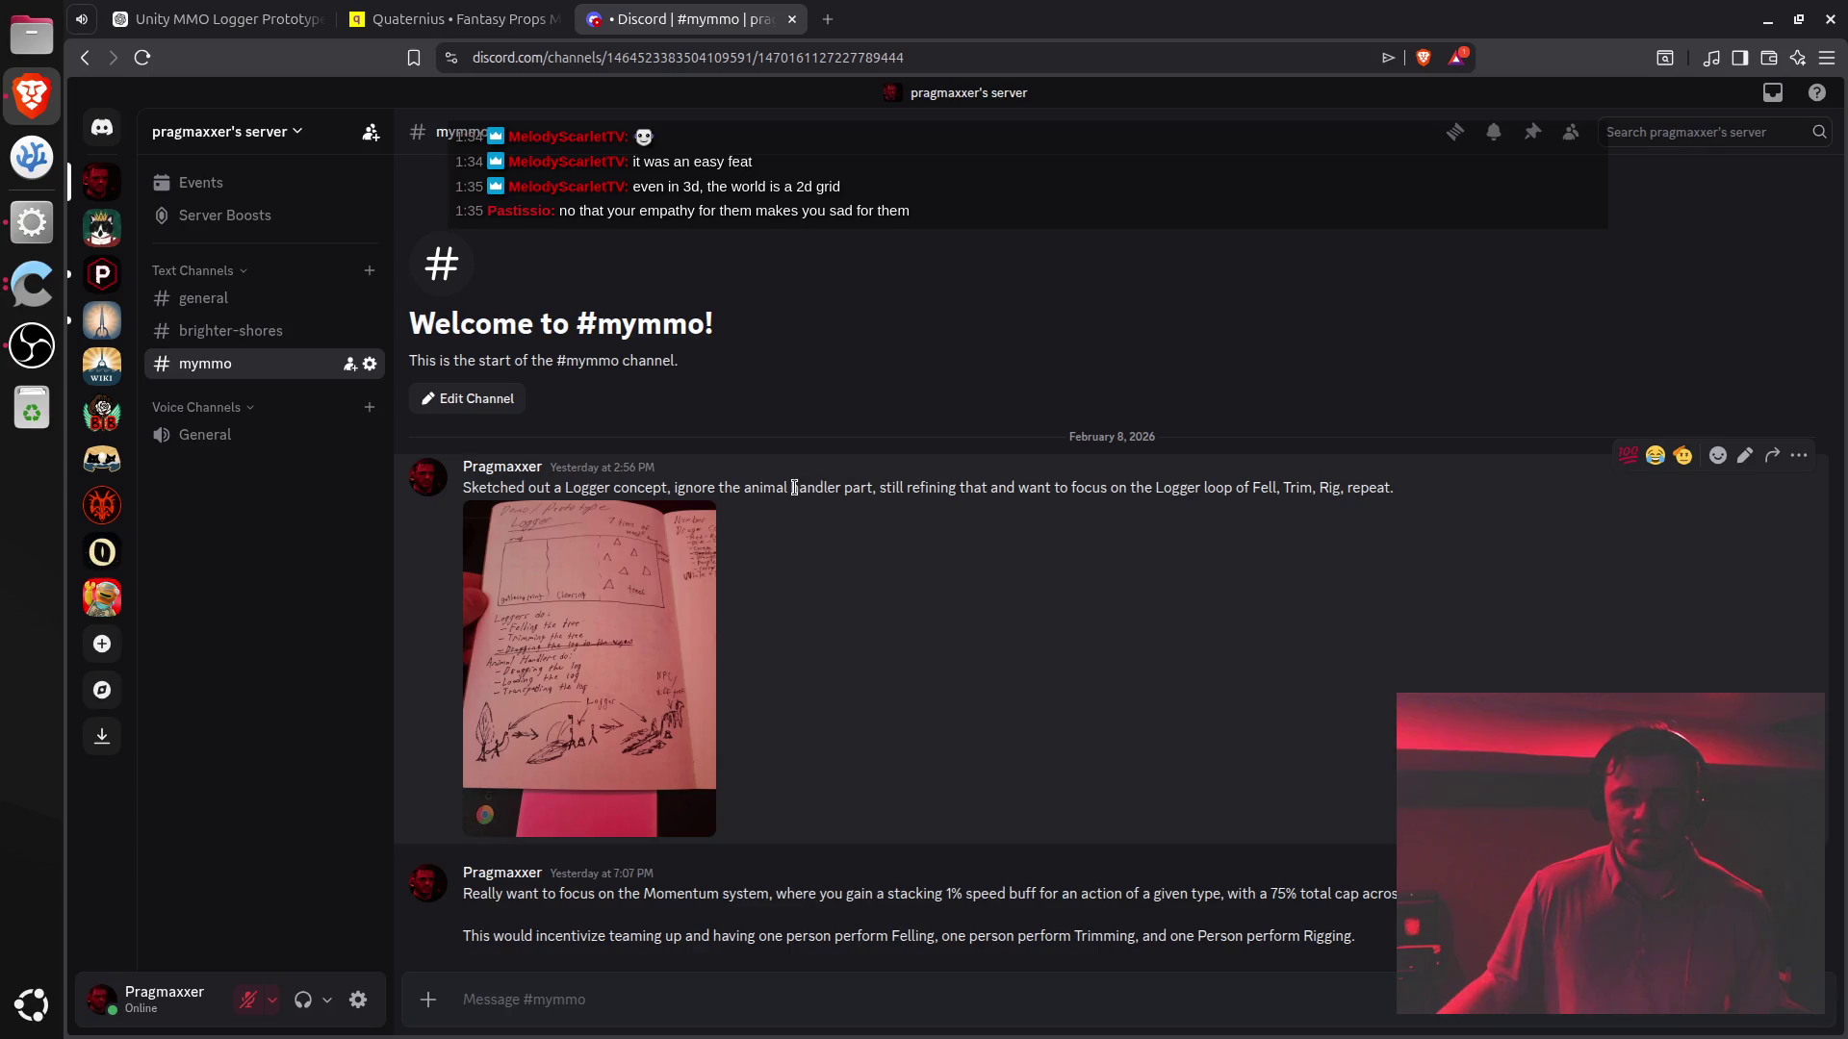
triple_click(795, 487)
mouse_move(795, 487)
mouse_down()
mouse_move(799, 939)
mouse_move(752, 937)
mouse_up()
triple_click(760, 894)
double_click(743, 936)
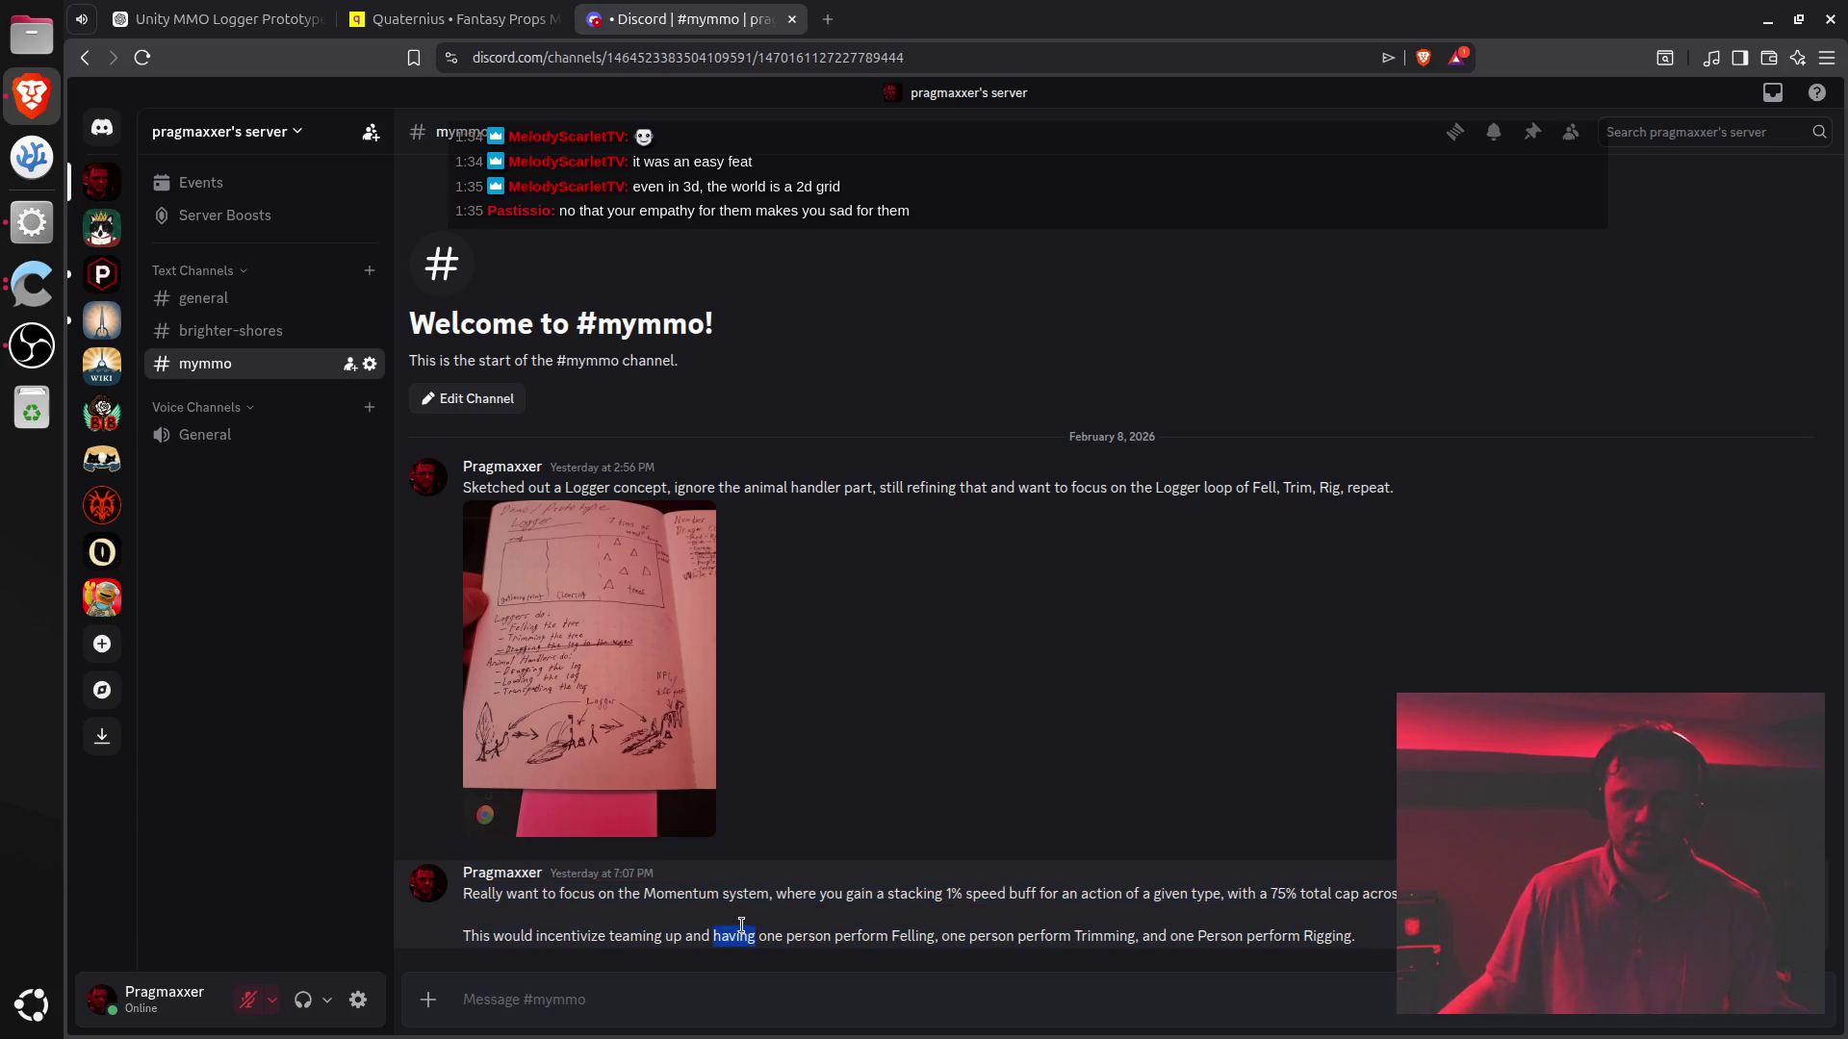
click(738, 898)
double_click(733, 895)
drag(732, 898, 733, 938)
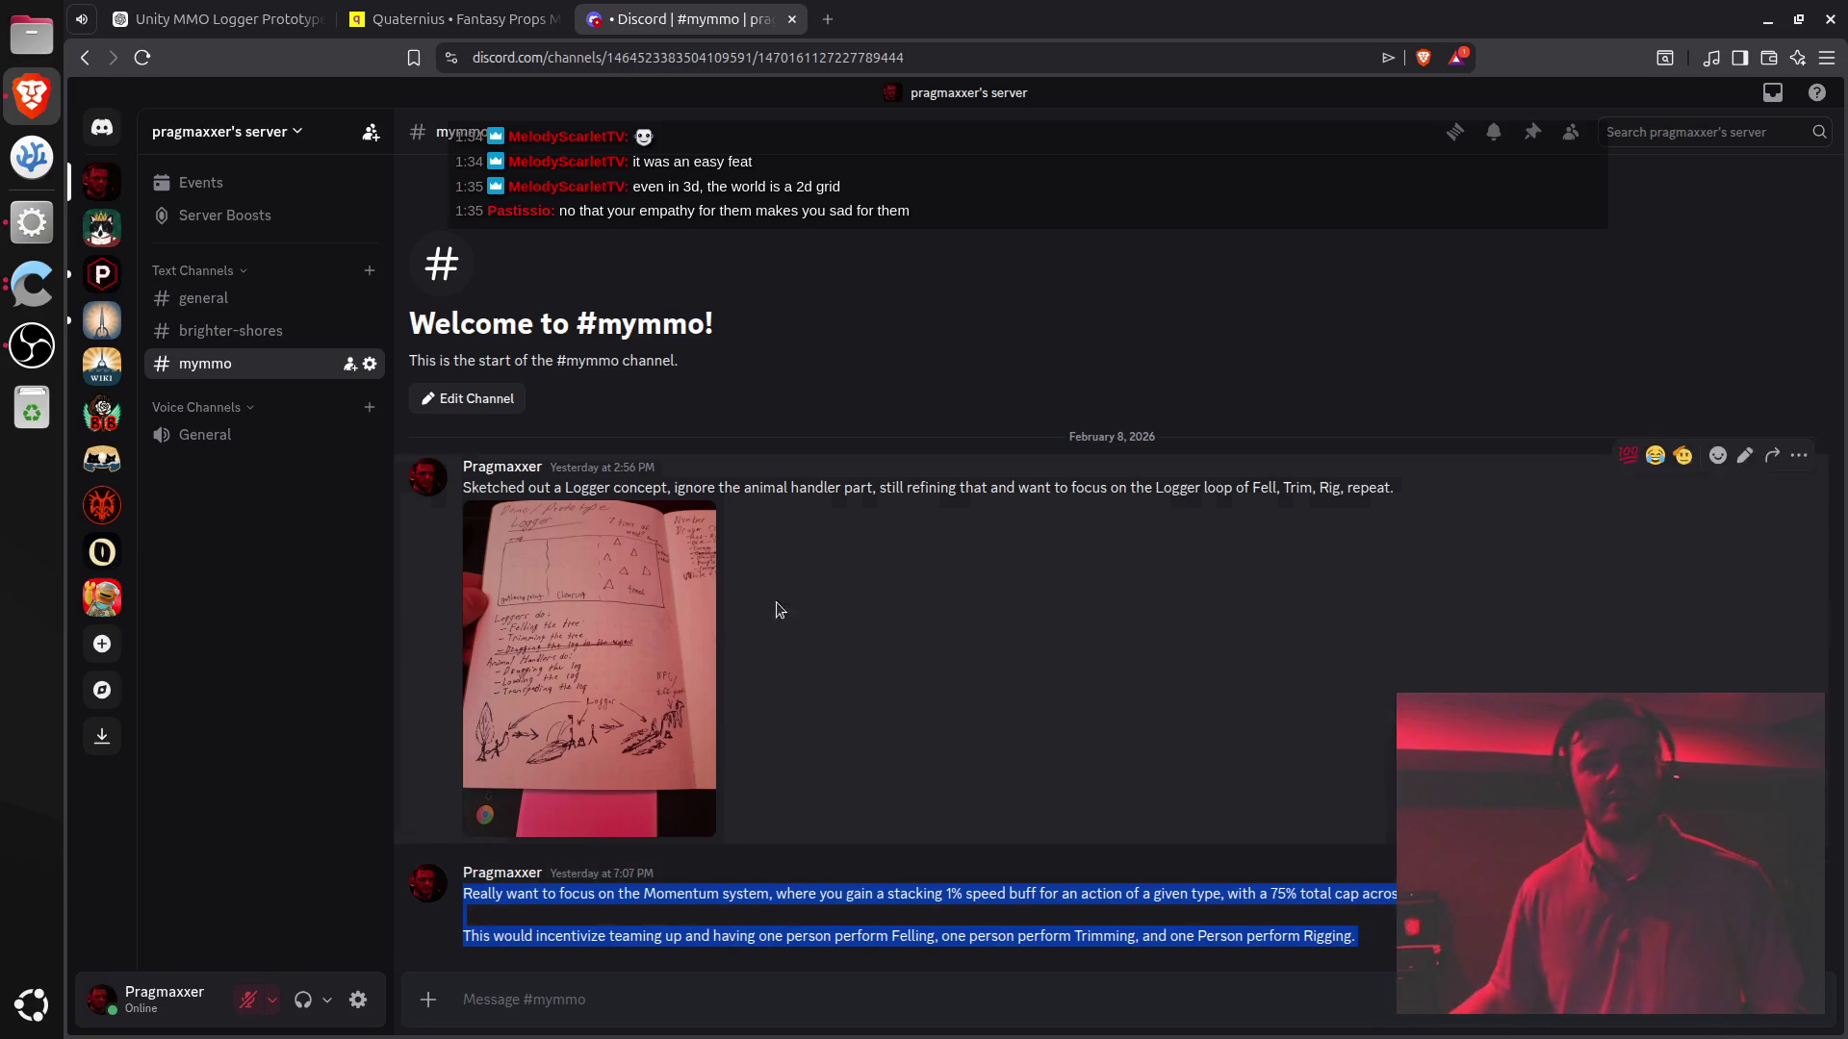
drag(739, 489, 782, 883)
triple_click(776, 939)
click(776, 938)
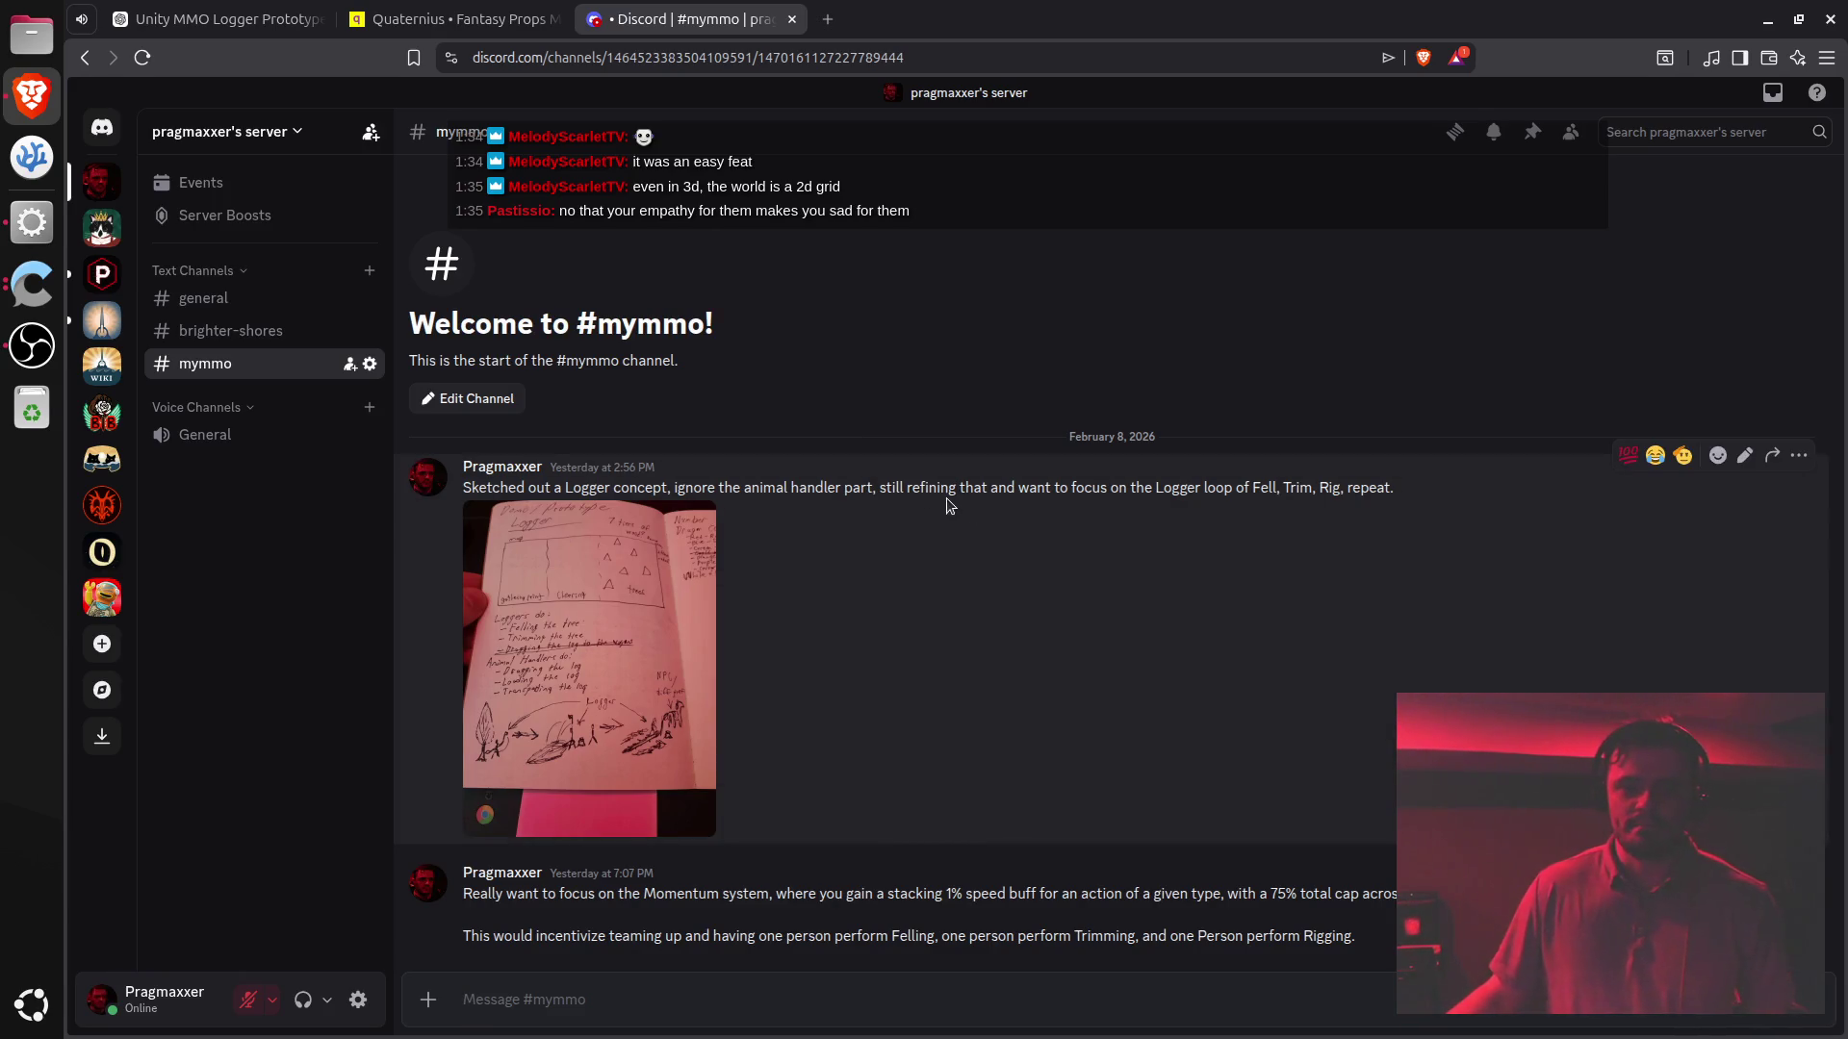
mouse_move(940, 487)
mouse_down()
mouse_move(997, 627)
mouse_move(962, 920)
mouse_move(941, 931)
mouse_up()
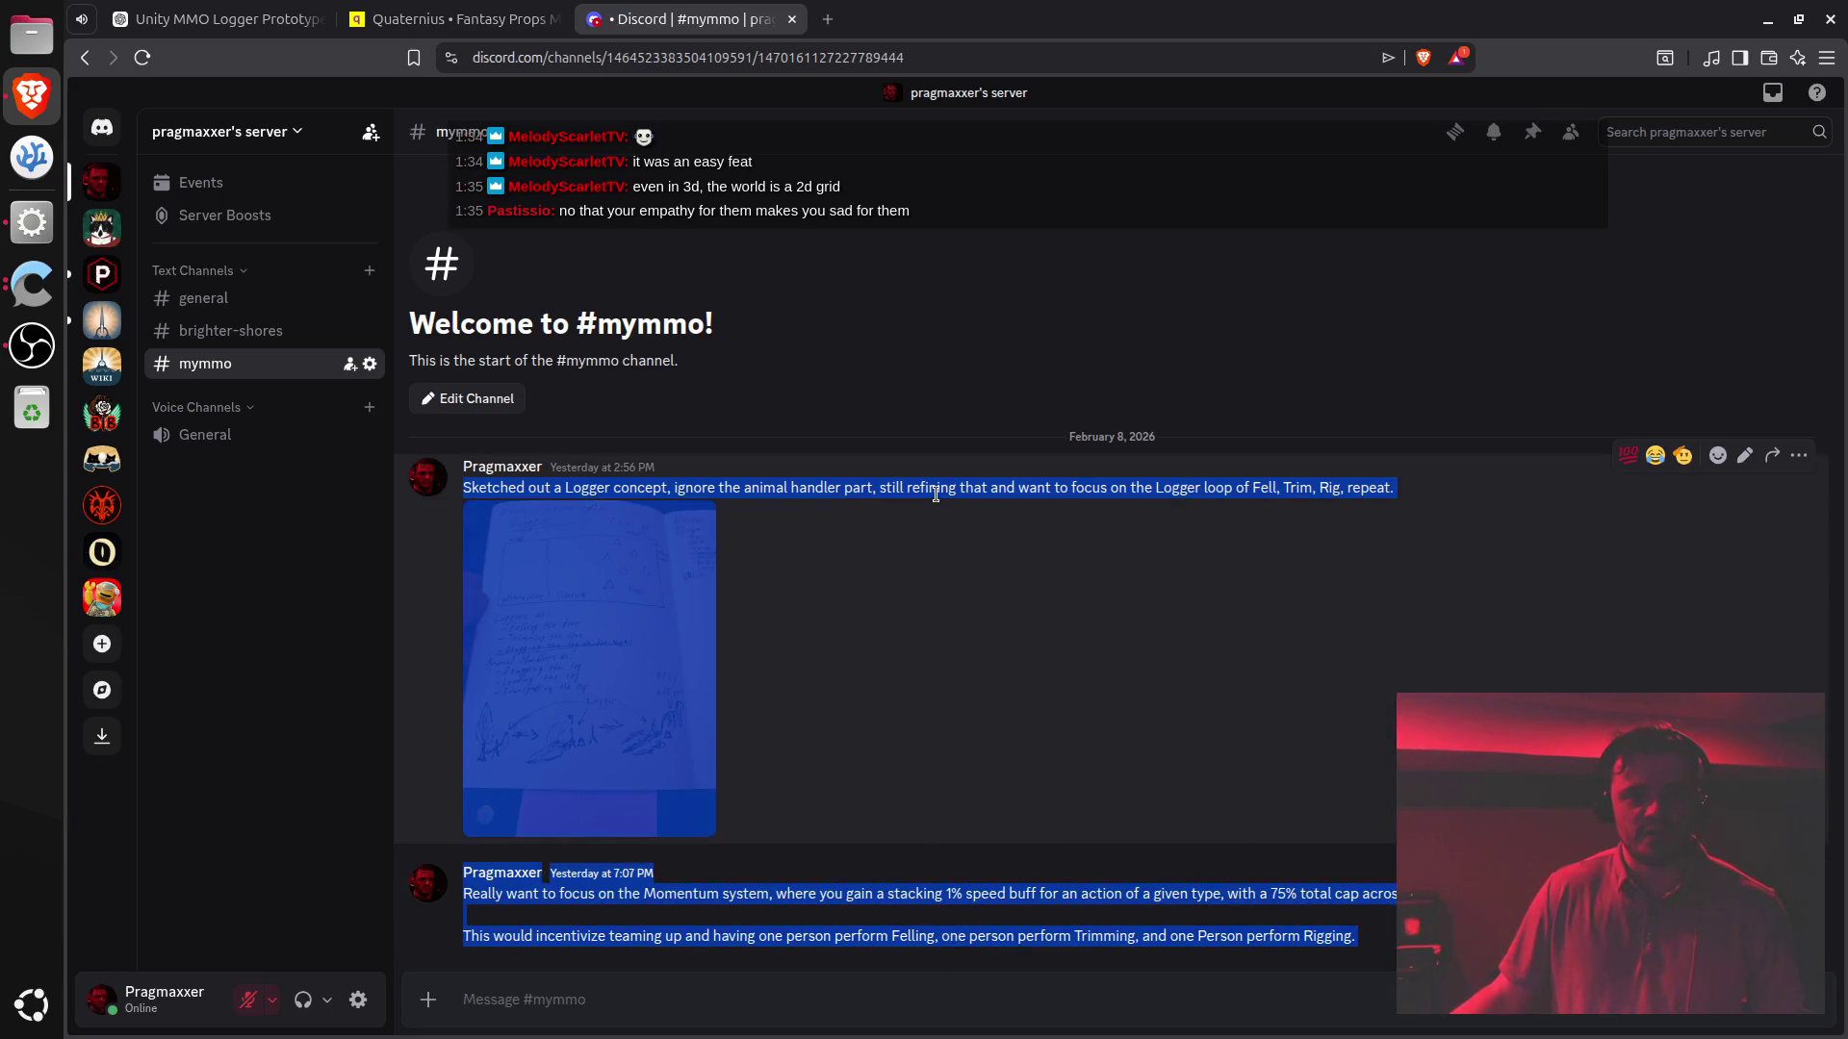
click(935, 494)
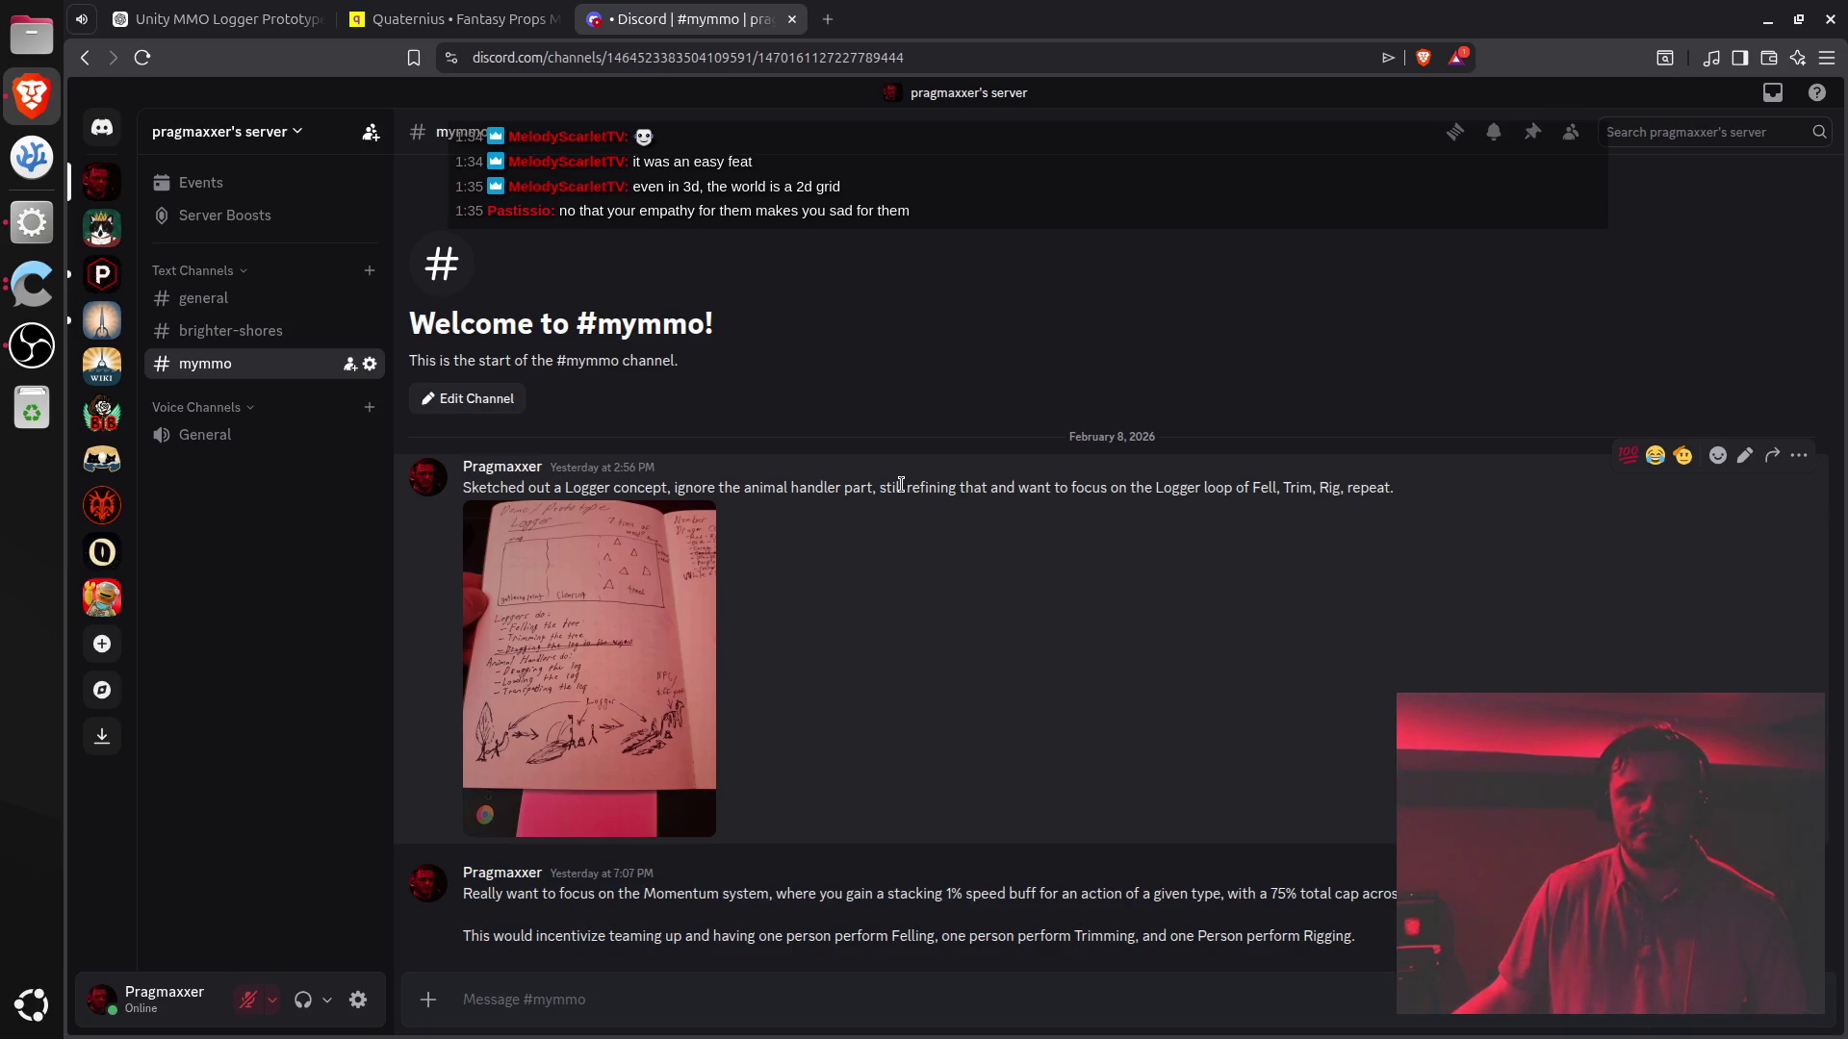
triple_click(942, 491)
drag(942, 491, 895, 936)
click(893, 935)
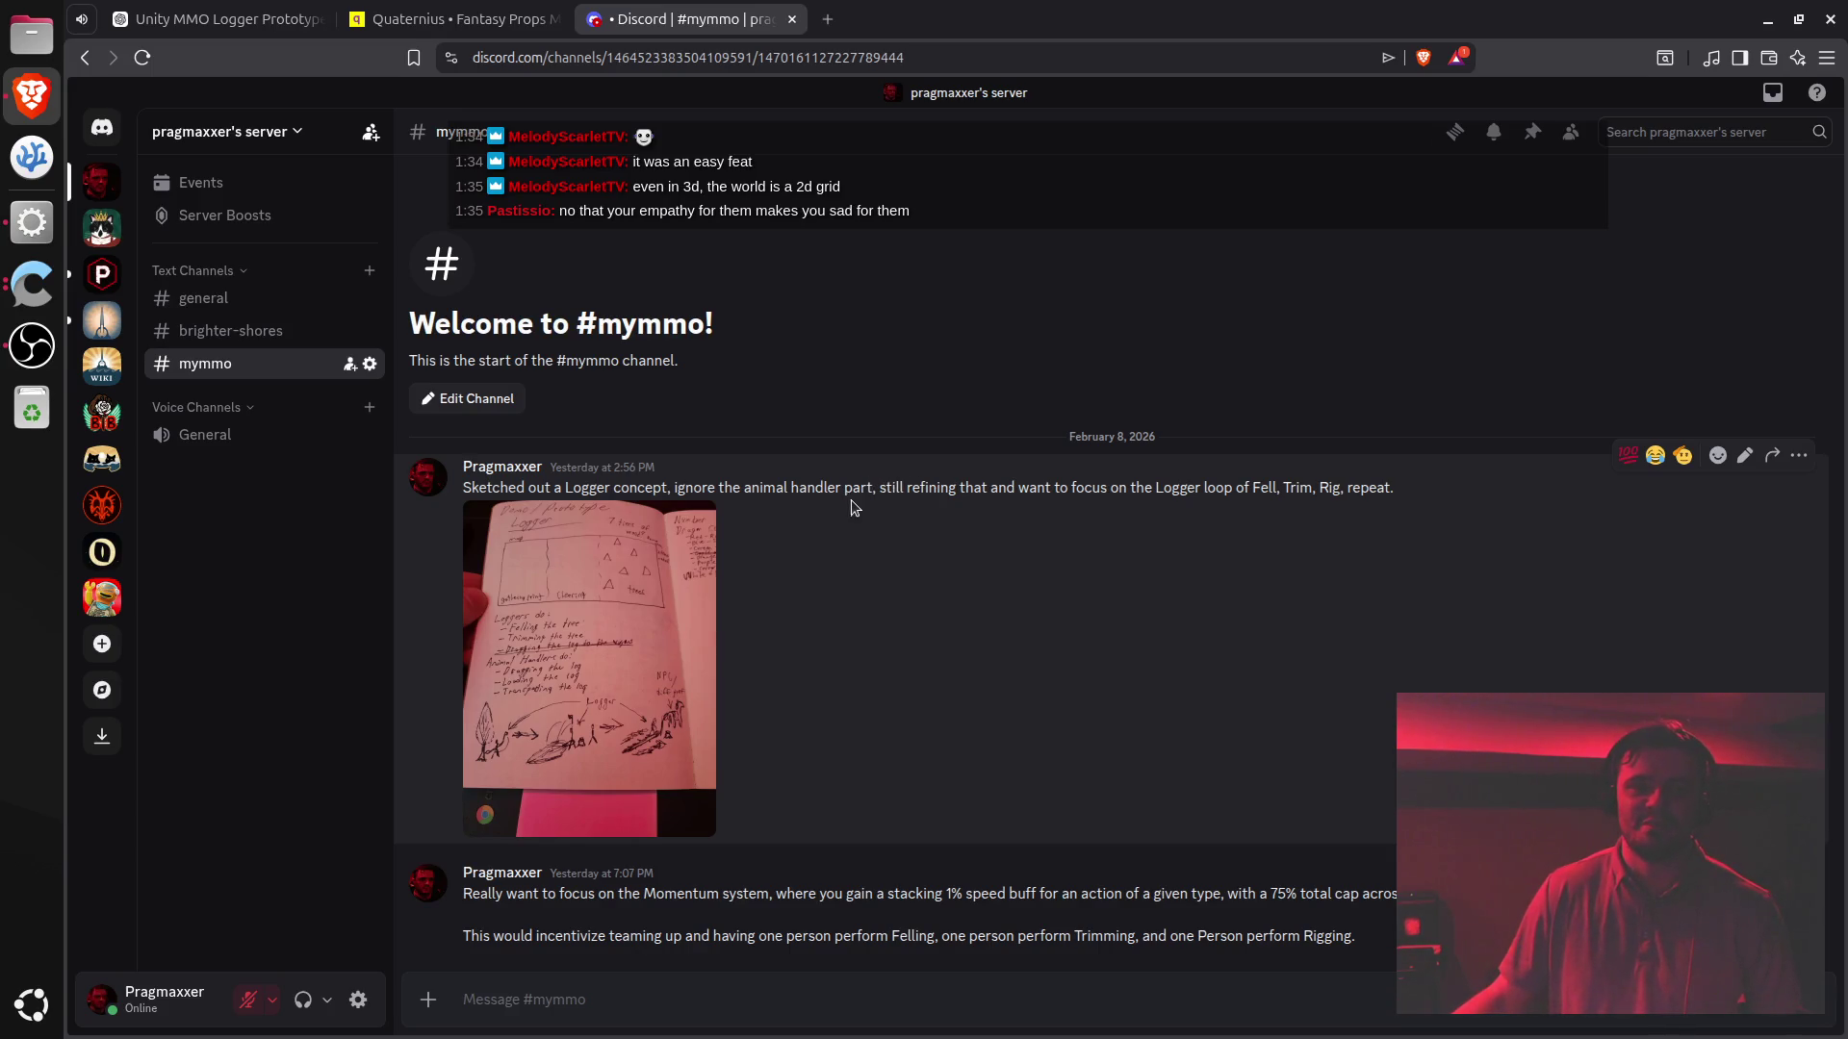
mouse_move(835, 151)
mouse_down()
mouse_move(882, 186)
mouse_move(879, 205)
mouse_up()
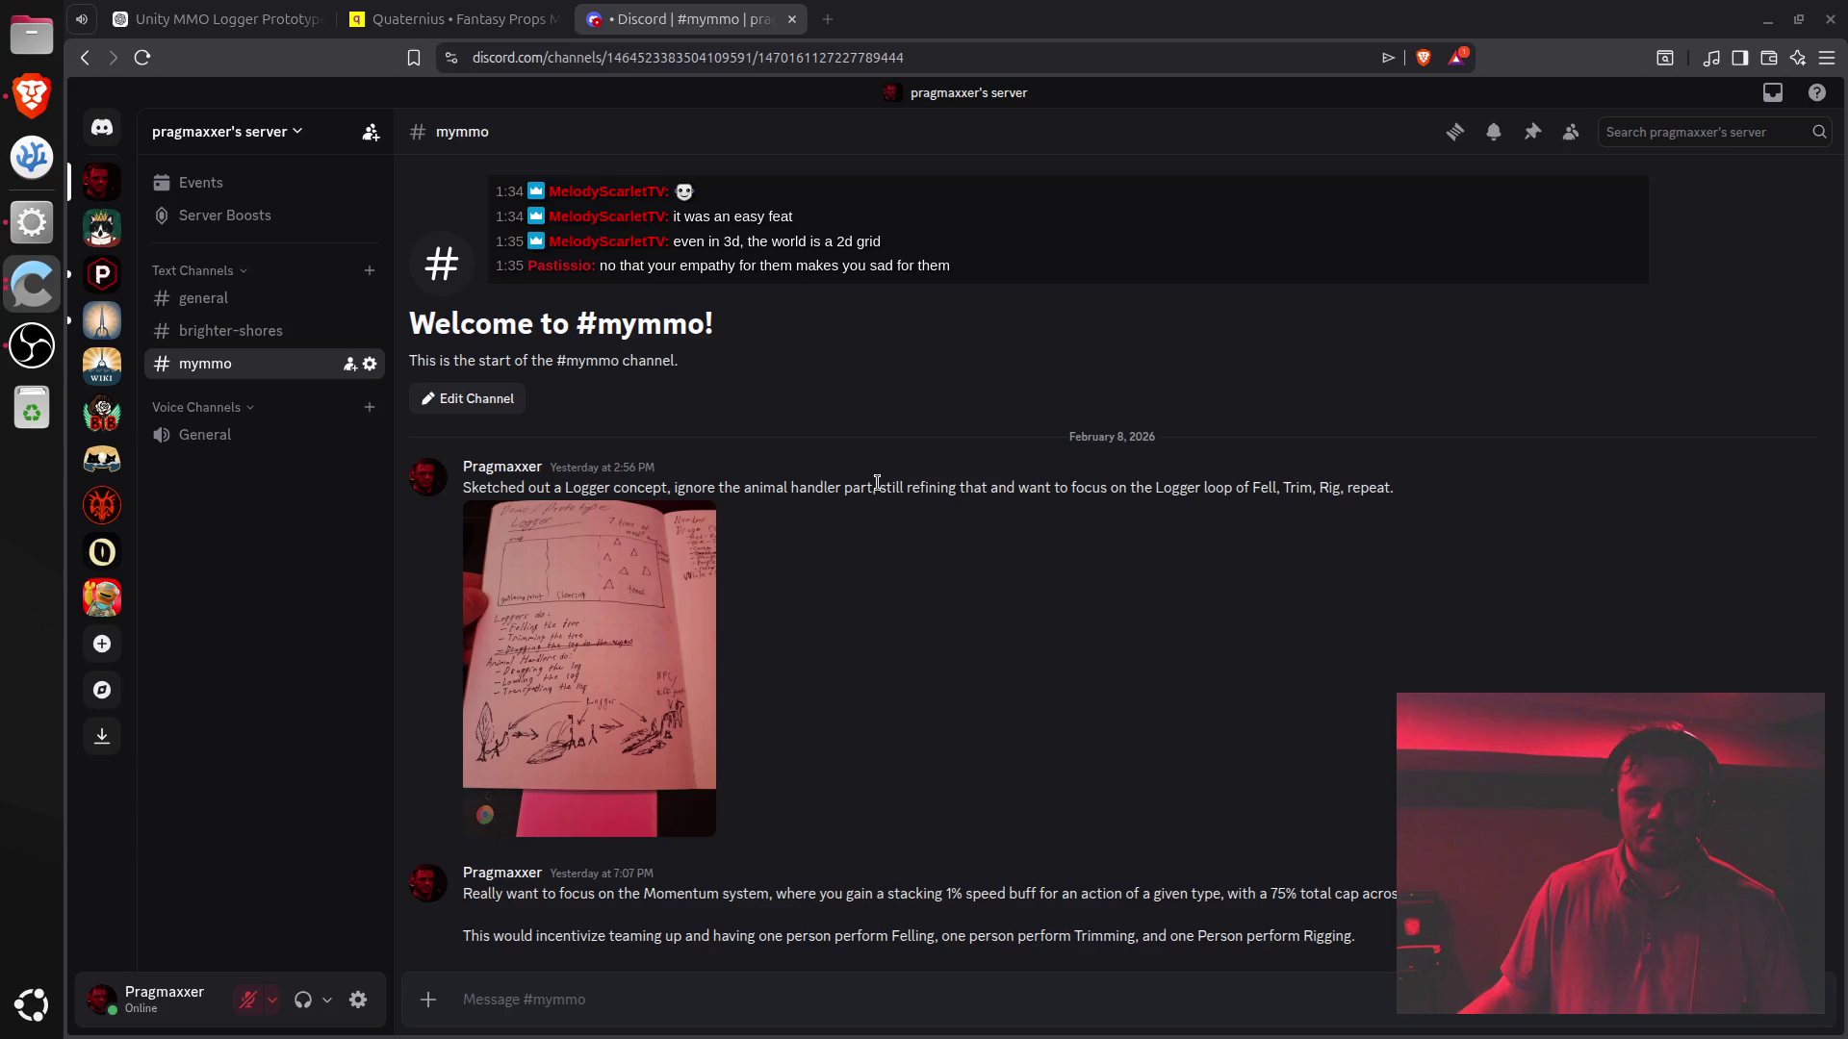
triple_click(876, 483)
drag(877, 483, 833, 945)
click(808, 982)
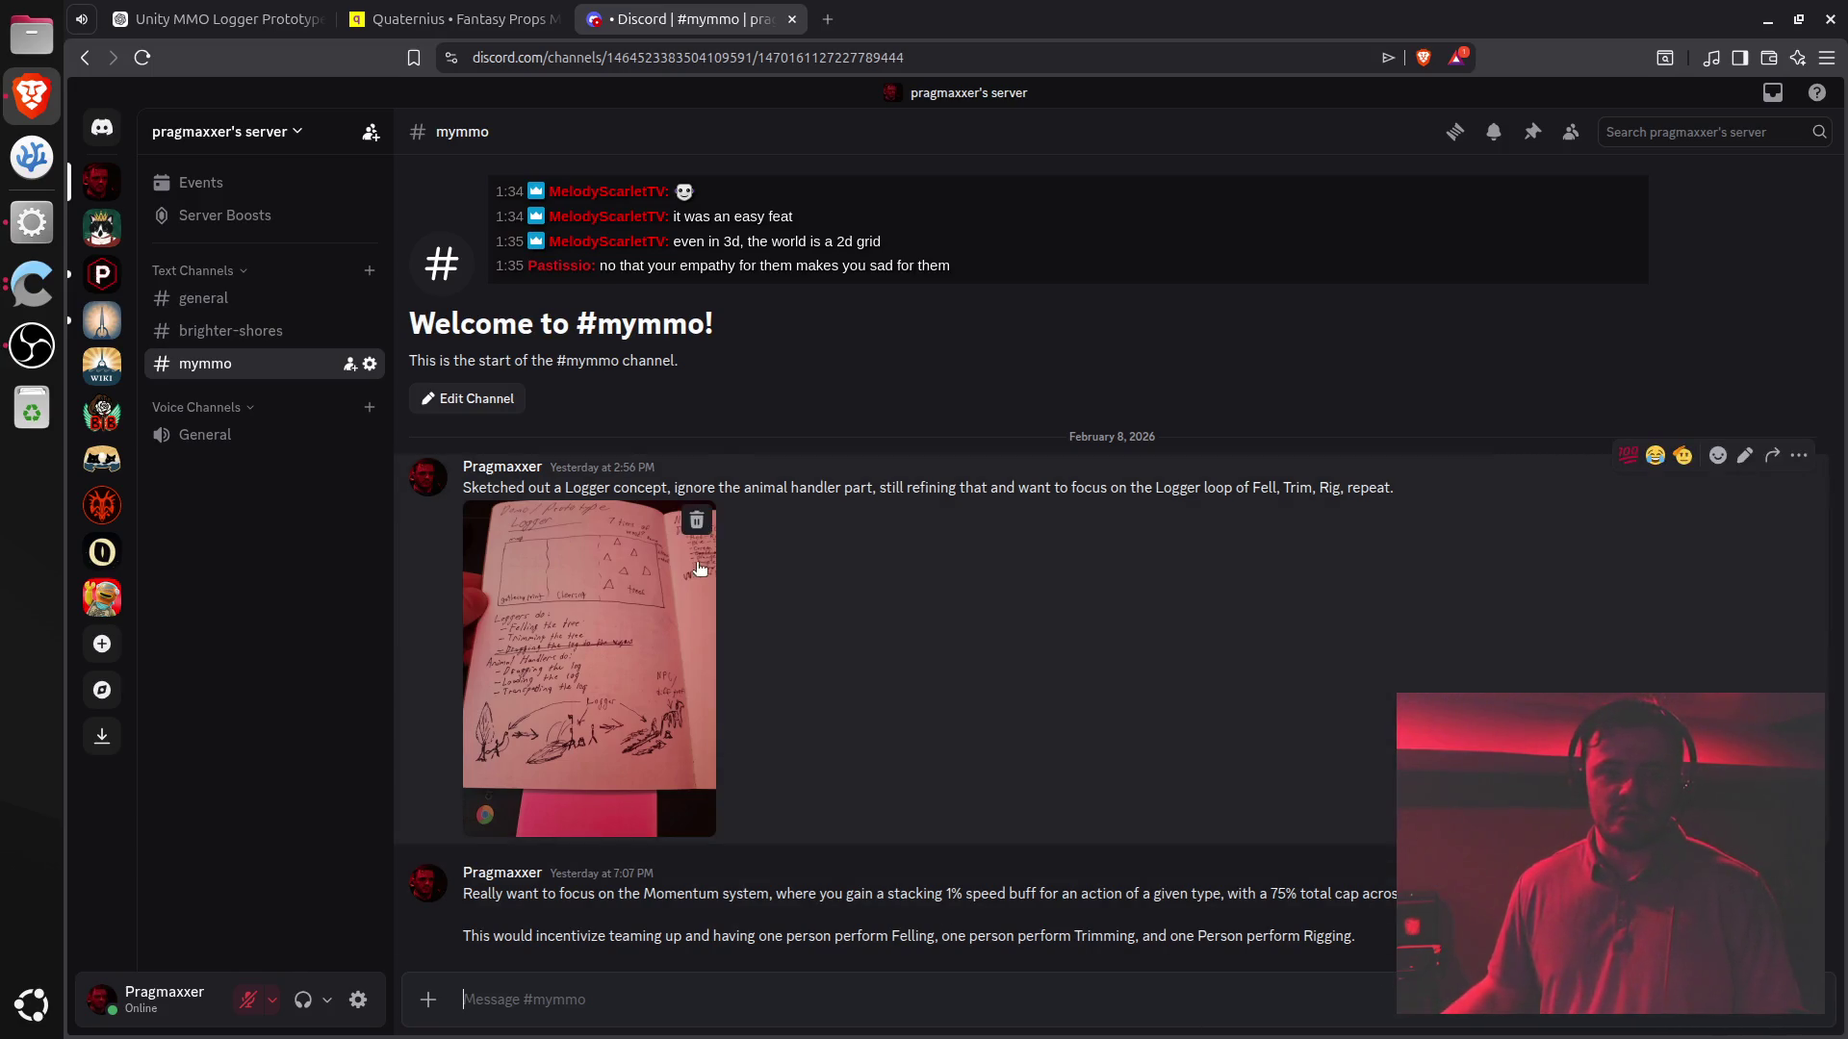
mouse_move(806, 490)
mouse_down()
mouse_move(863, 859)
mouse_move(849, 935)
mouse_up()
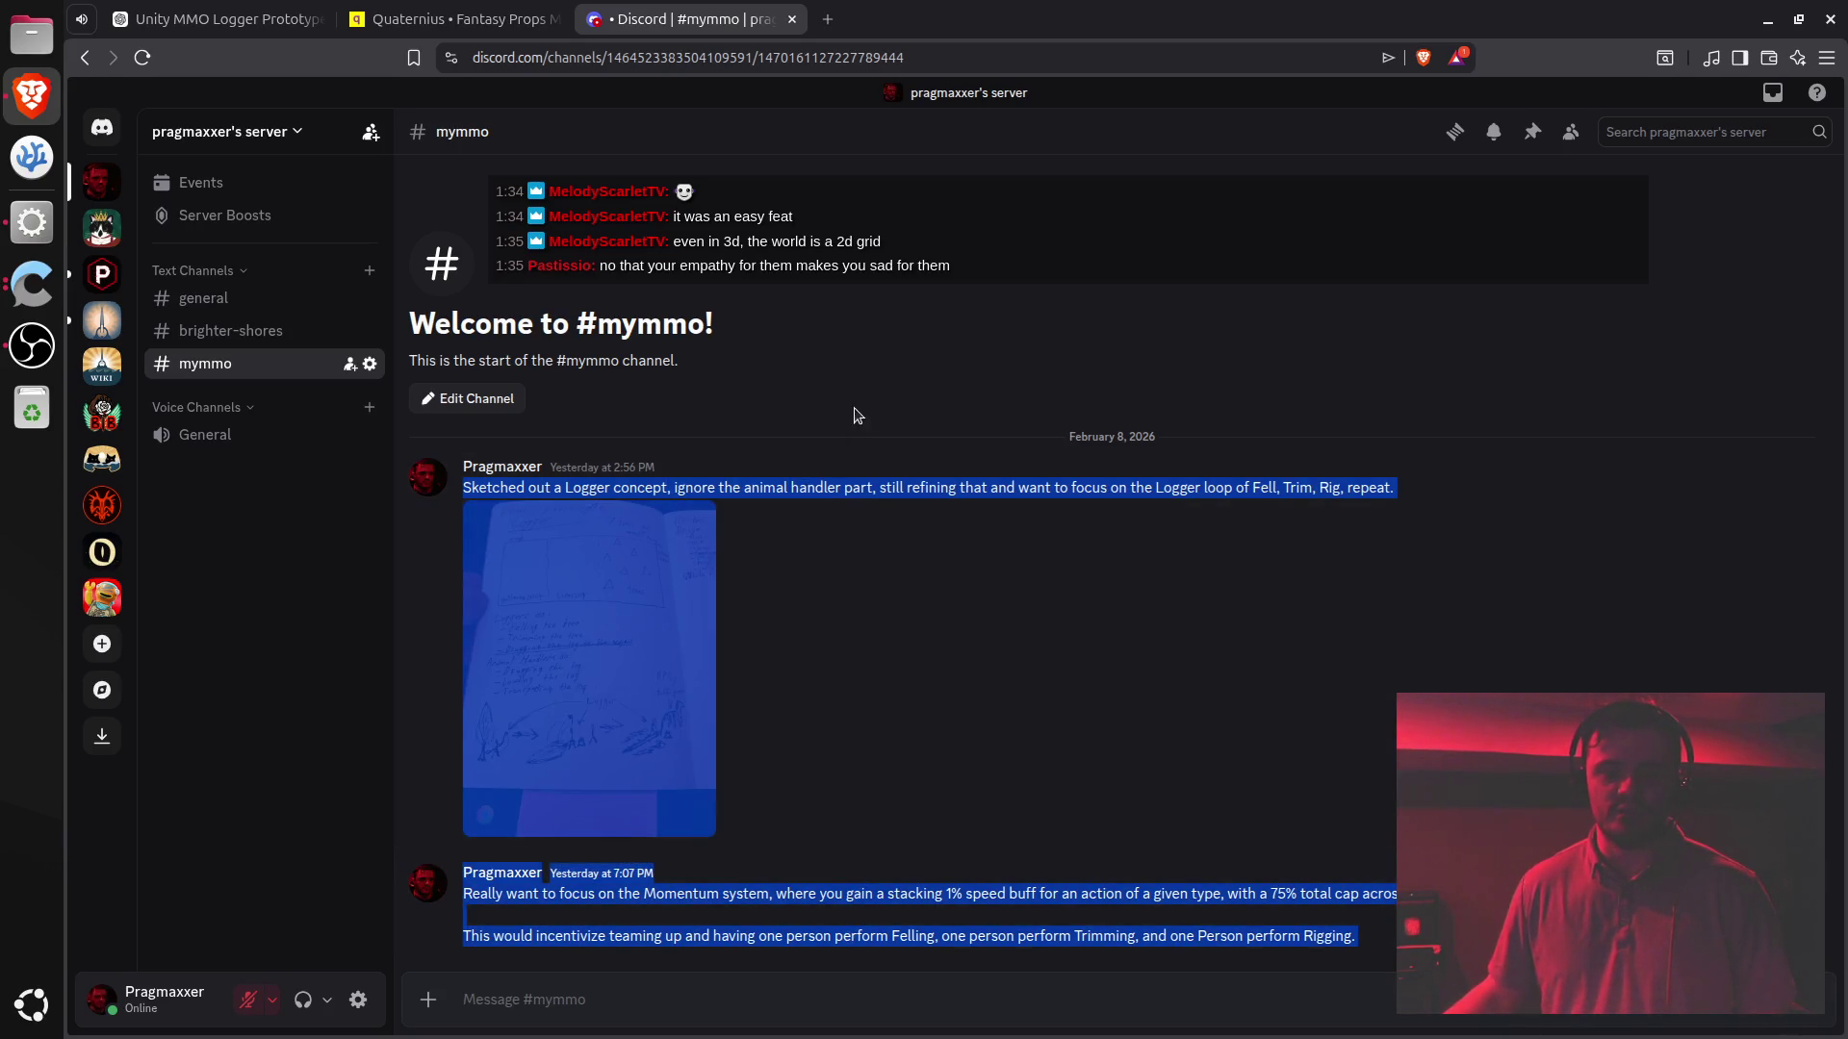
triple_click(862, 488)
drag(862, 488, 950, 854)
click(953, 999)
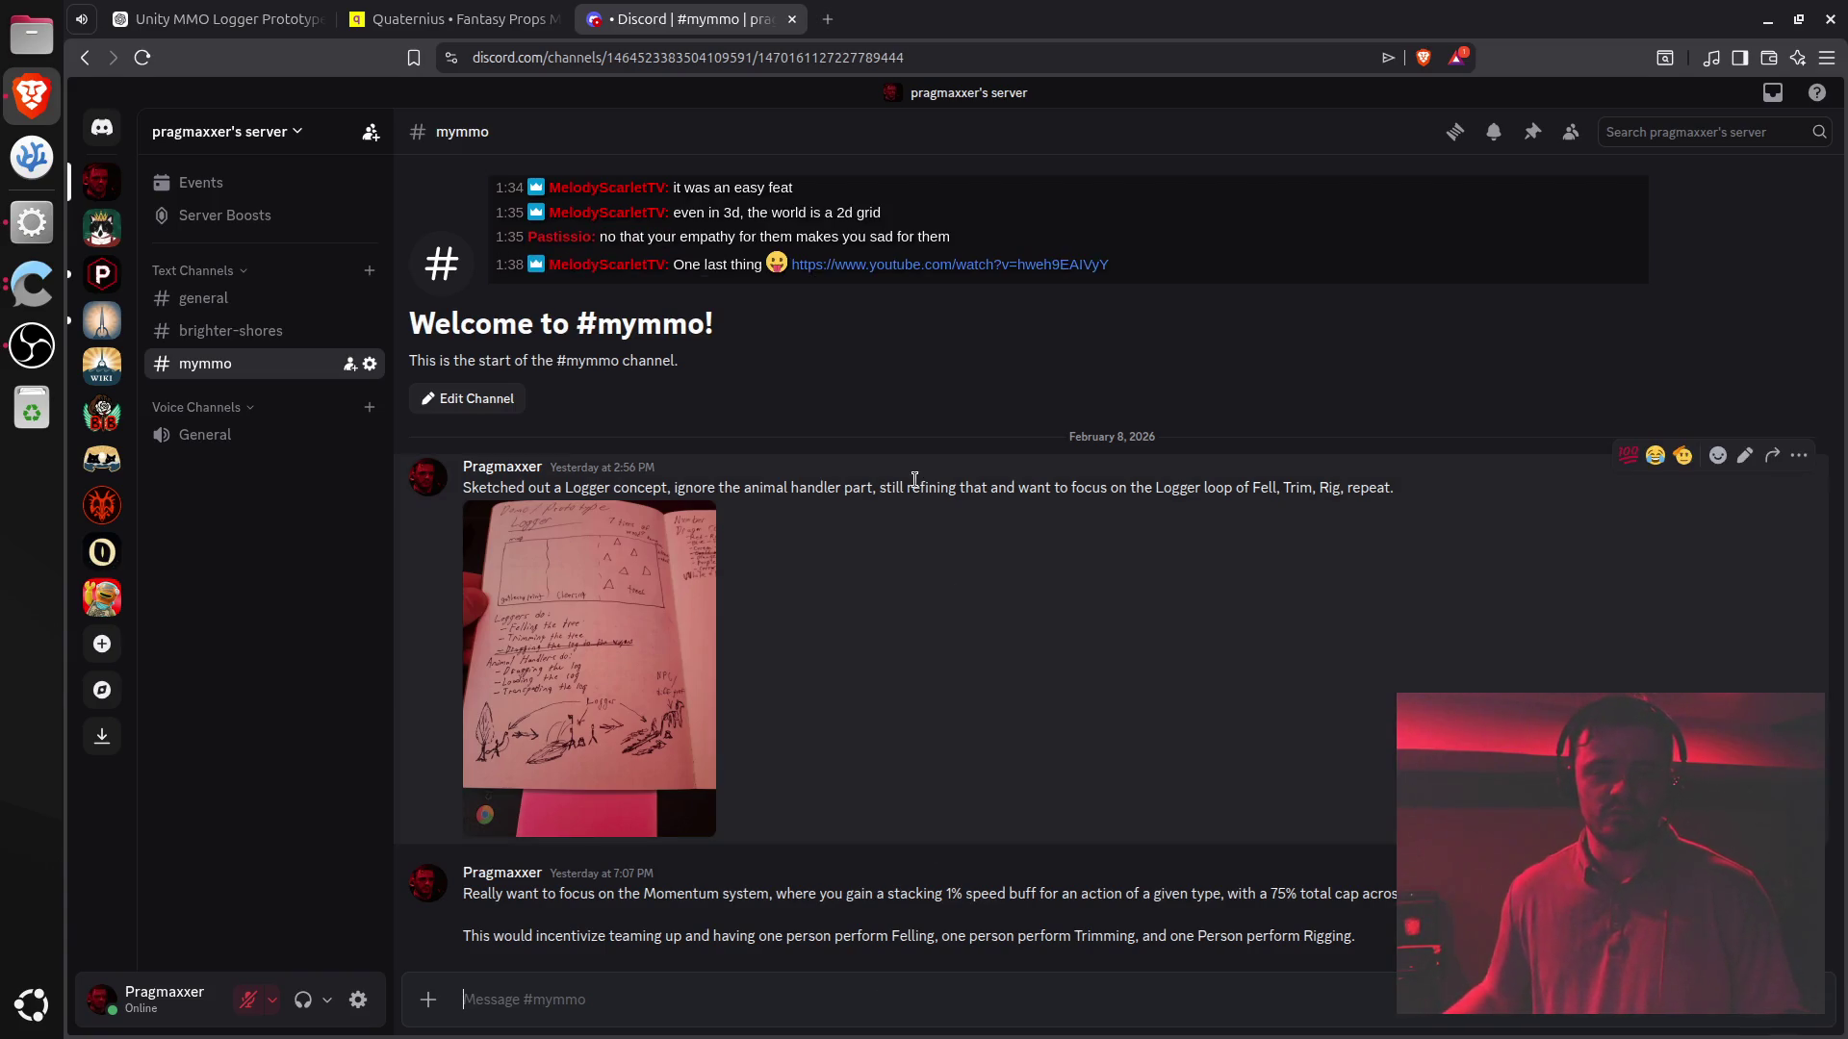
double_click(878, 488)
drag(879, 488, 880, 957)
click(853, 989)
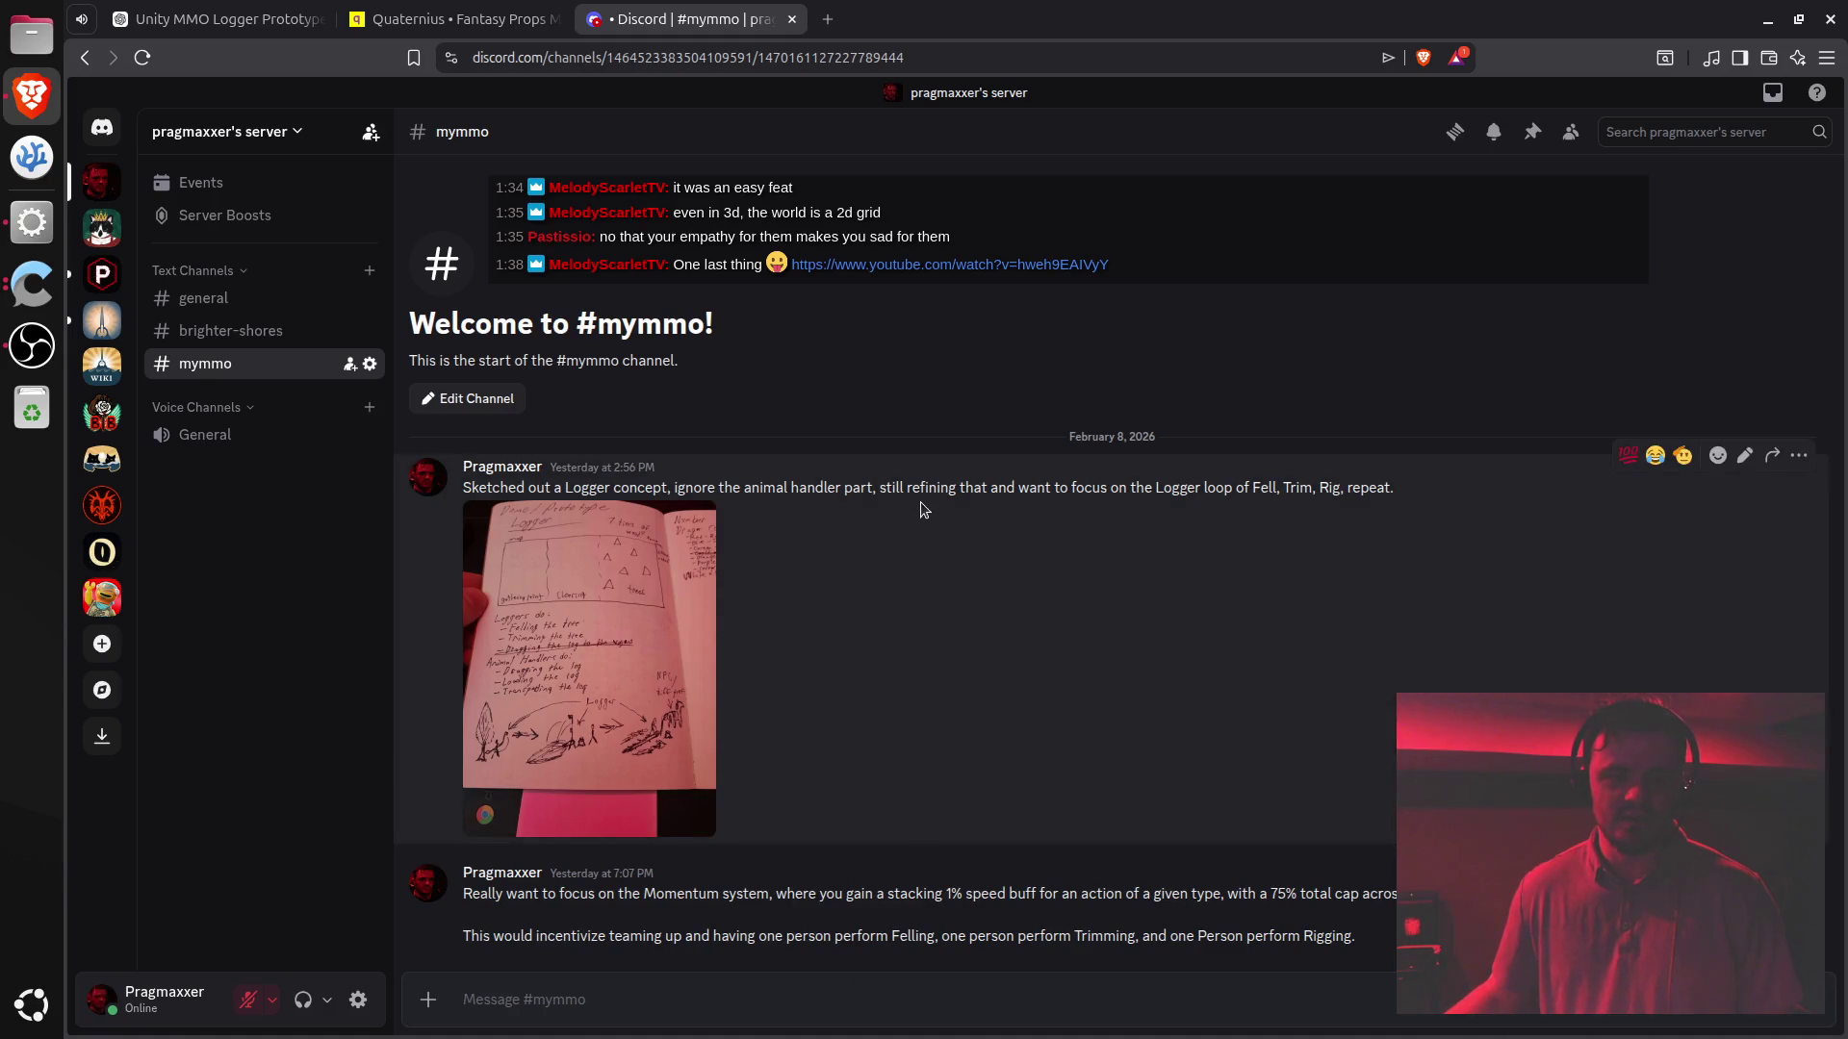
drag(924, 490, 933, 935)
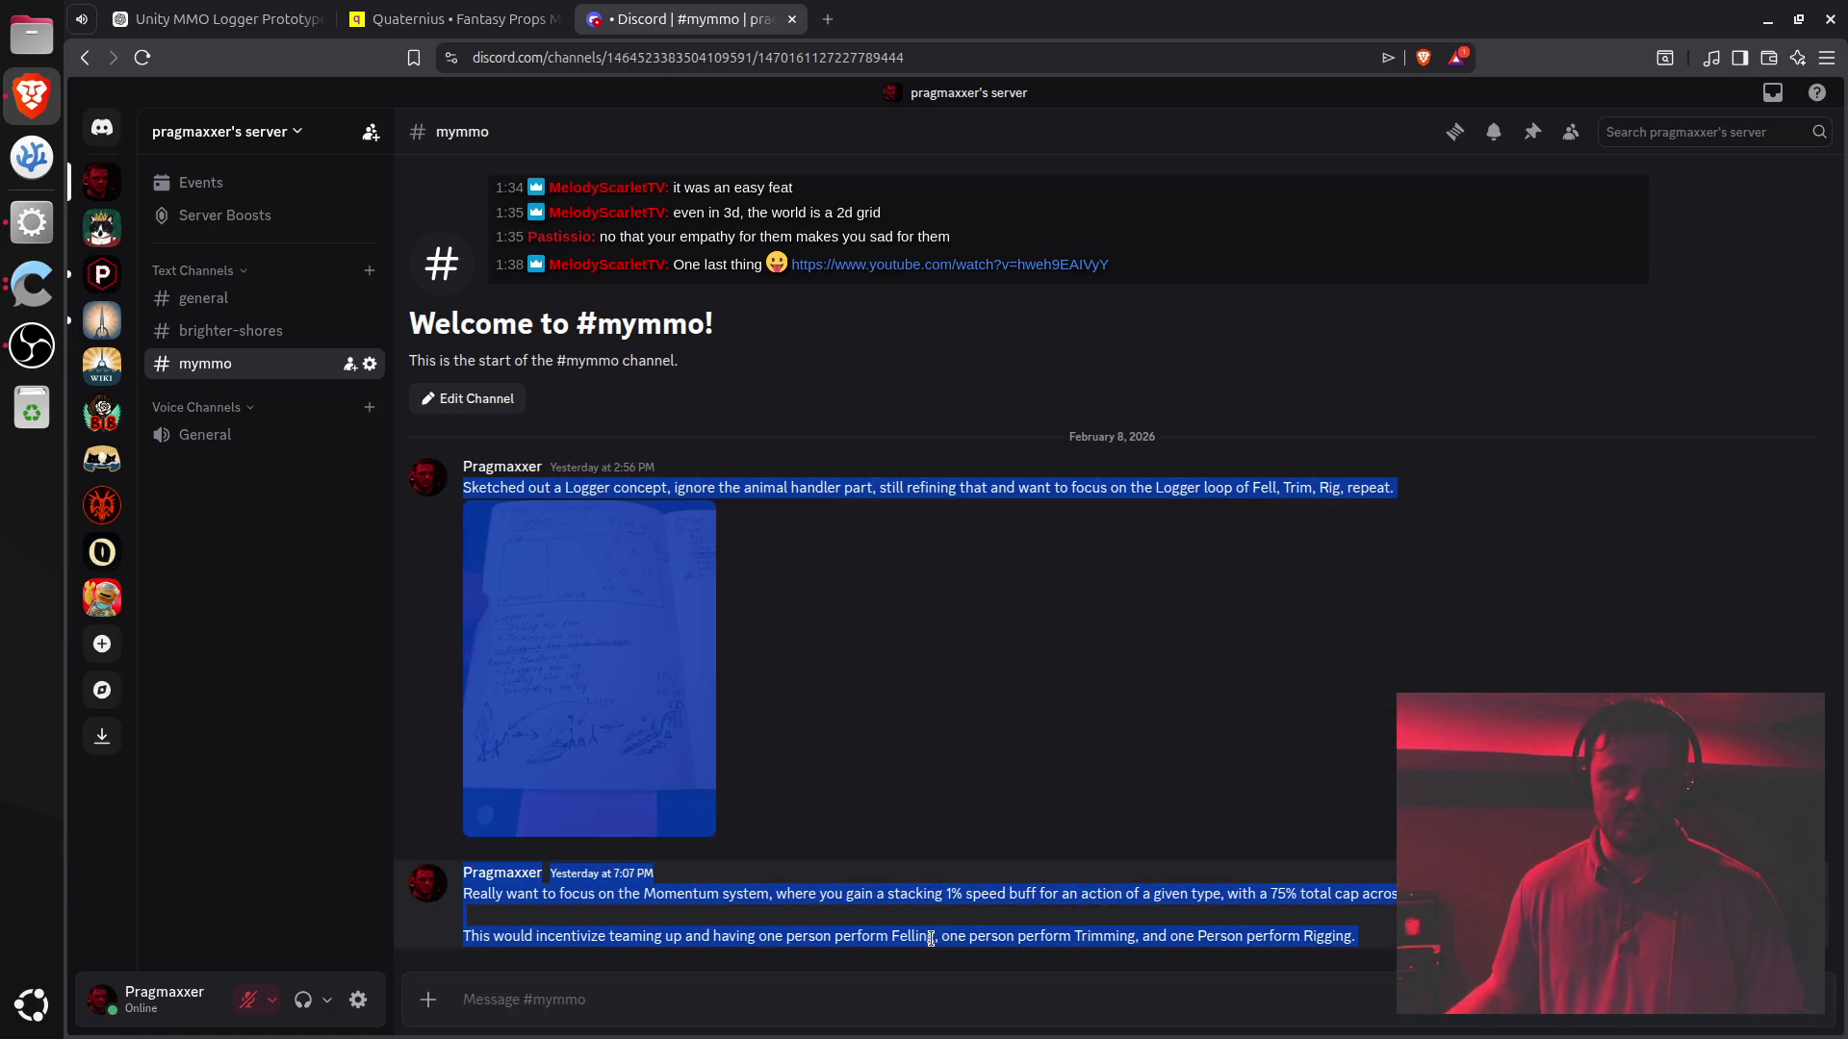
click(933, 935)
double_click(932, 488)
drag(931, 488, 957, 934)
click(907, 1015)
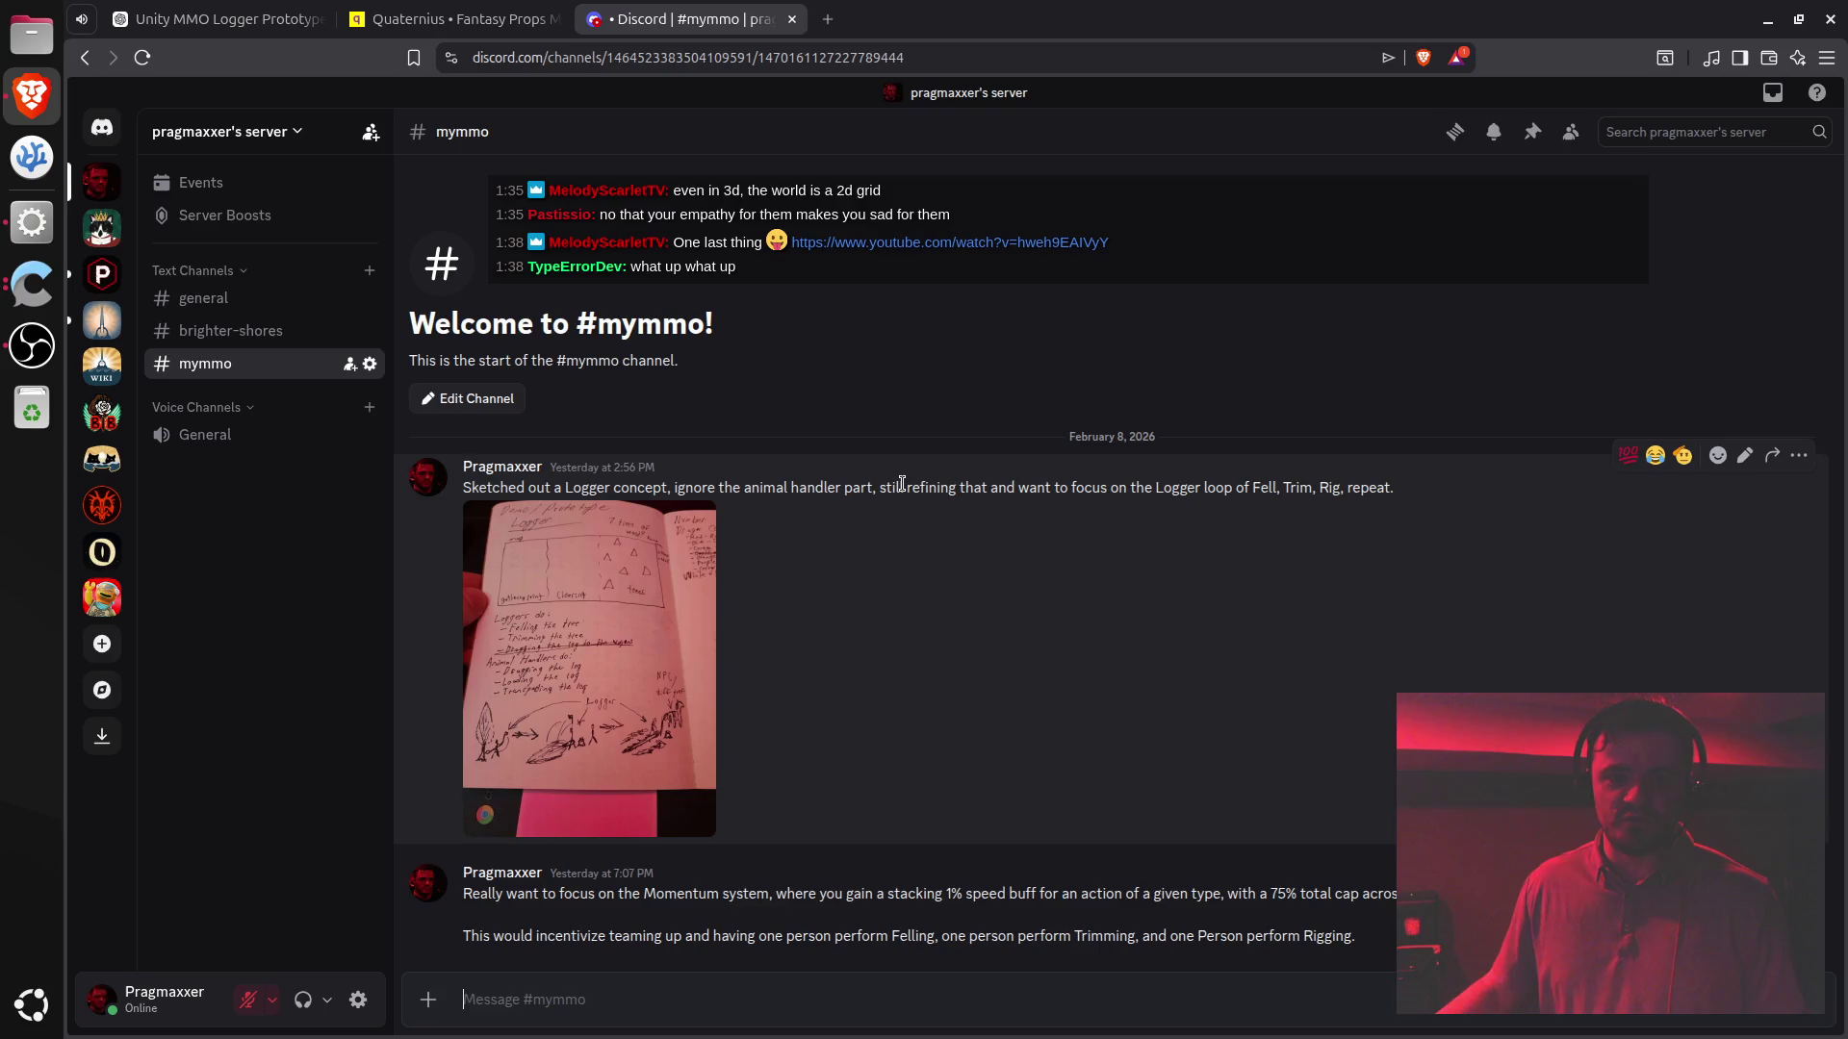
mouse_move(902, 484)
mouse_down()
mouse_move(943, 766)
mouse_move(922, 943)
mouse_up()
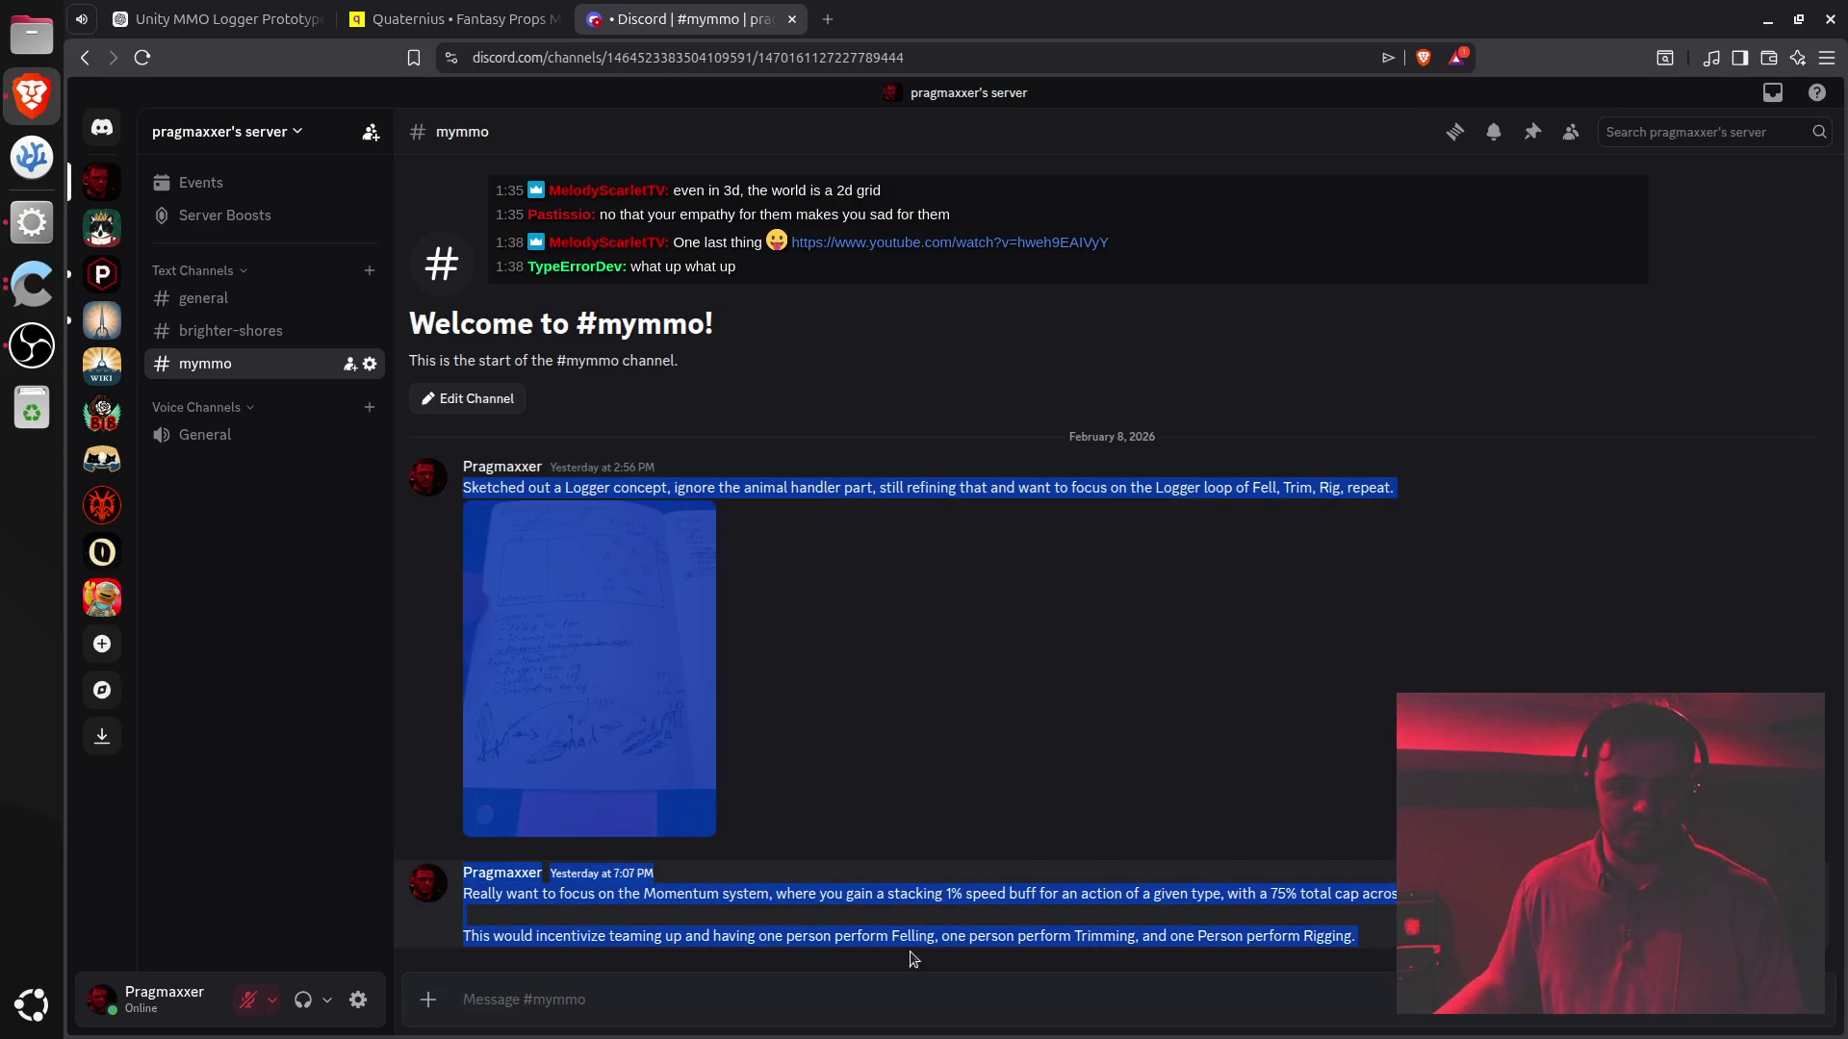
click(853, 980)
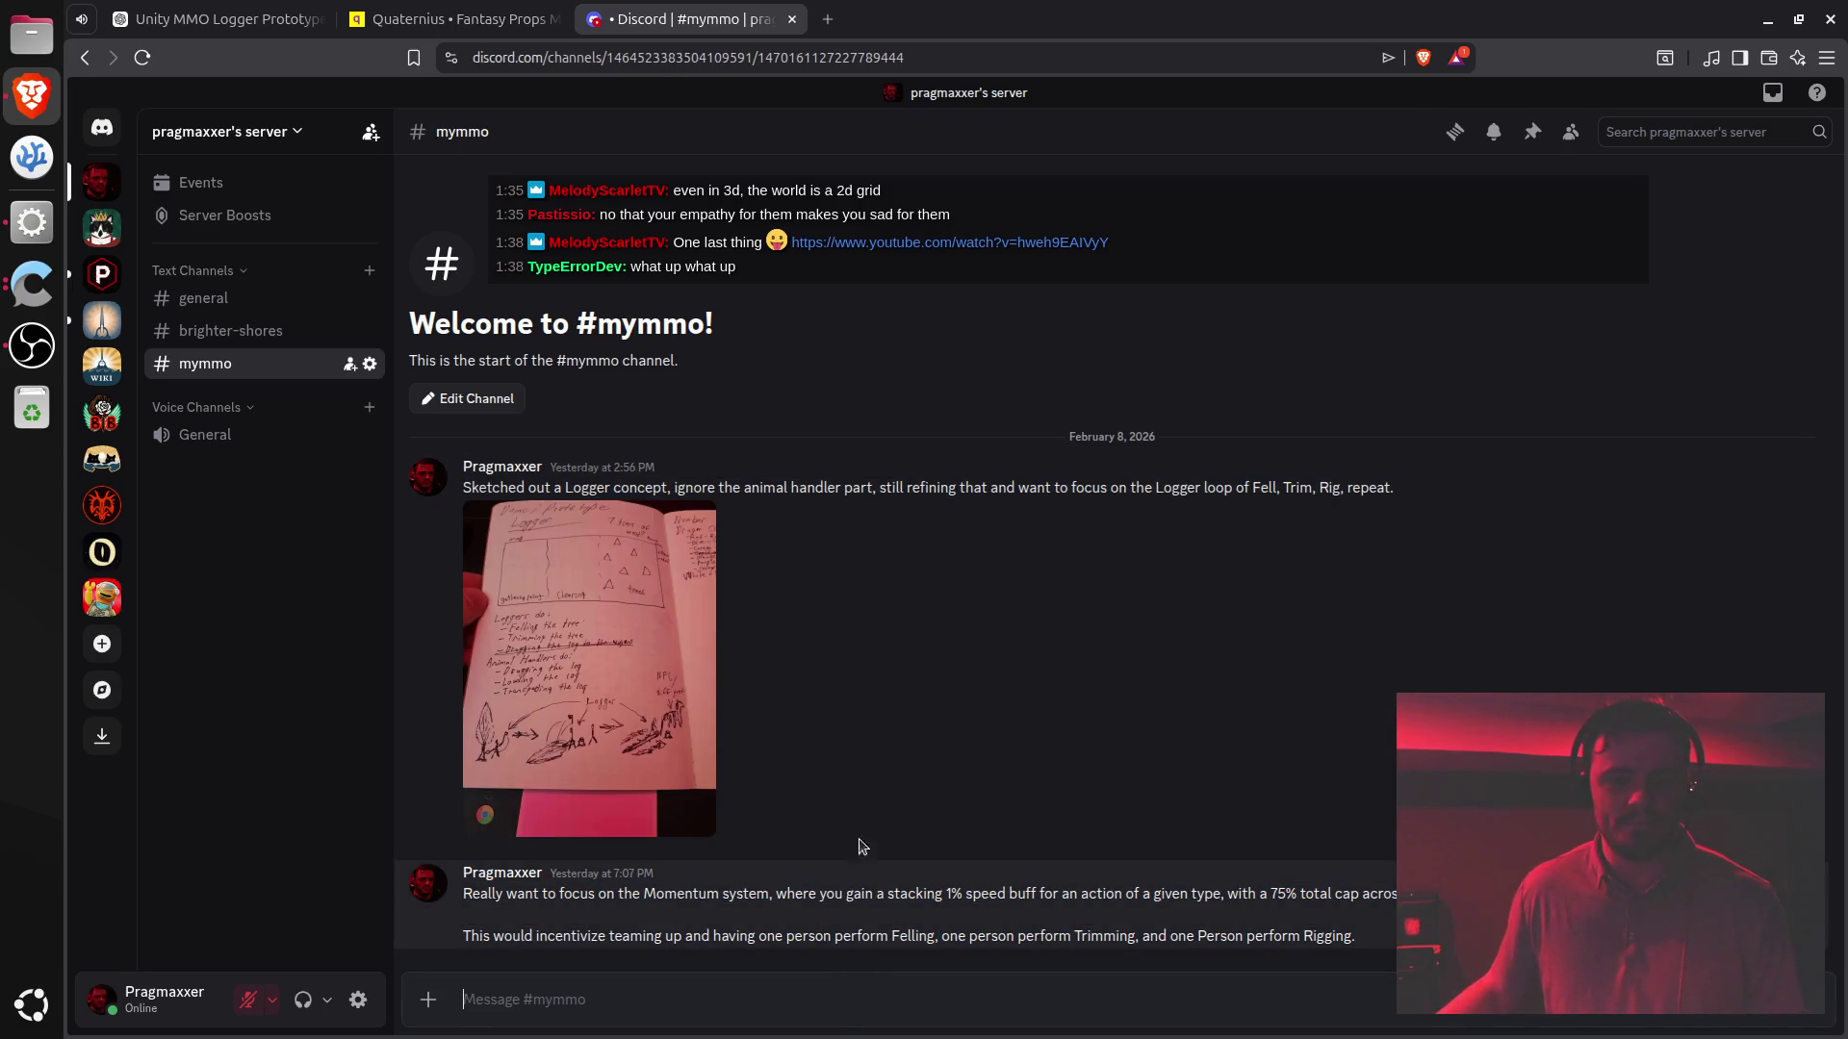
triple_click(577, 488)
shift+click(662, 964)
click(619, 998)
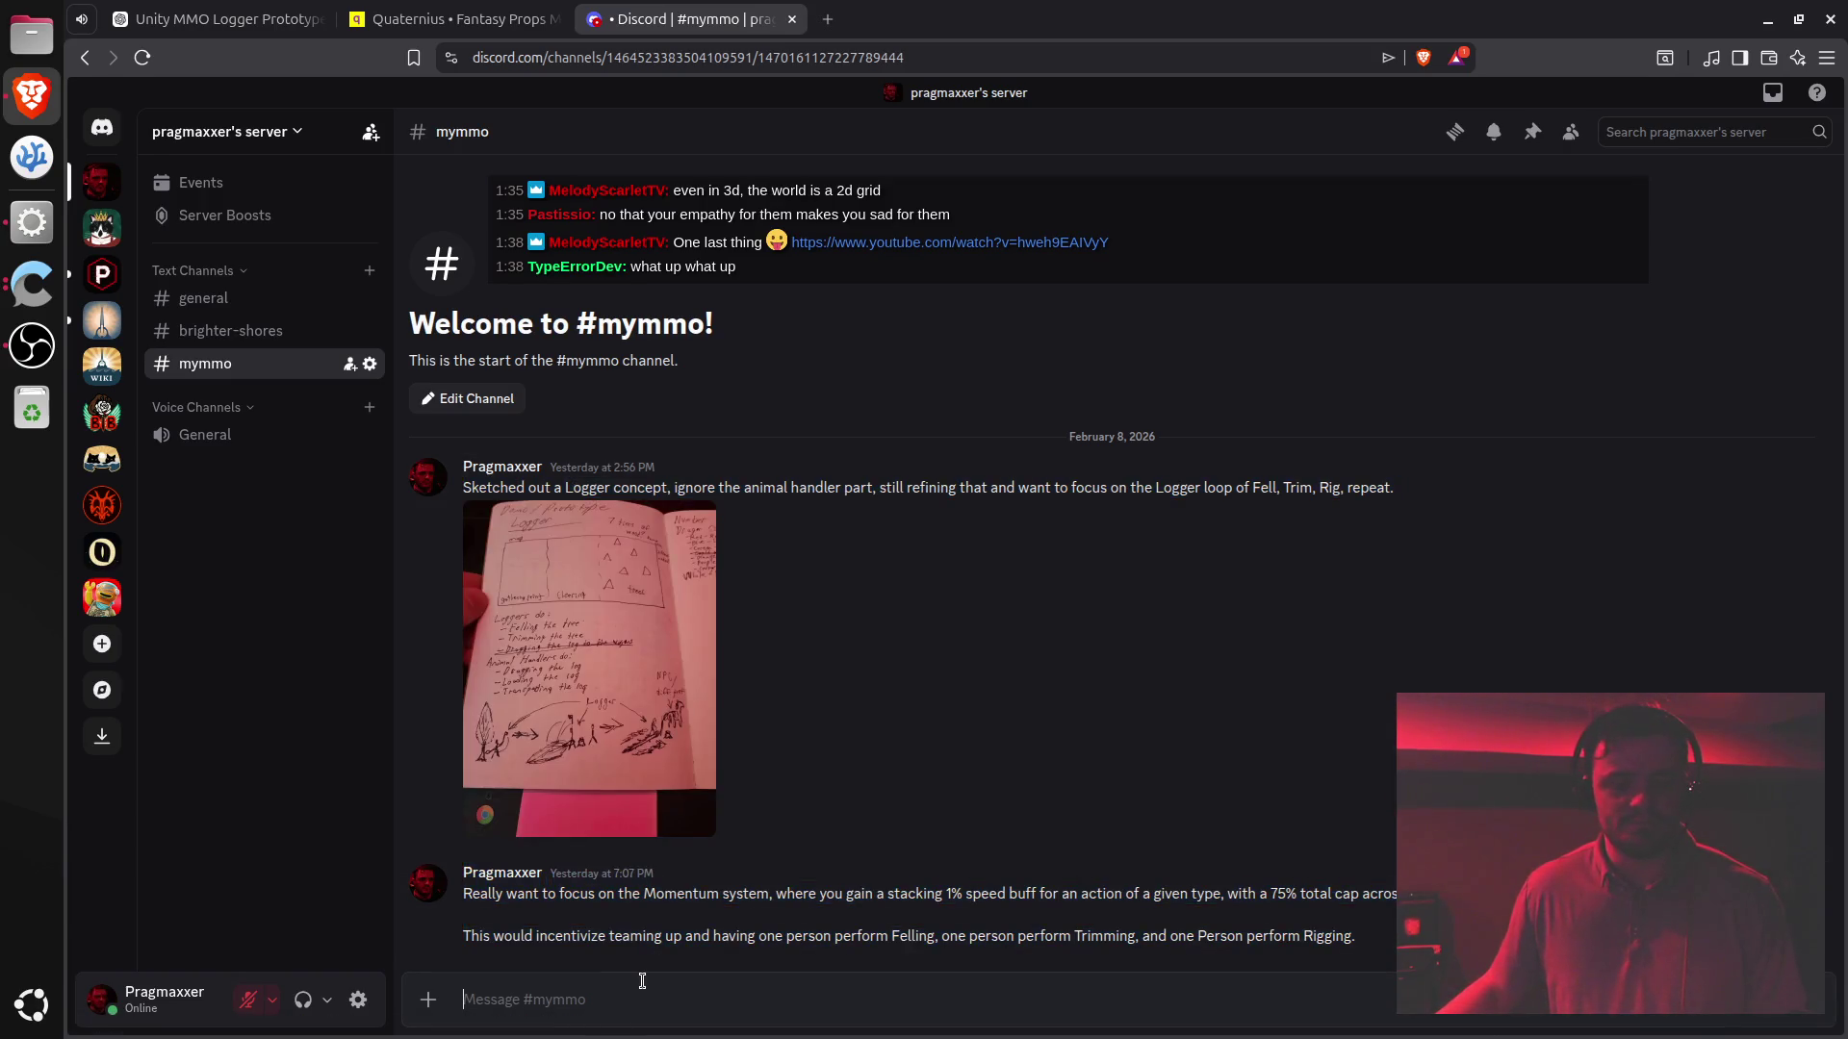
triple_click(692, 488)
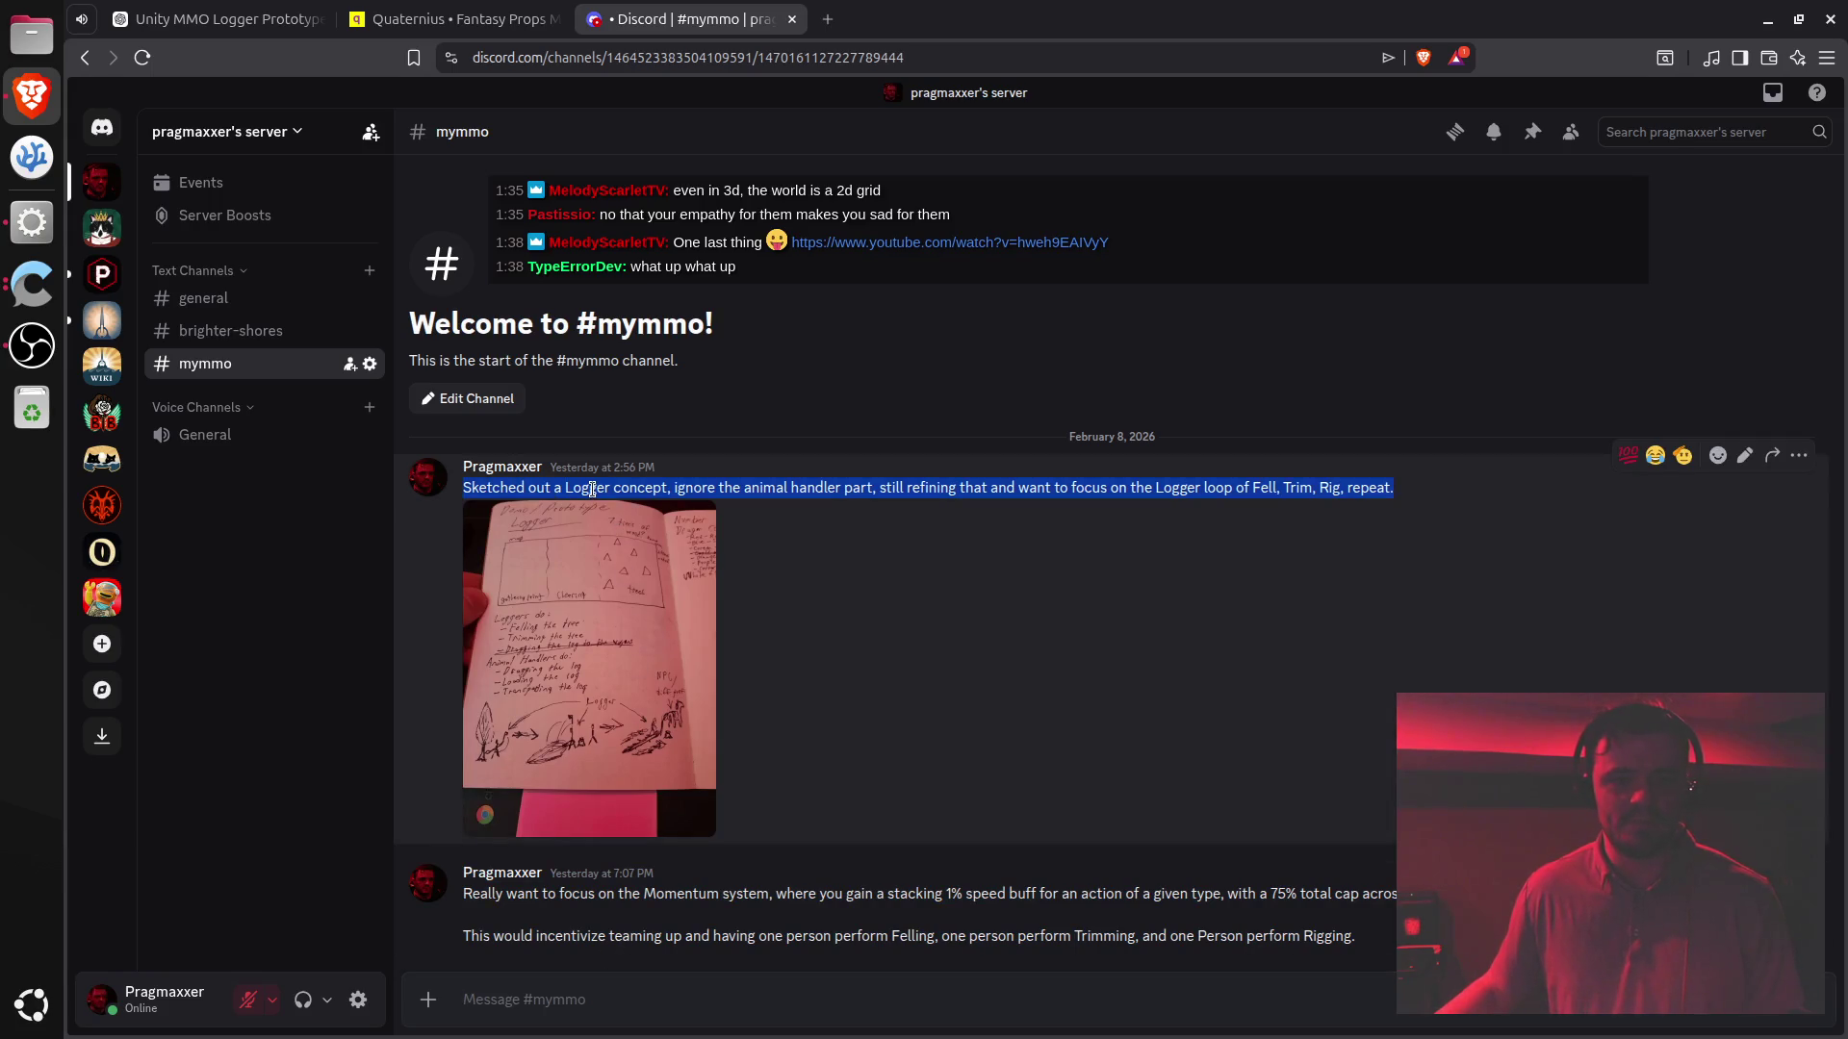
shift+click(708, 983)
click(669, 988)
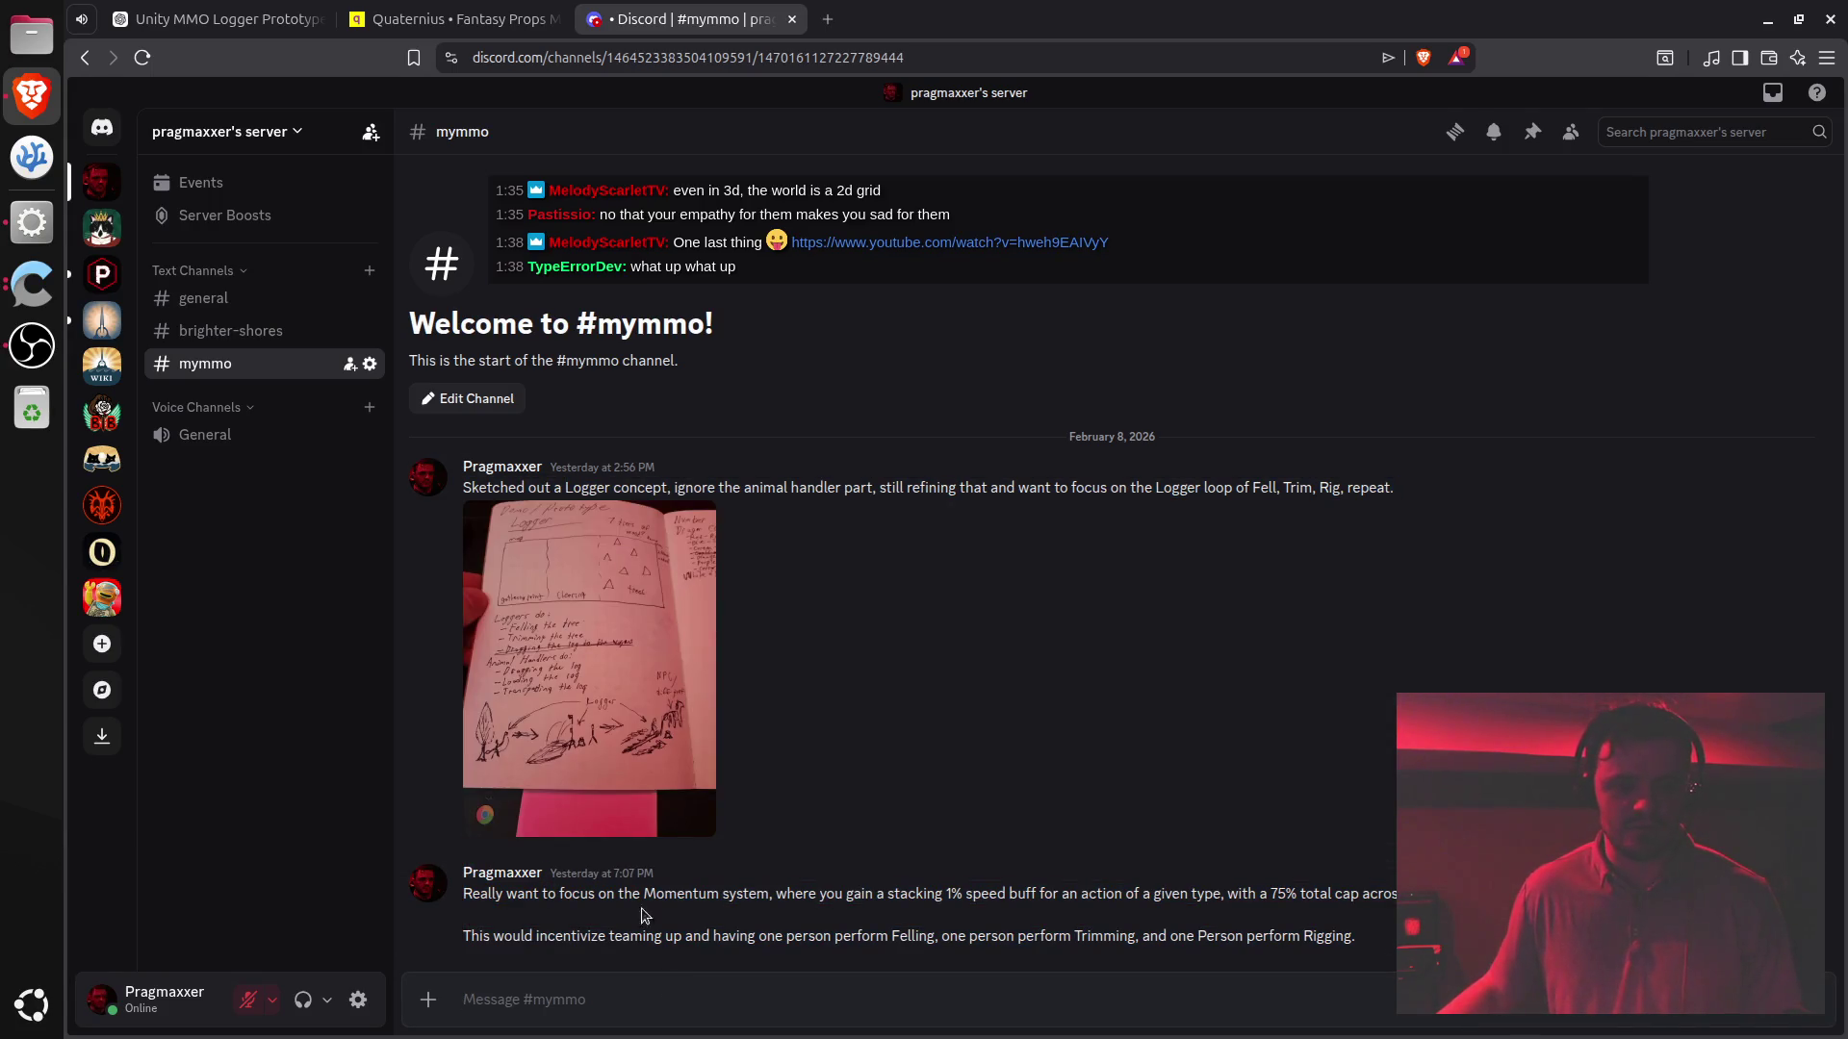
triple_click(593, 486)
shift+click(668, 974)
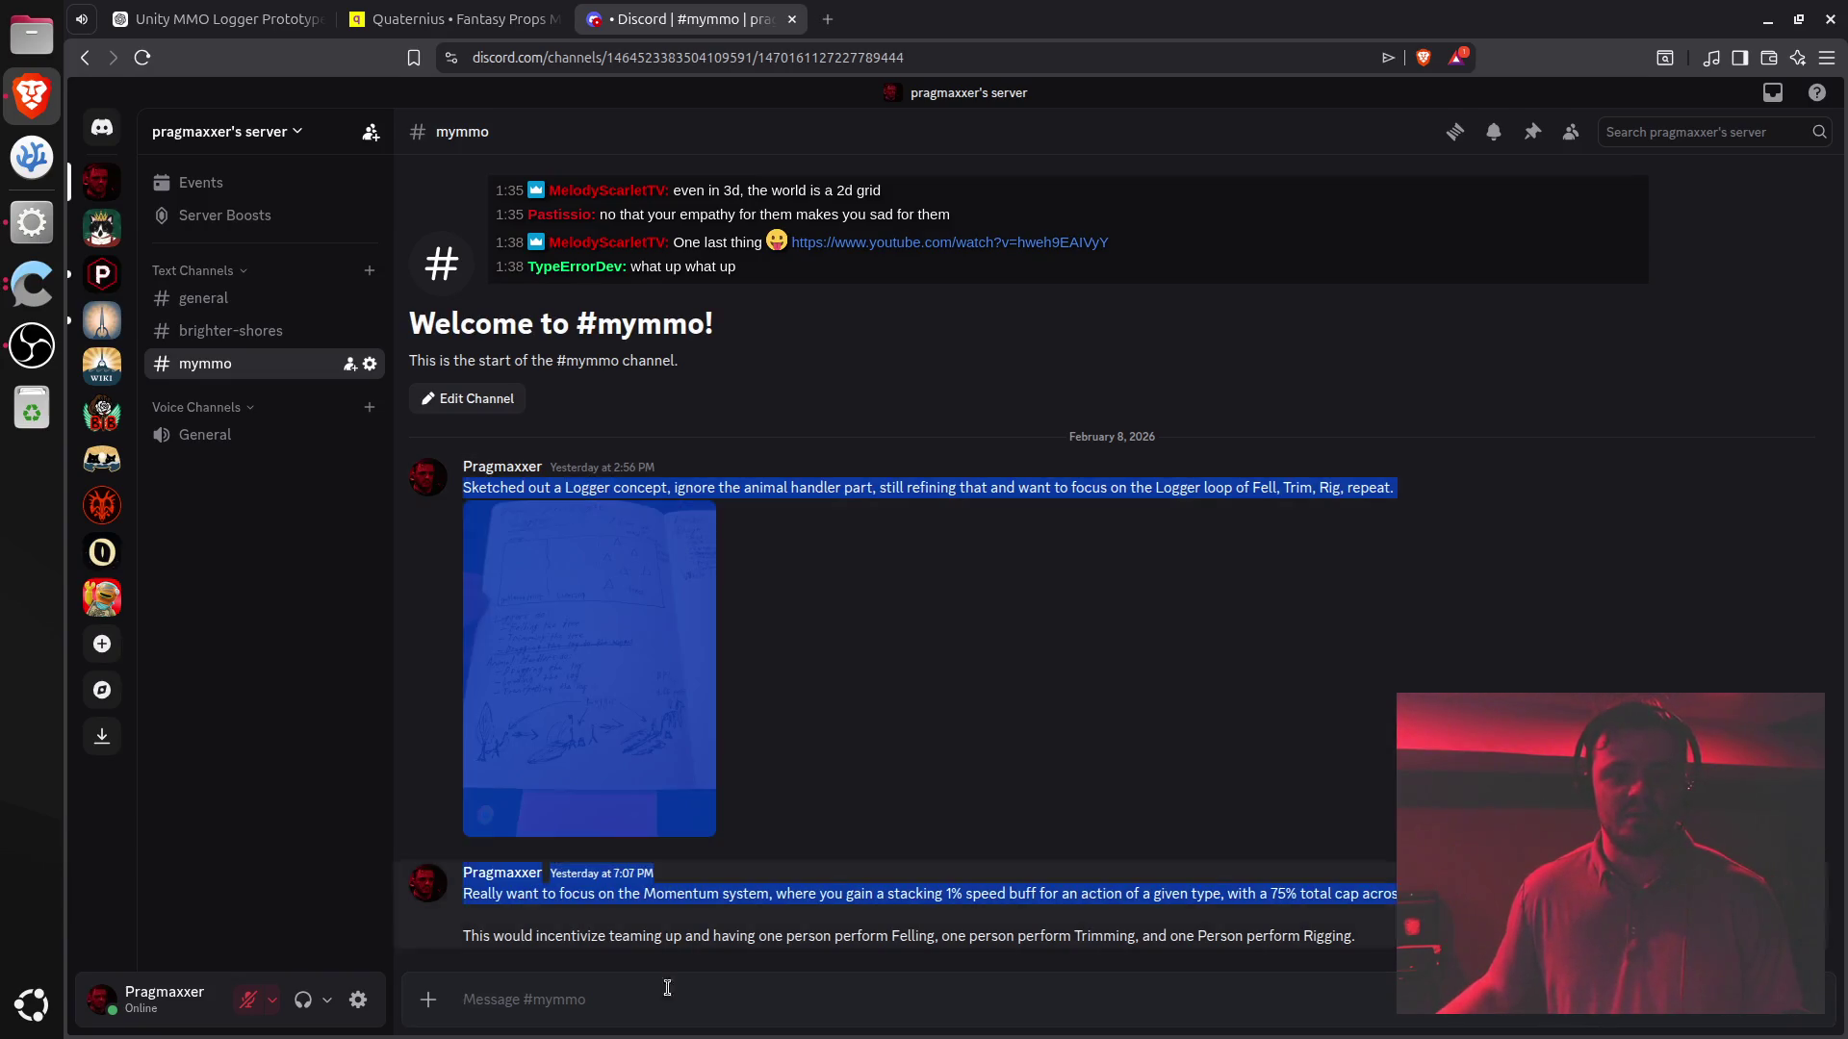
click(664, 1000)
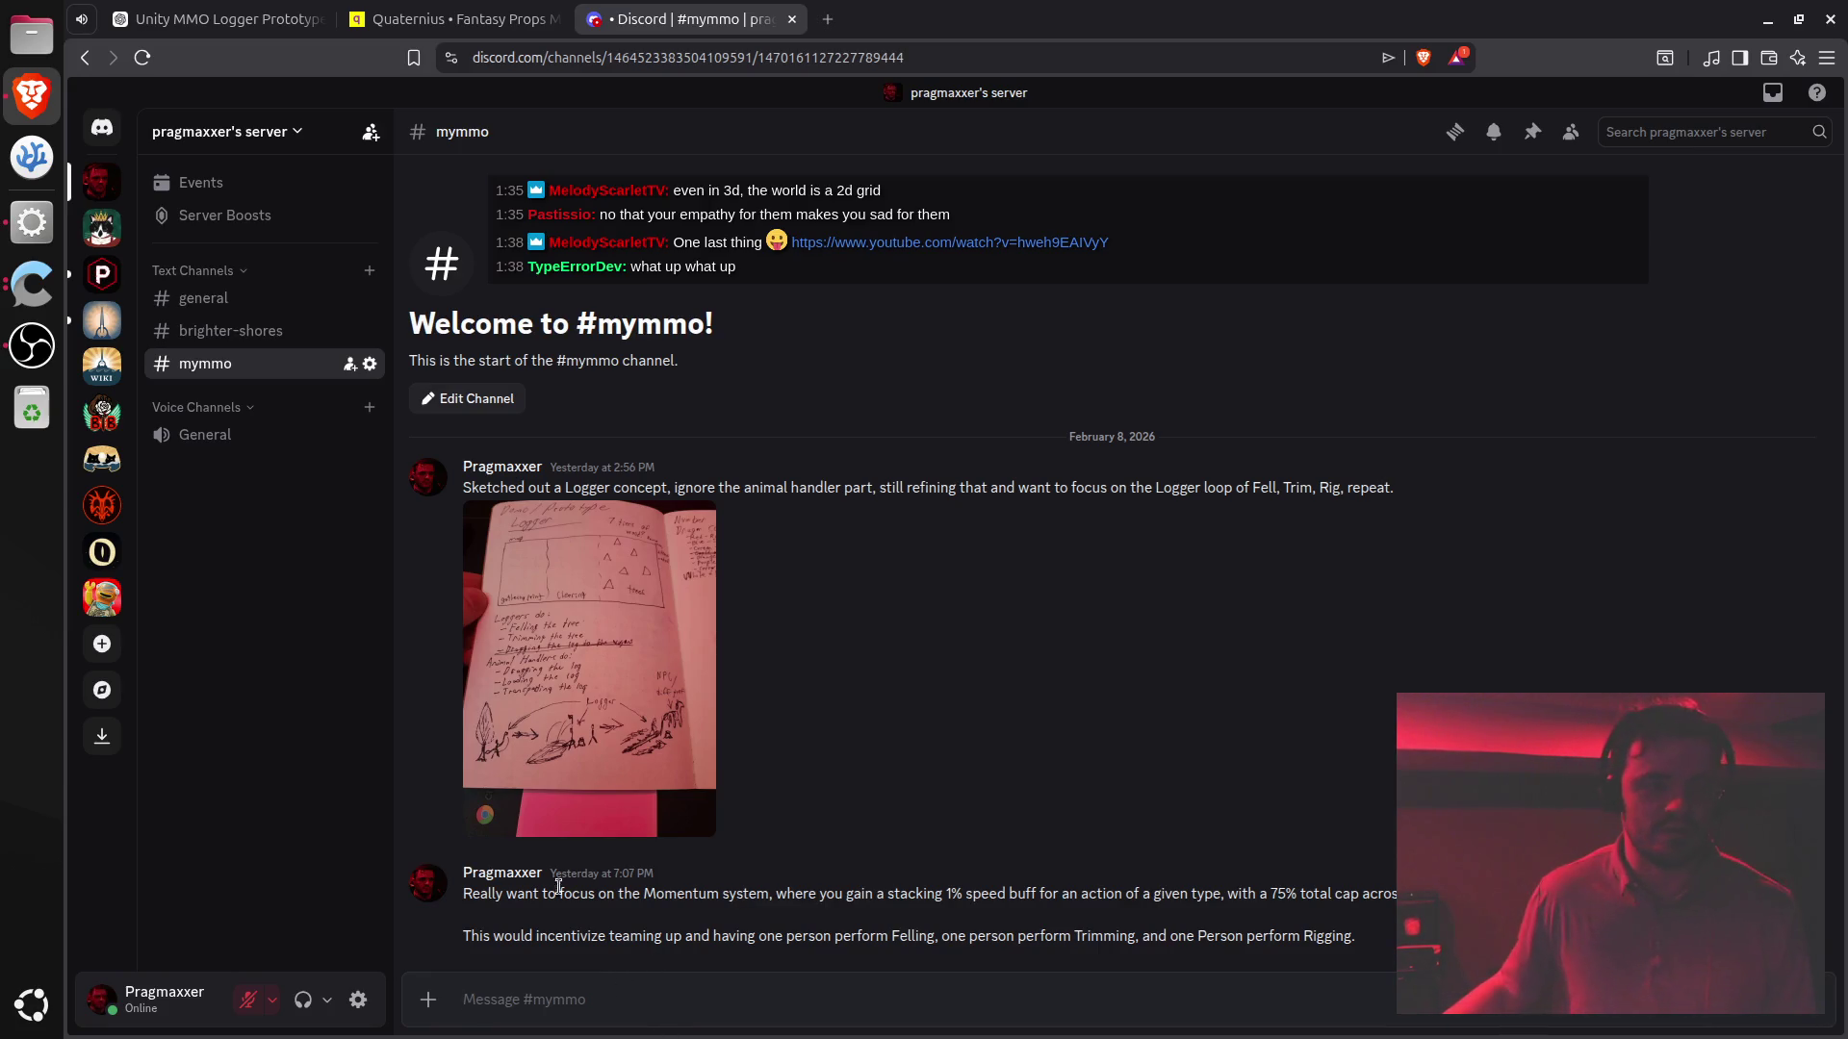
- In Unity's running game, walk the character left, up-left, then right and back left
click(31, 222)
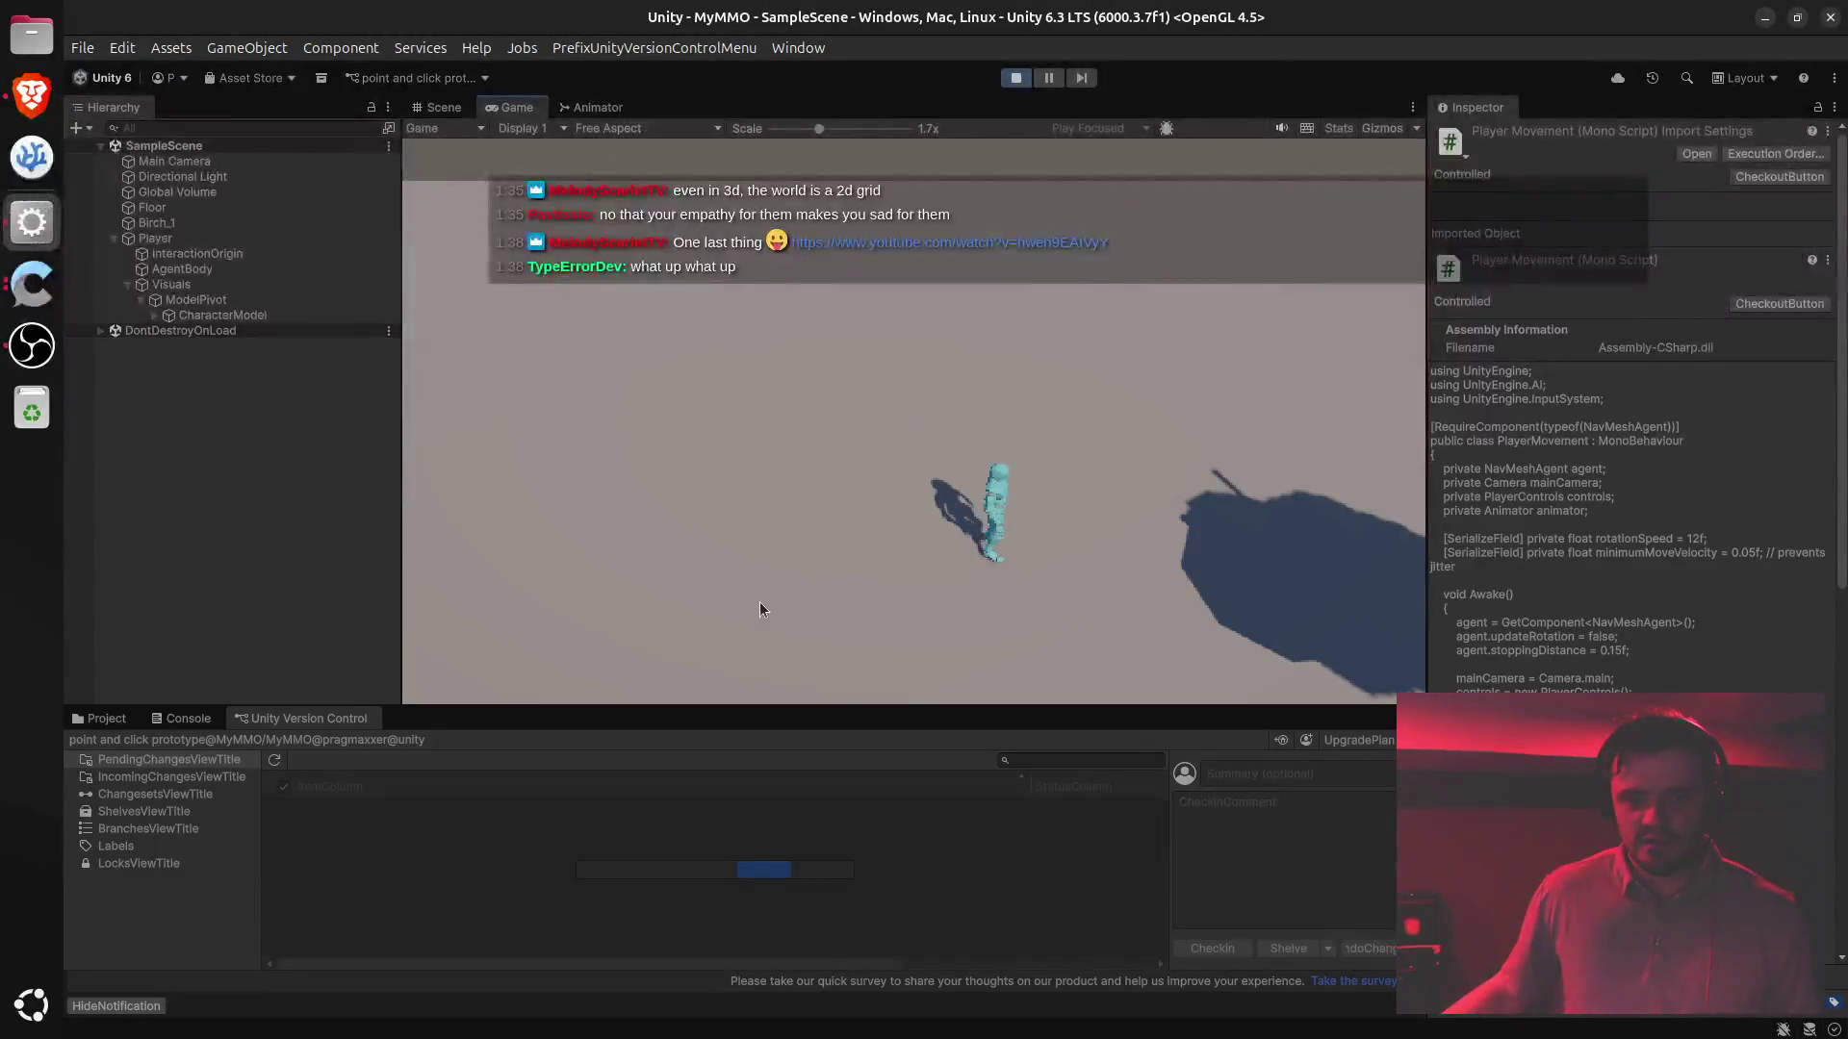
click(753, 558)
click(656, 410)
click(893, 463)
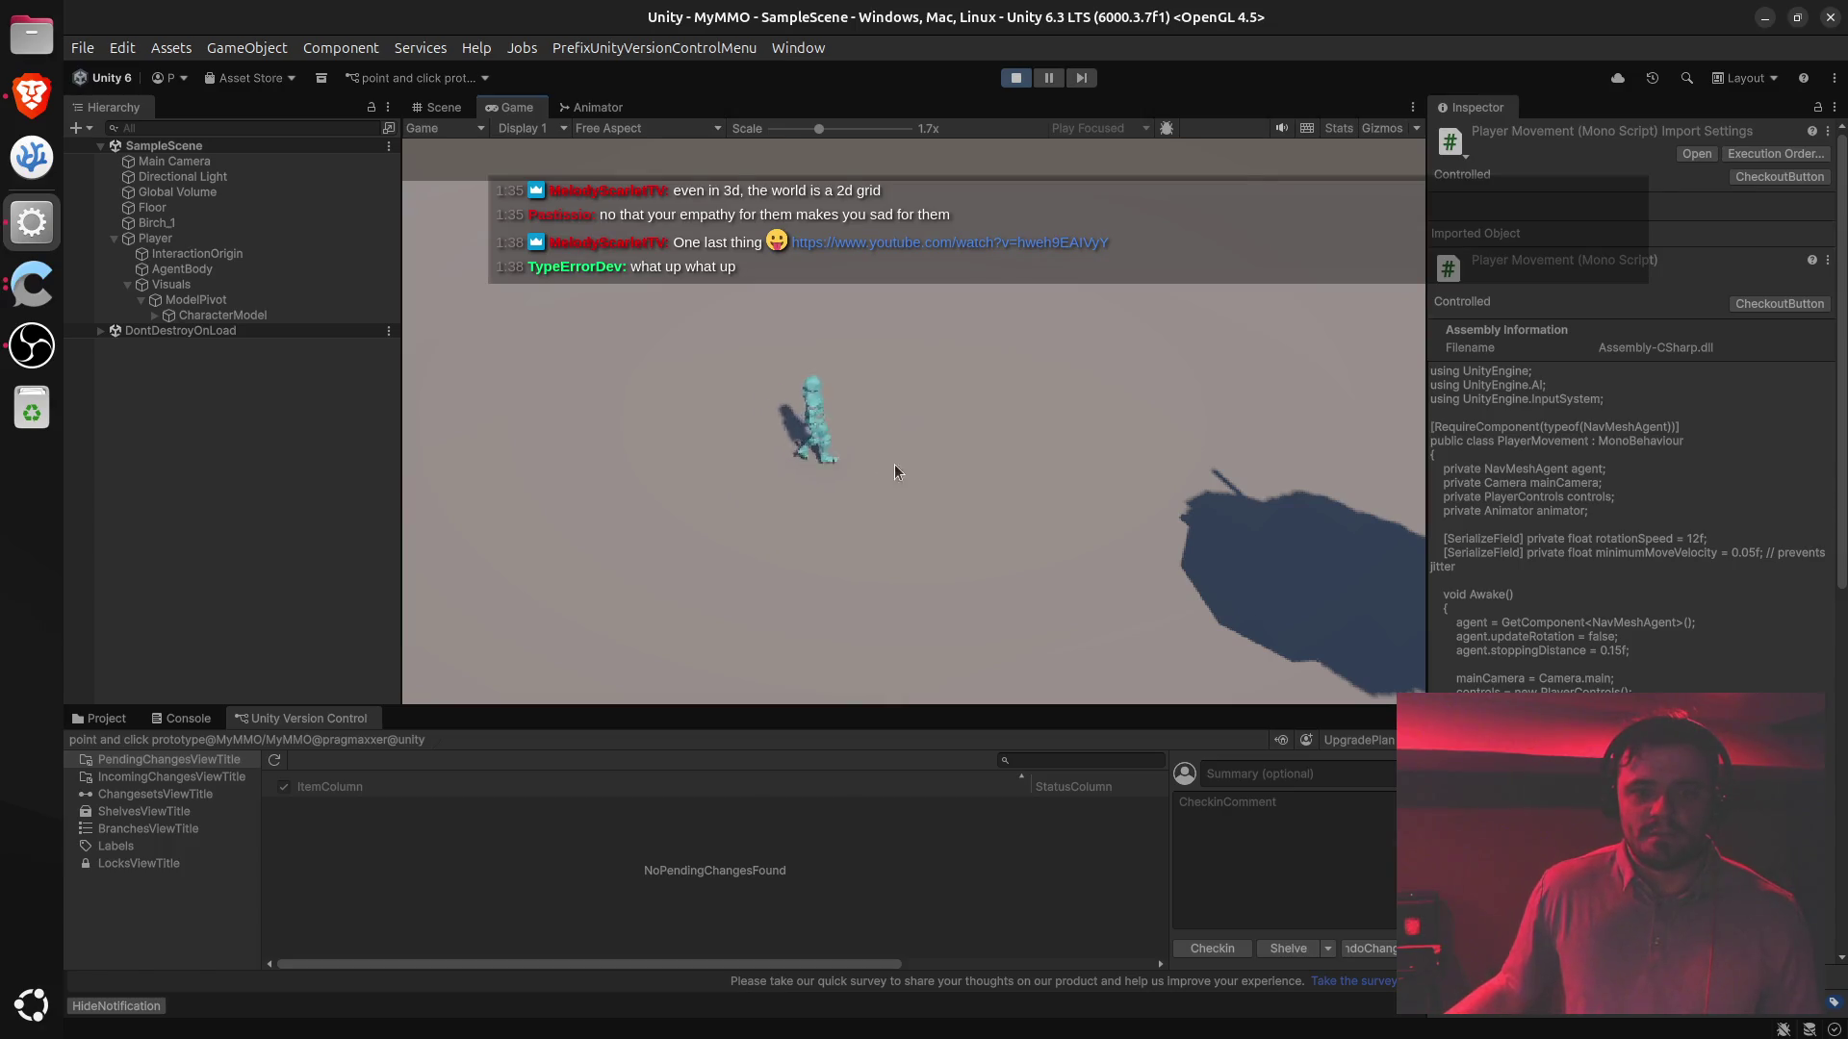
click(1020, 471)
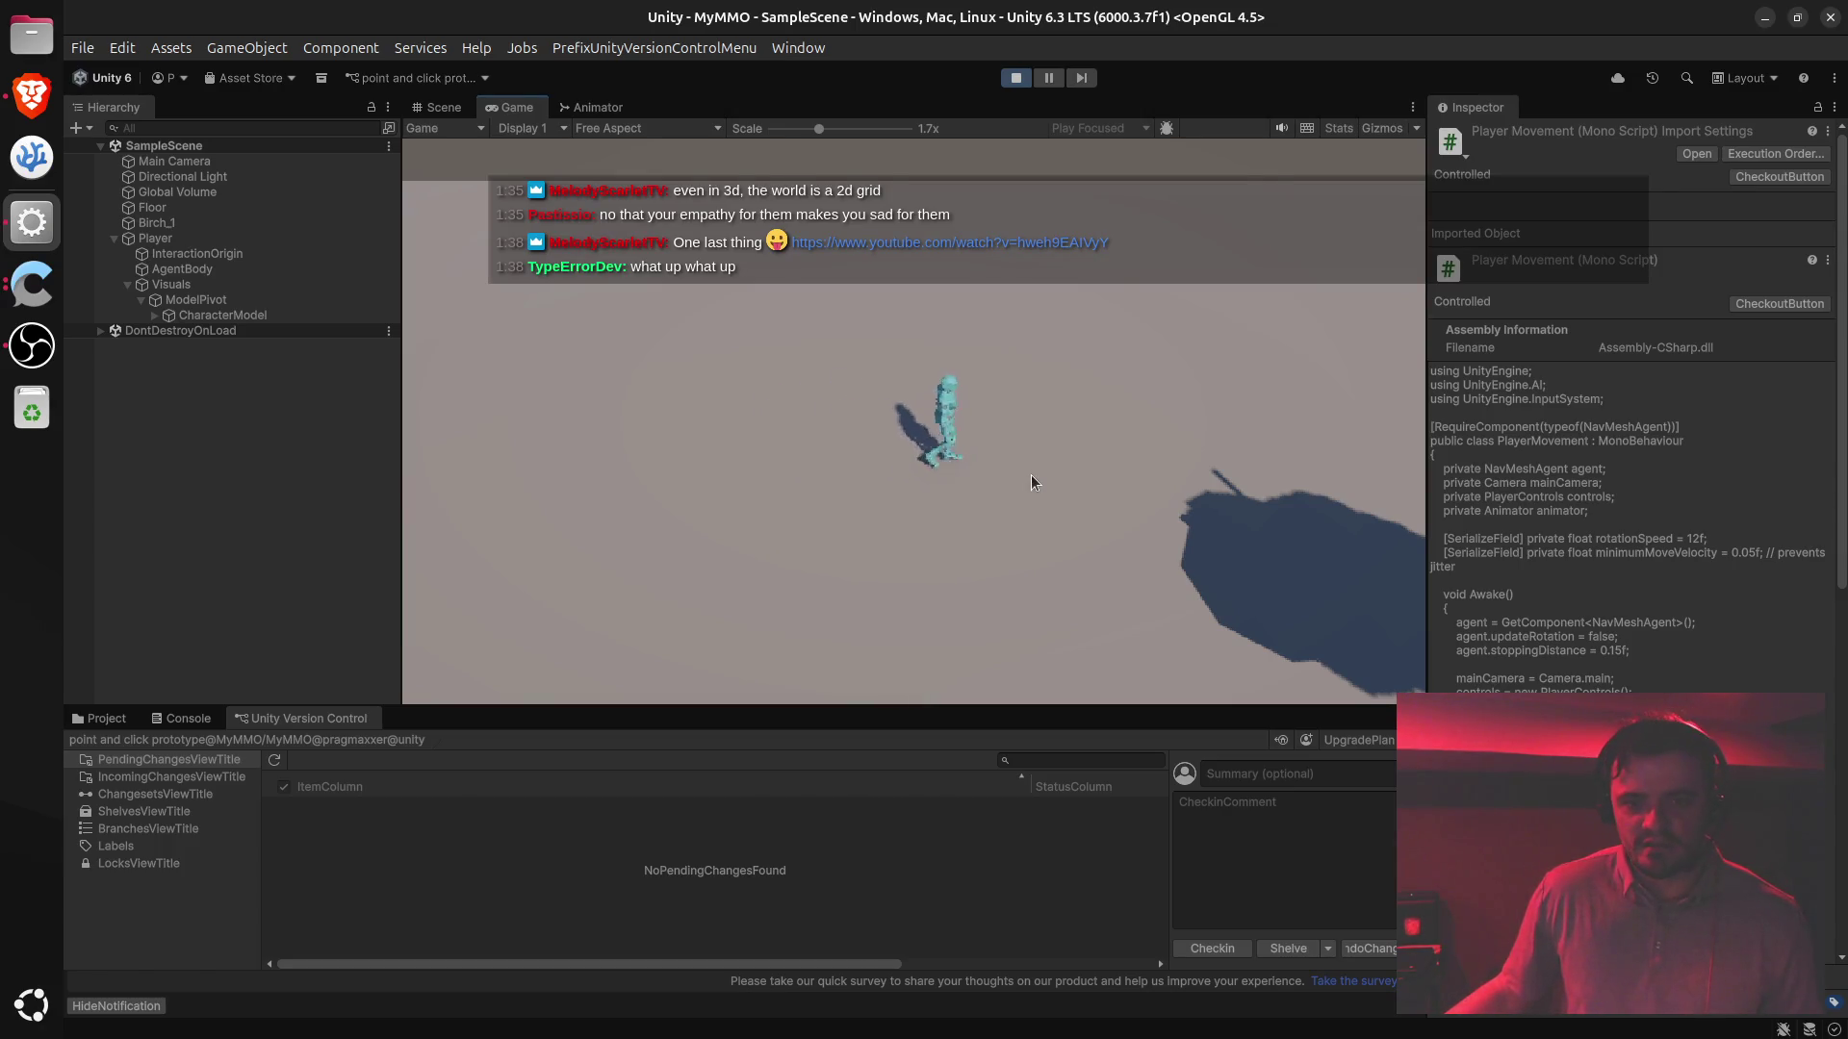
click(685, 450)
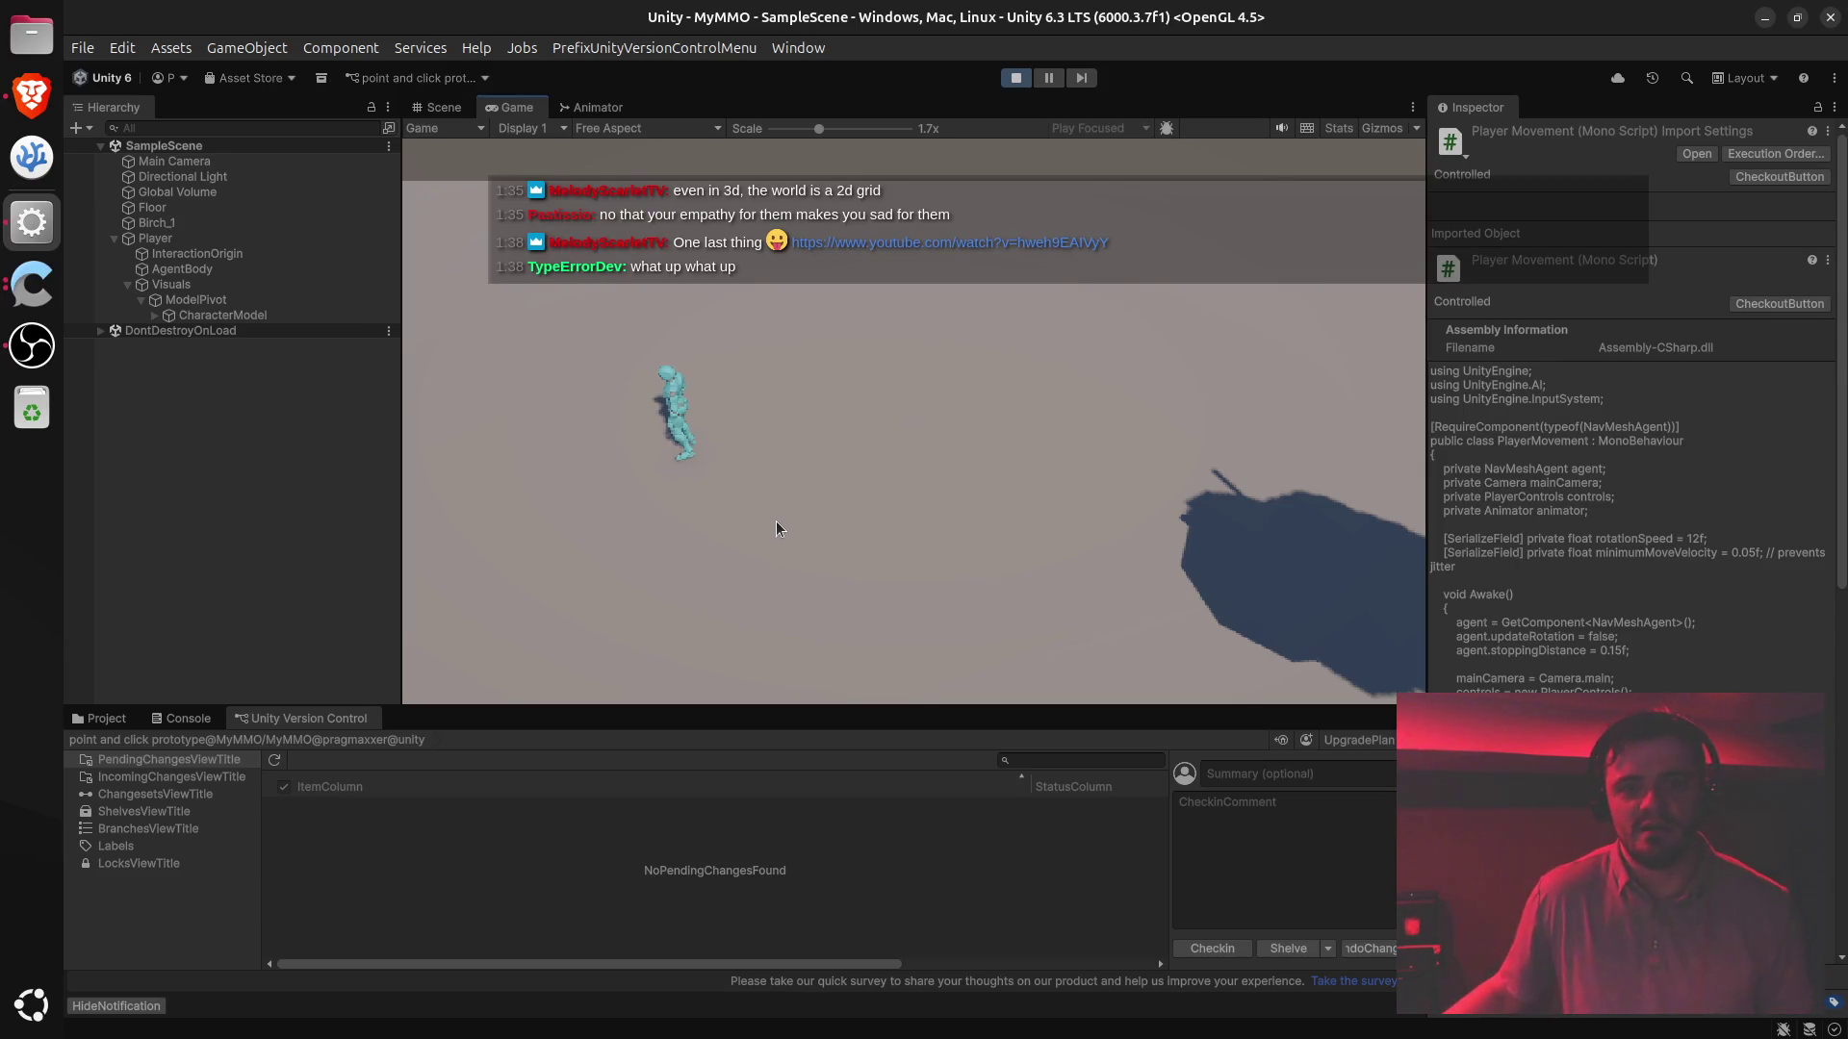
- Keep sending the character to varied floor spots: right, left, up, down and across
click(1003, 470)
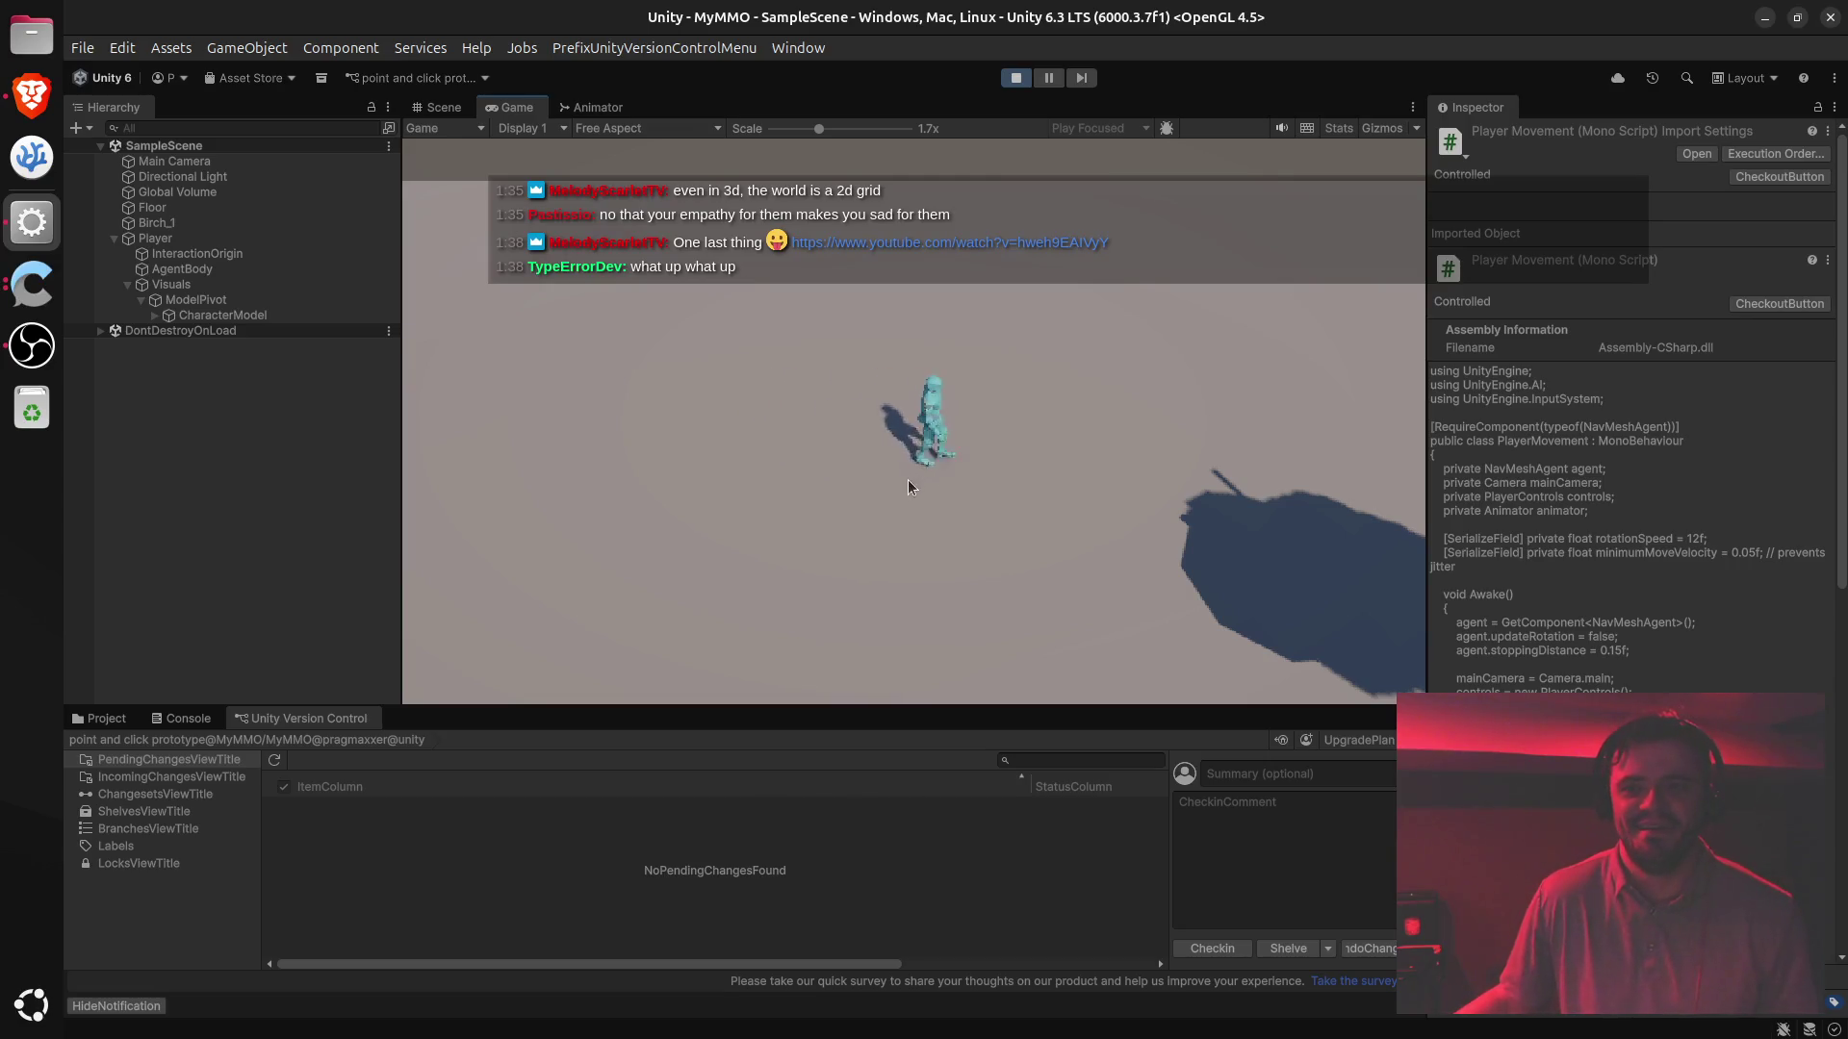
mouse_move(856, 231)
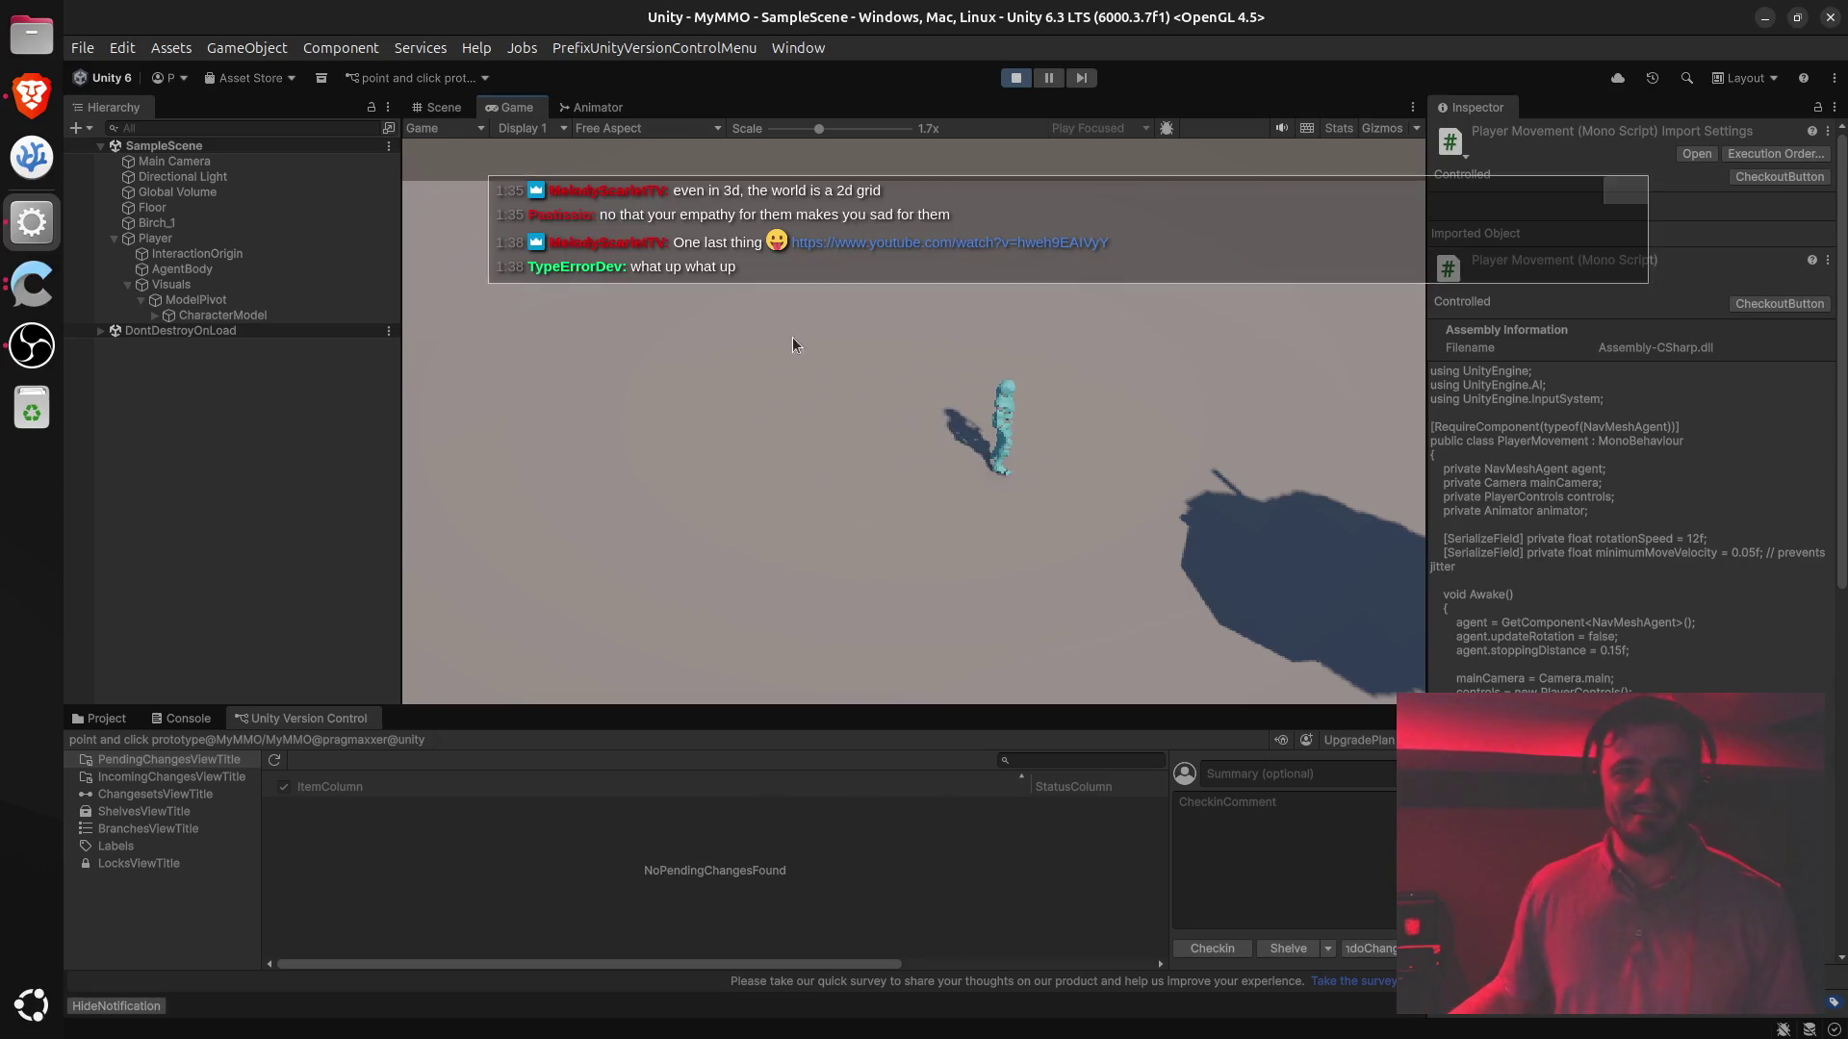
click(639, 408)
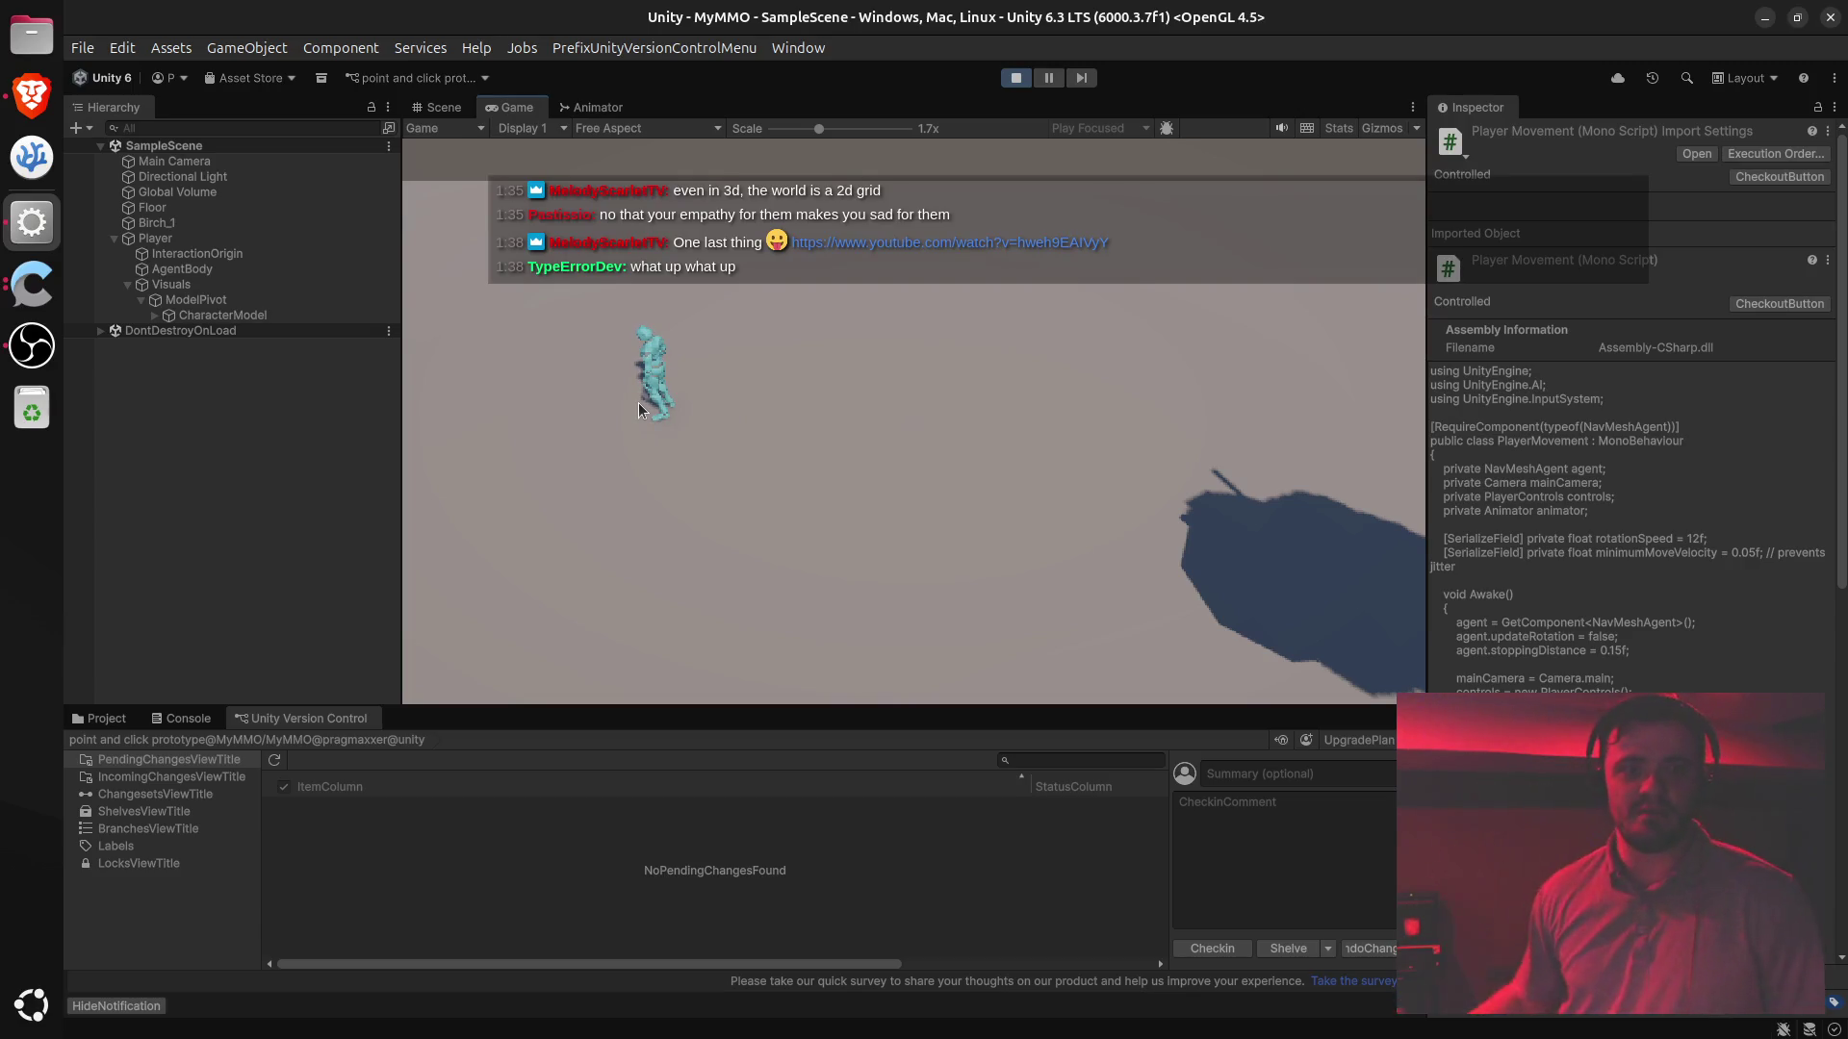
click(1014, 361)
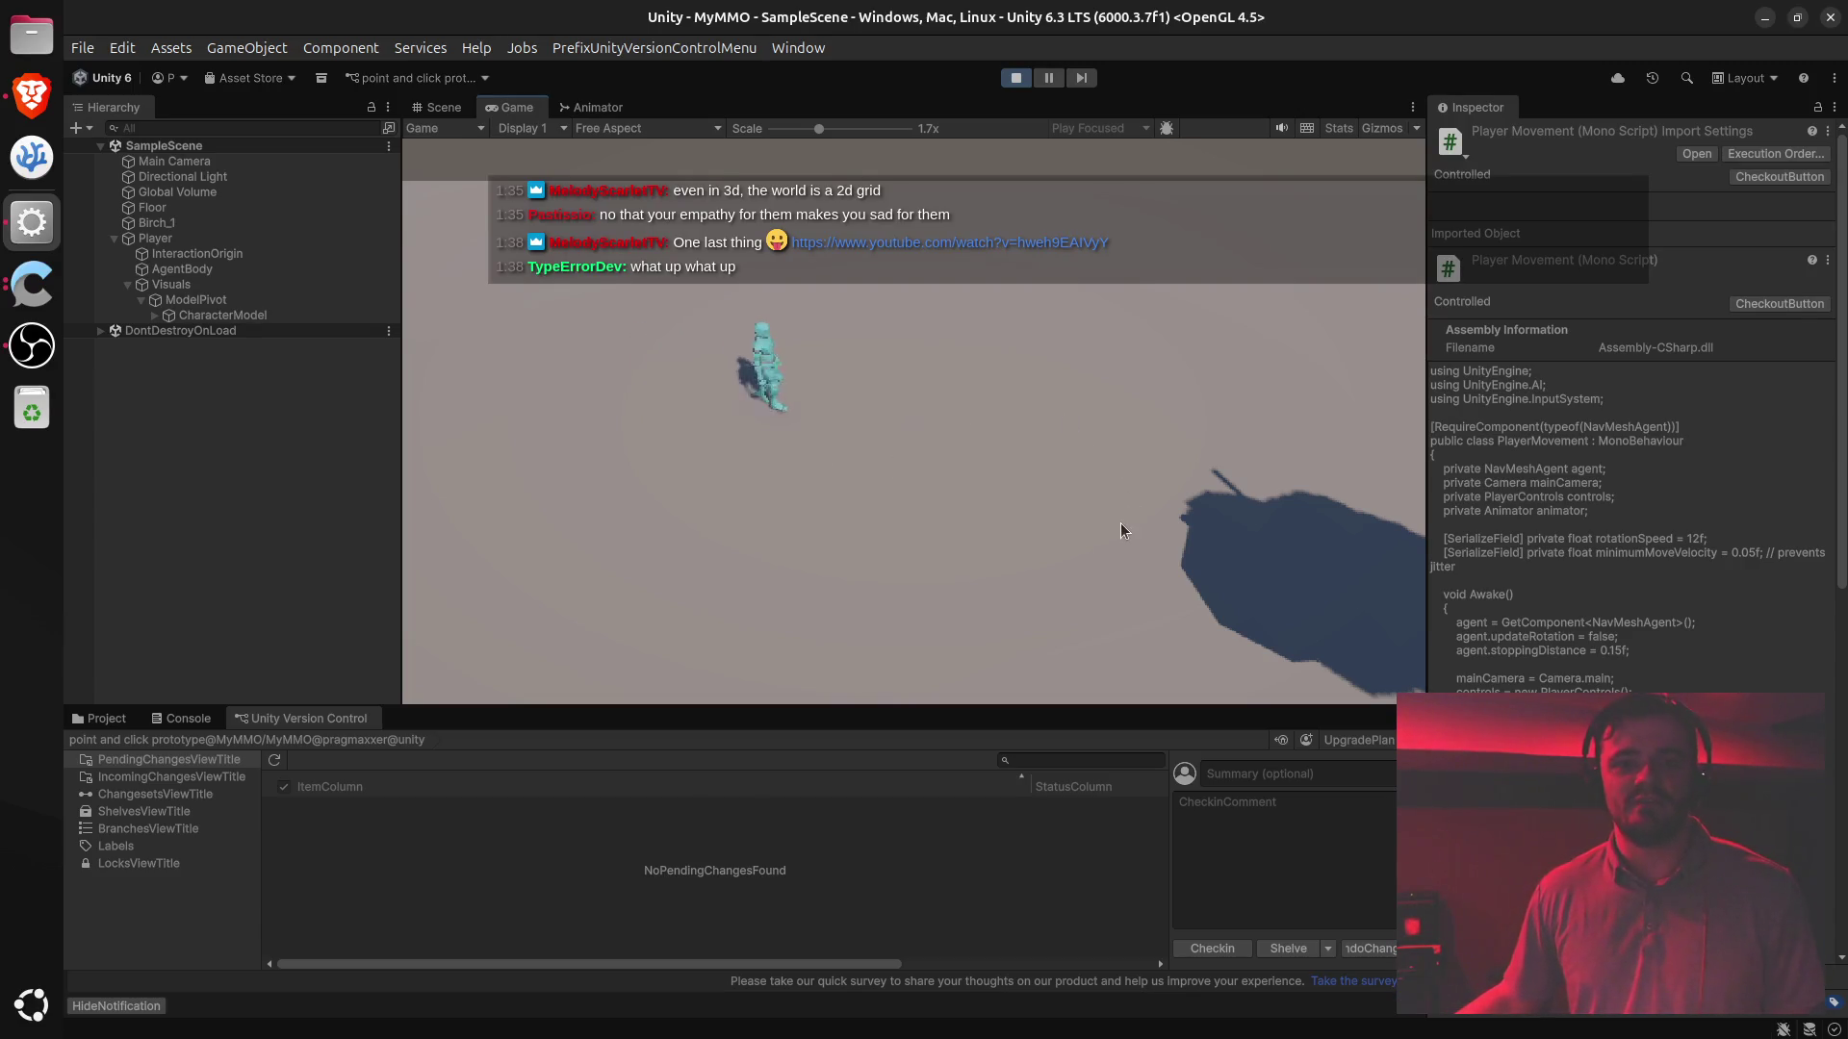
click(1083, 524)
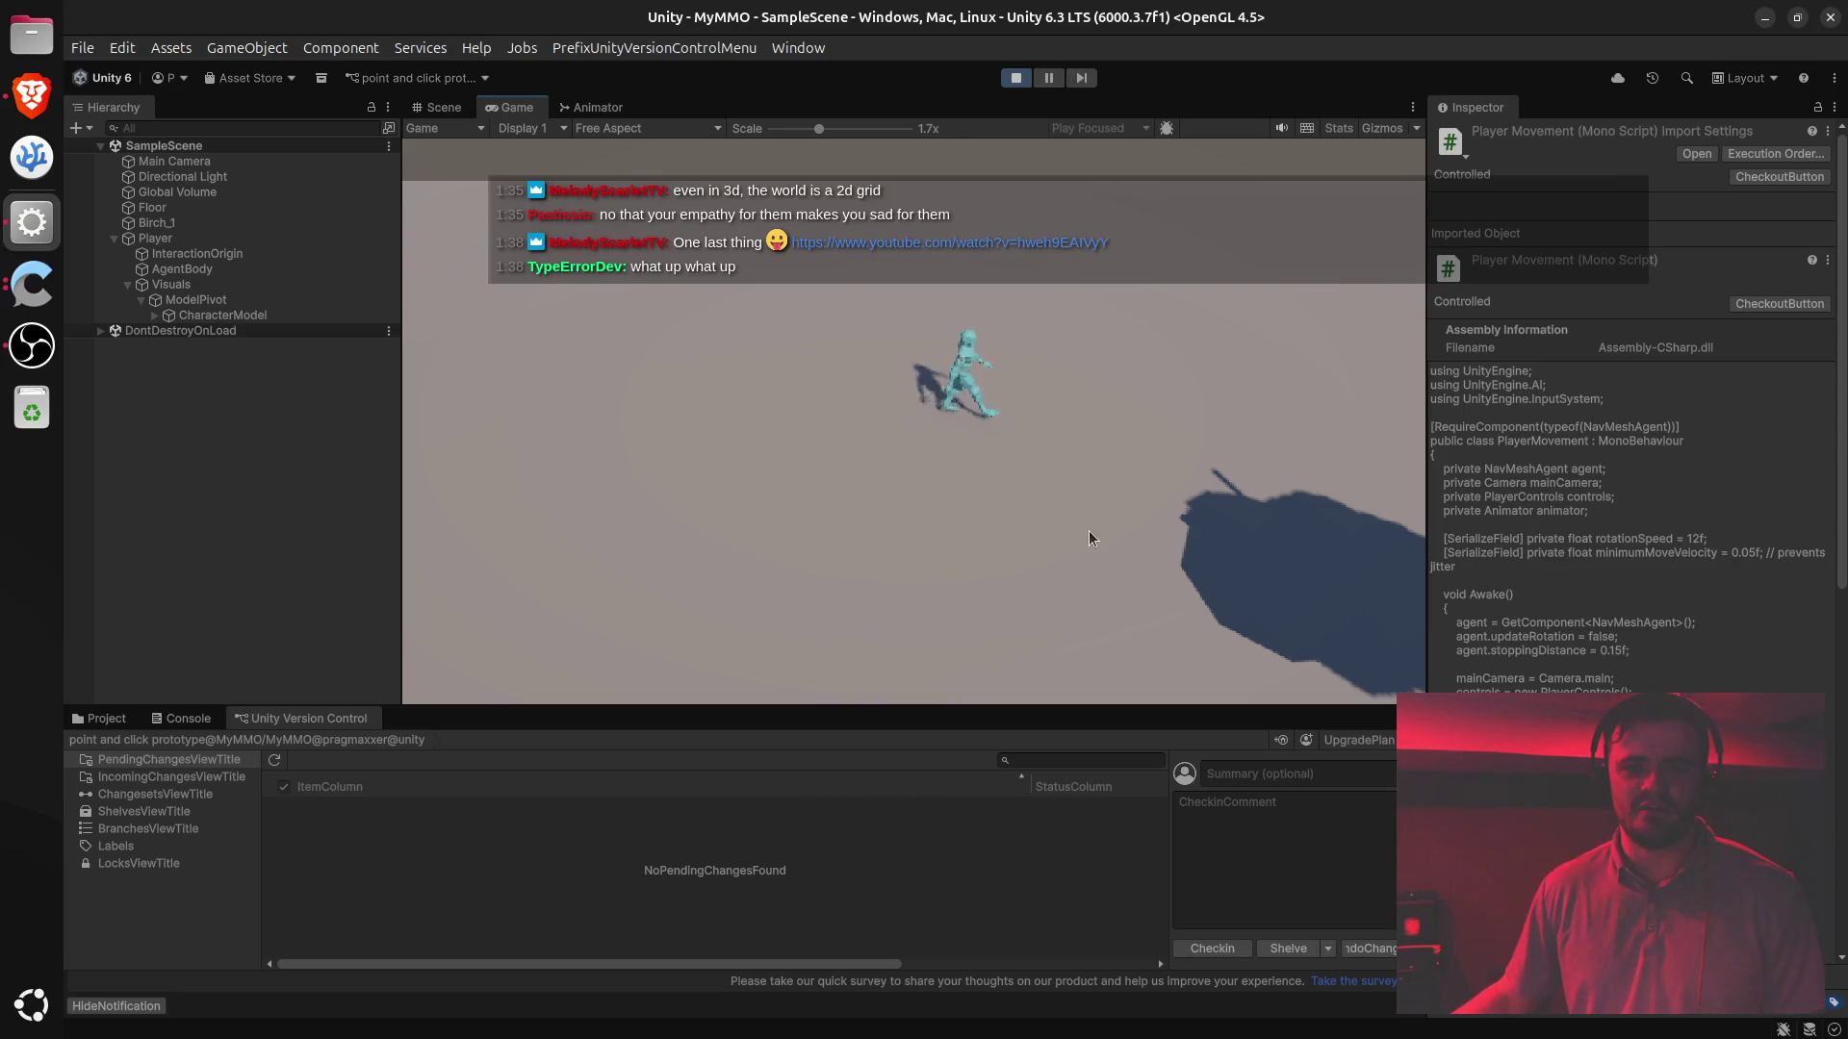
click(668, 530)
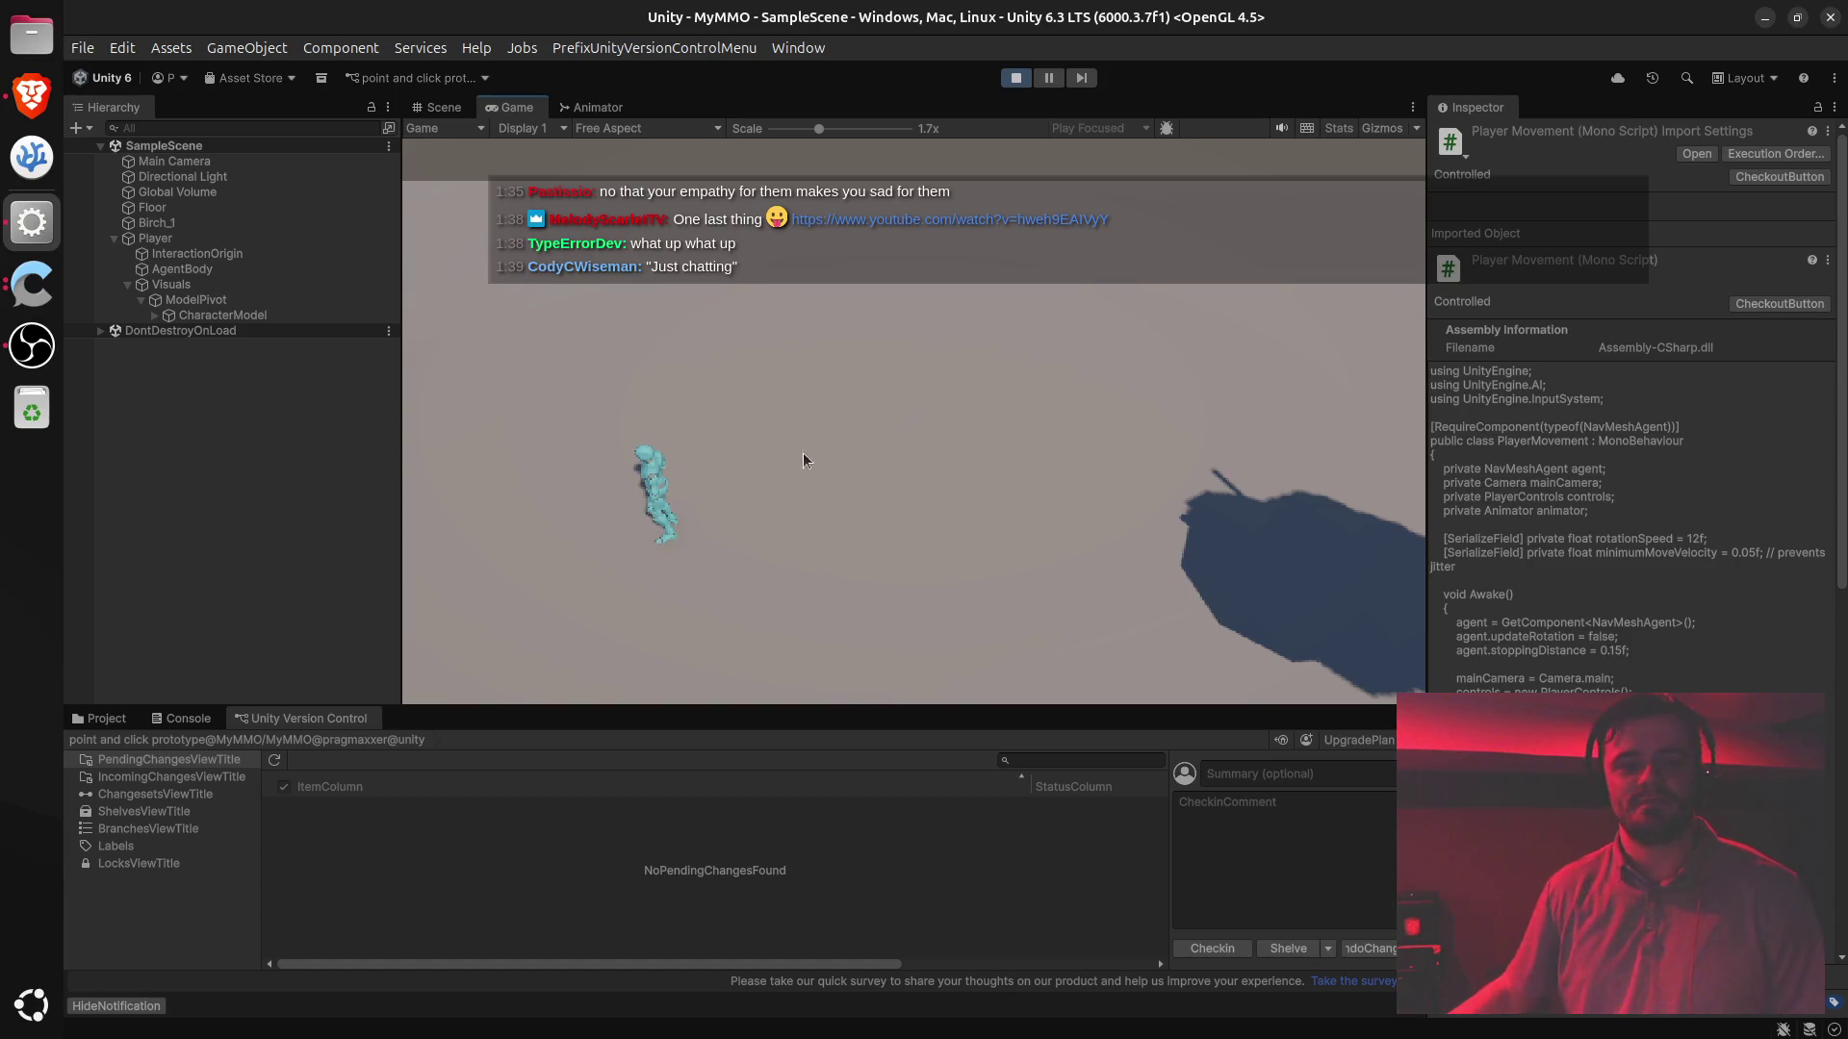
click(1020, 542)
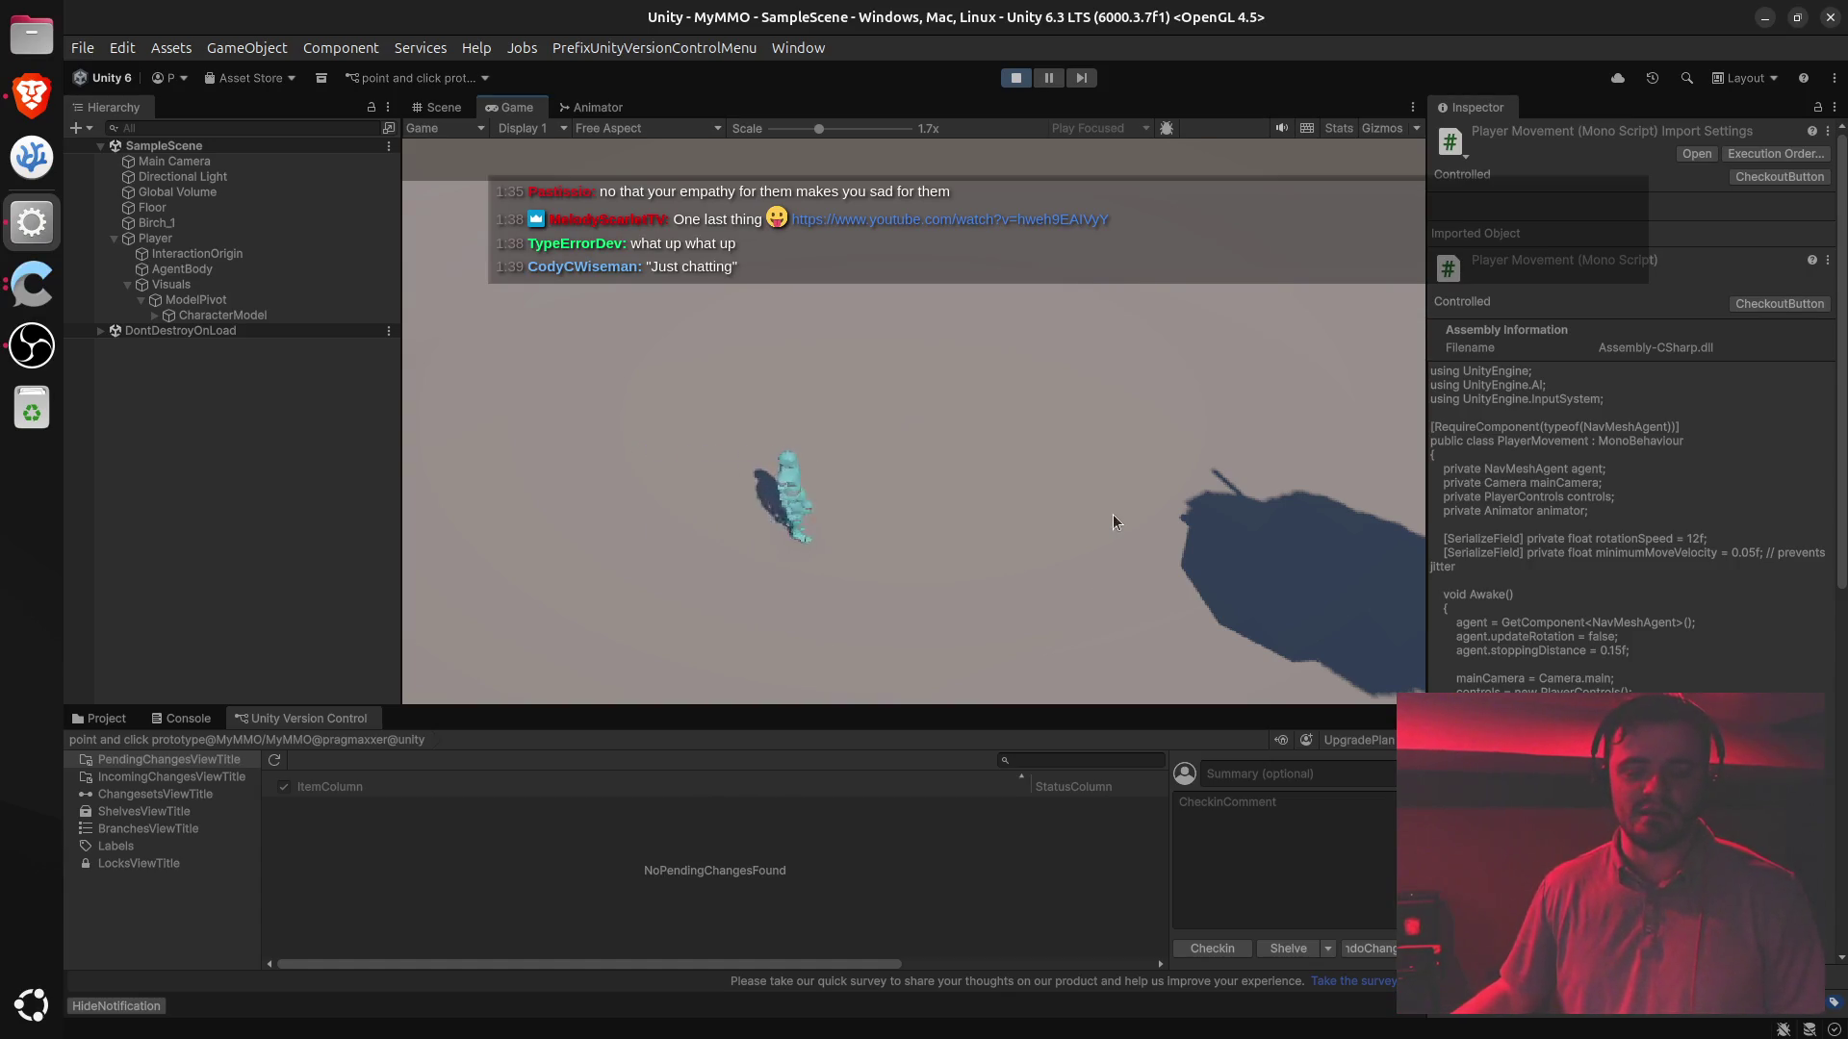
click(1126, 358)
click(821, 335)
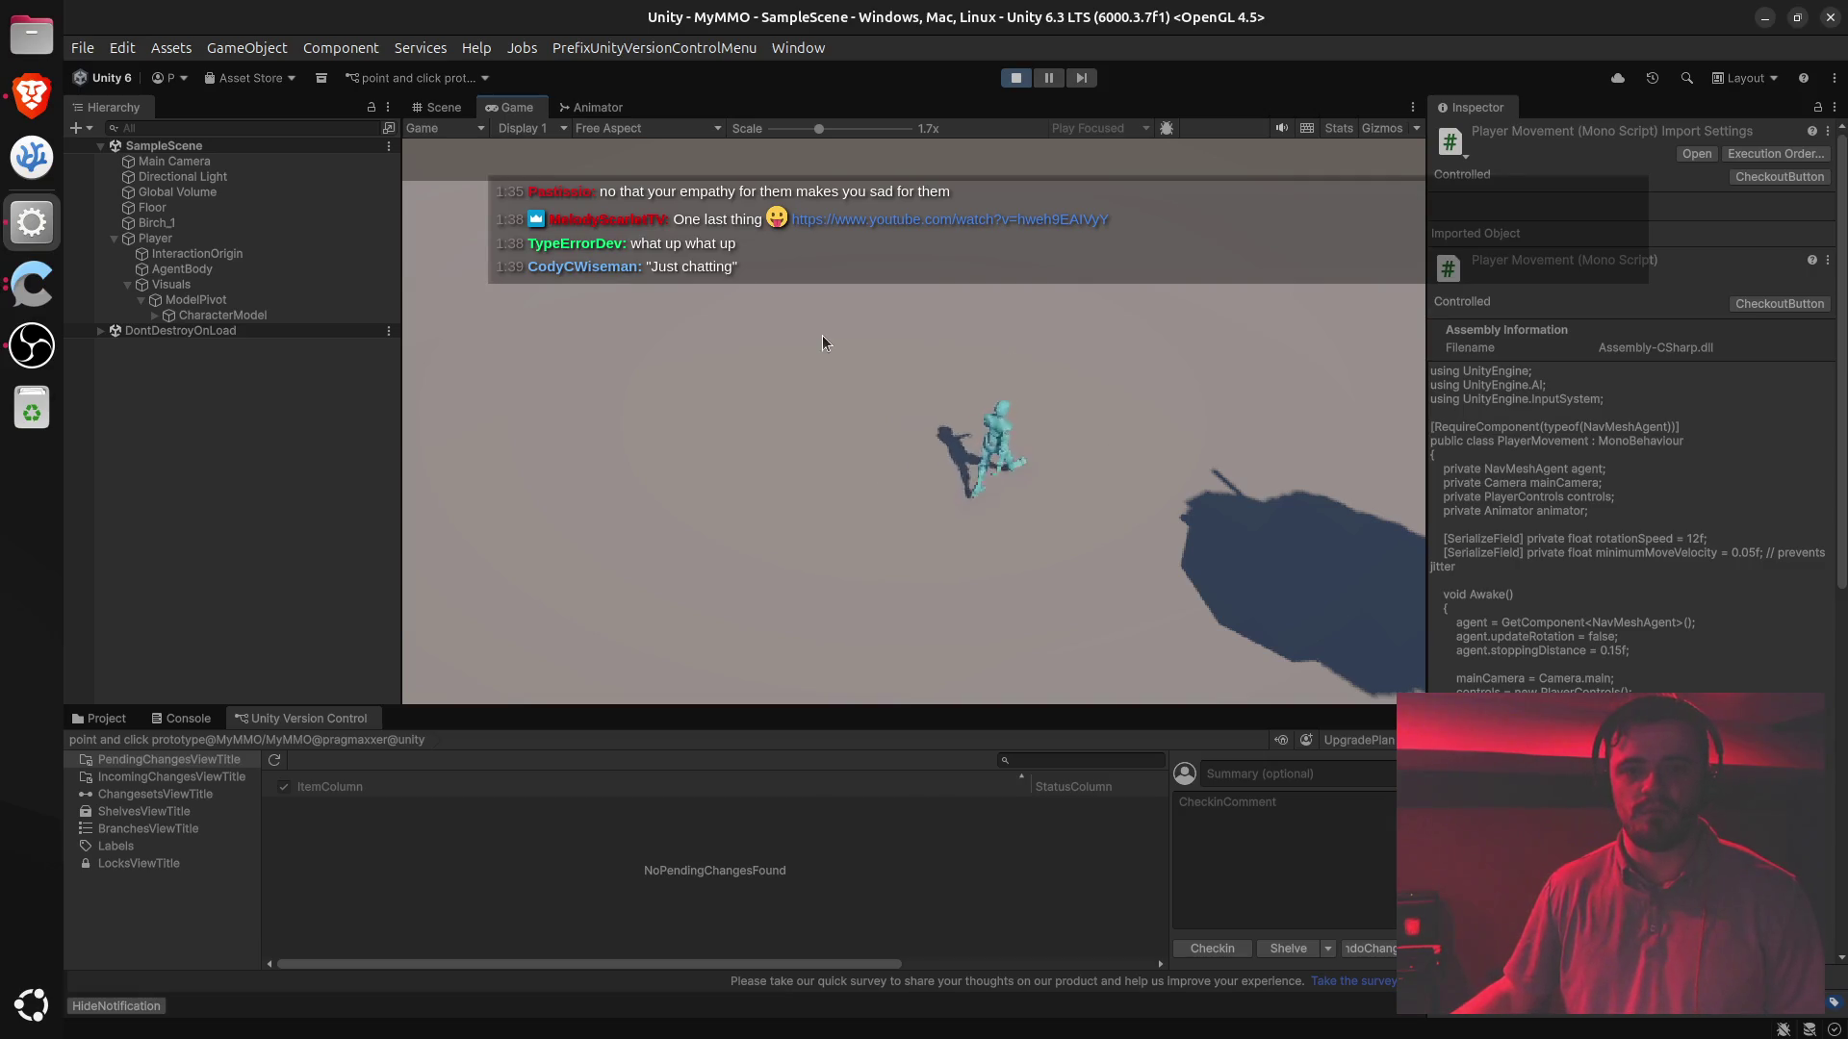
click(863, 591)
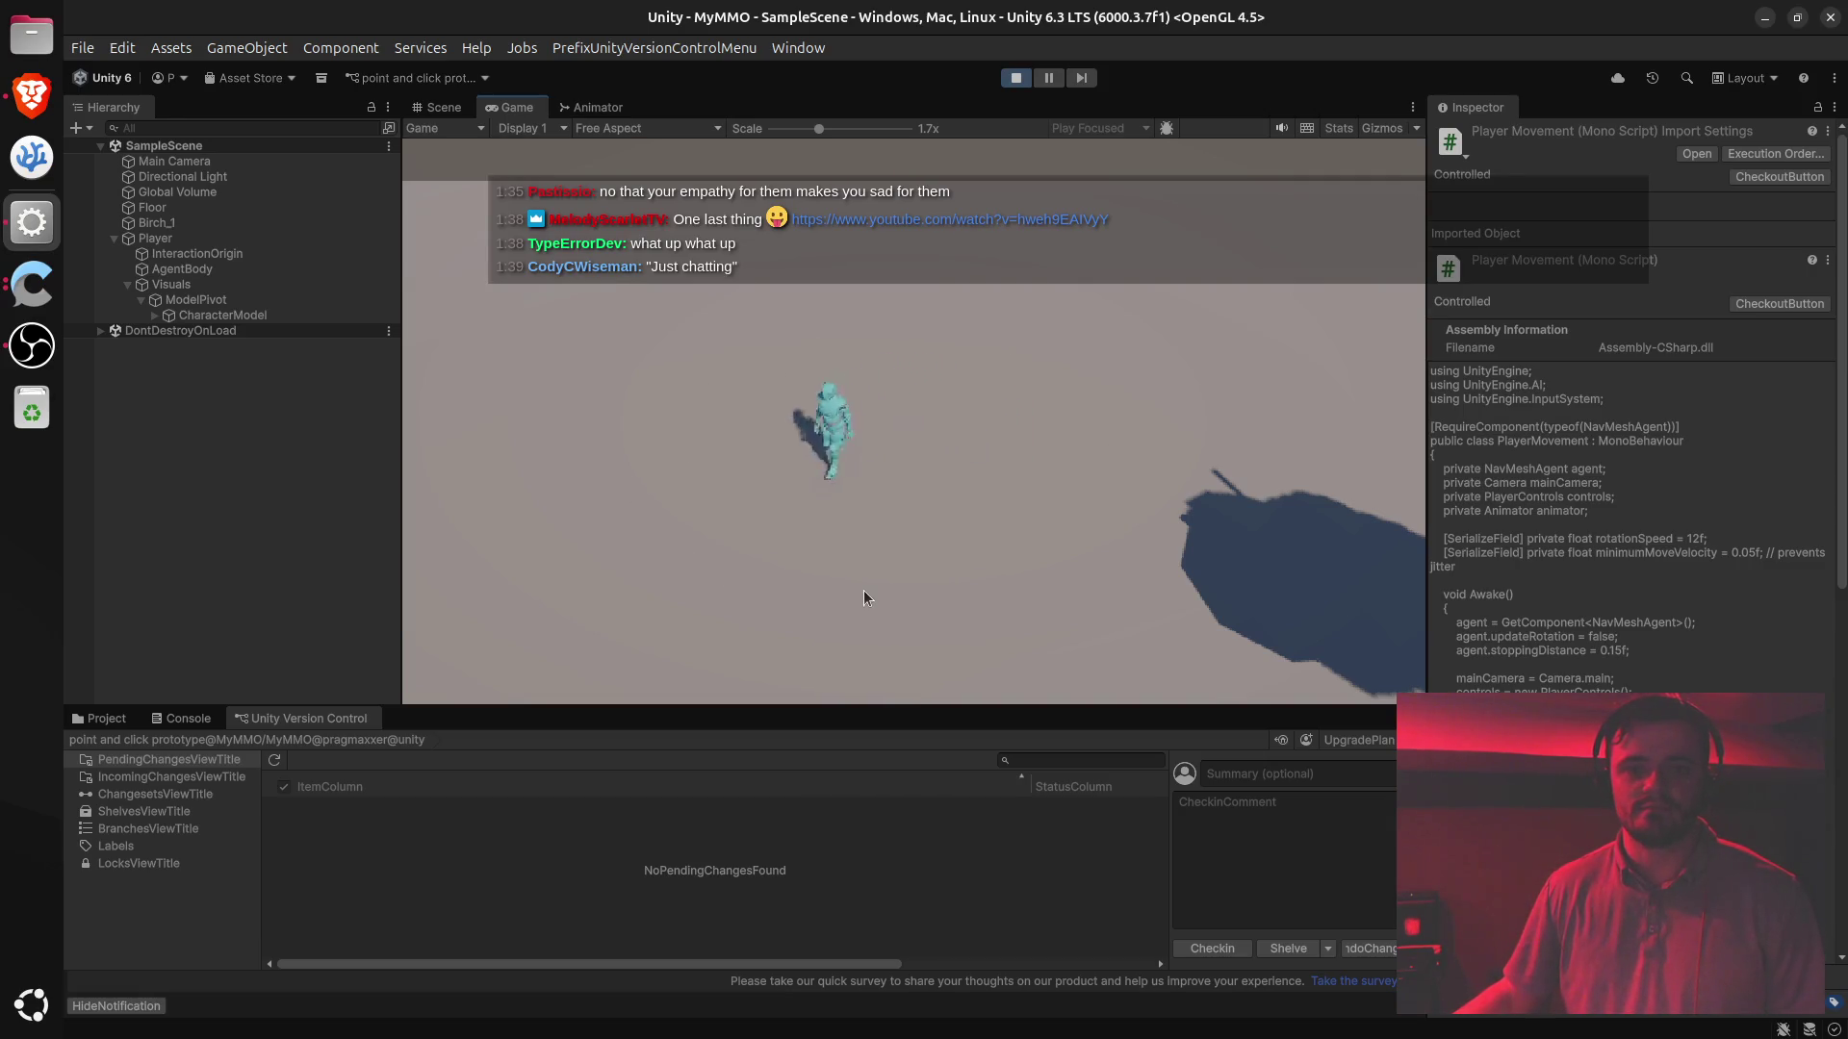
click(600, 474)
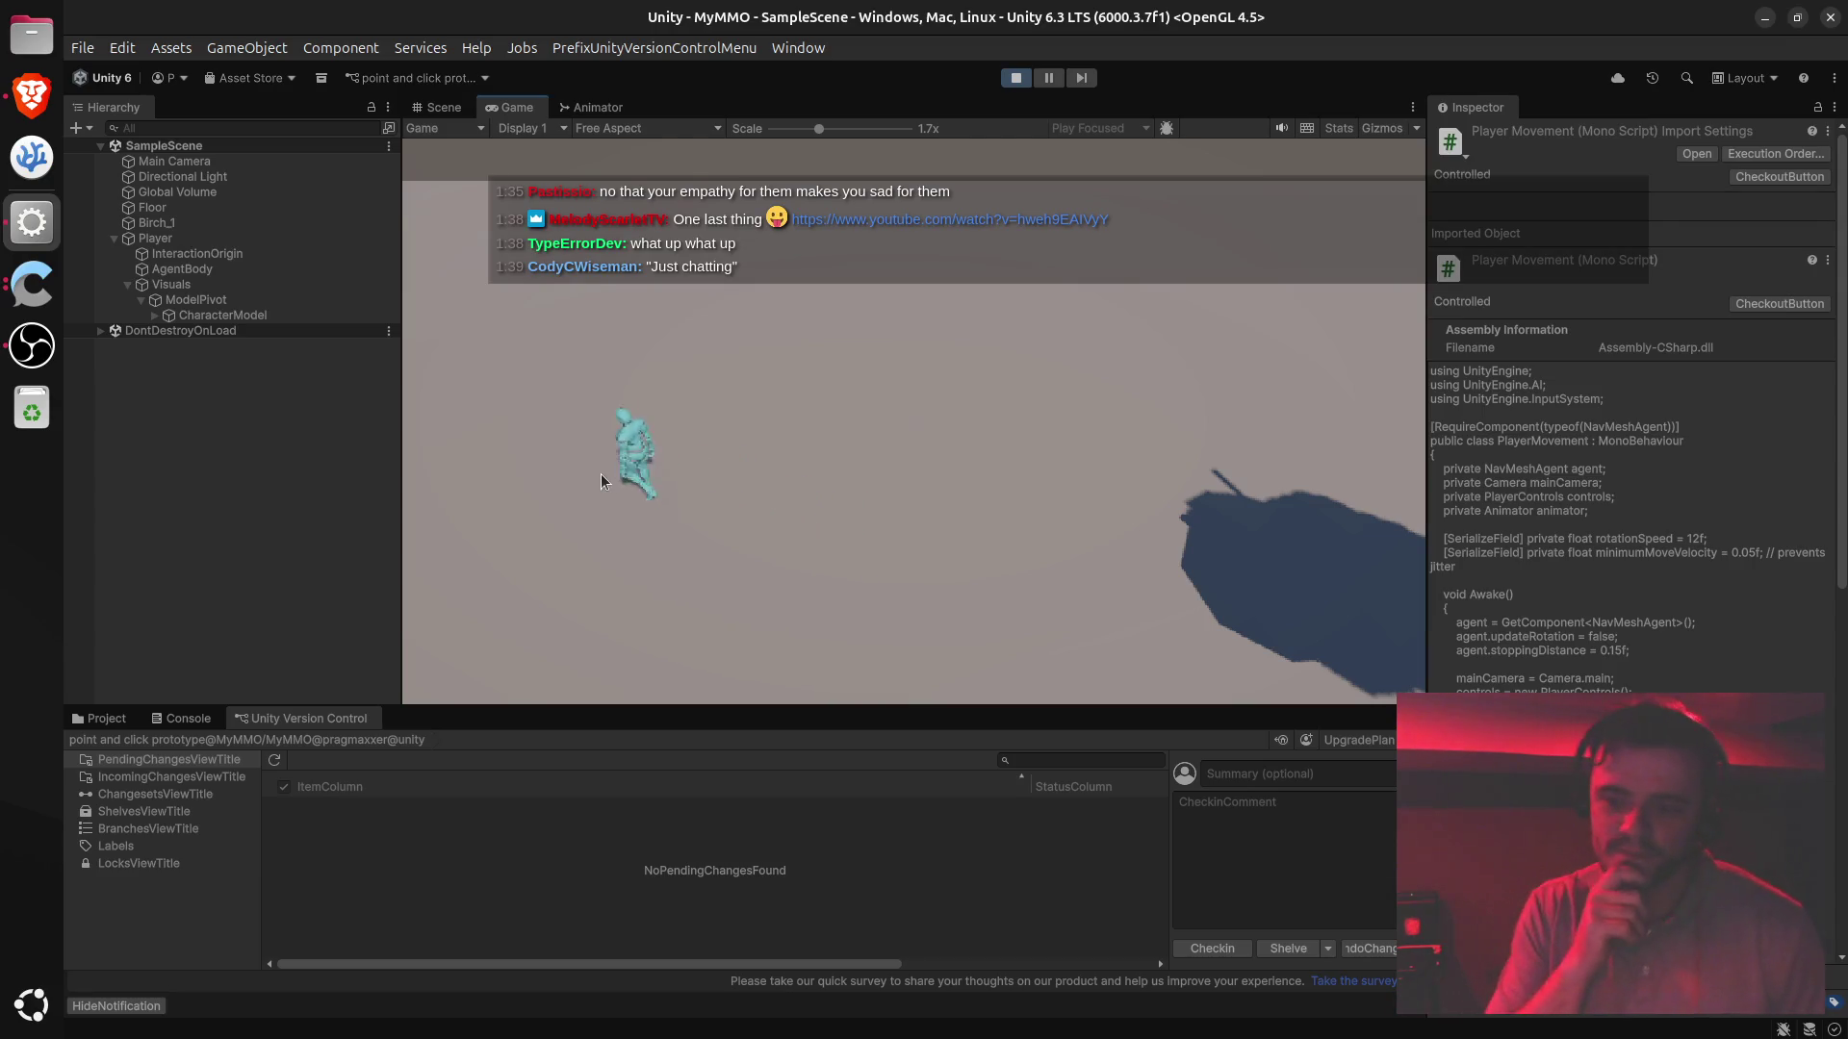
click(855, 418)
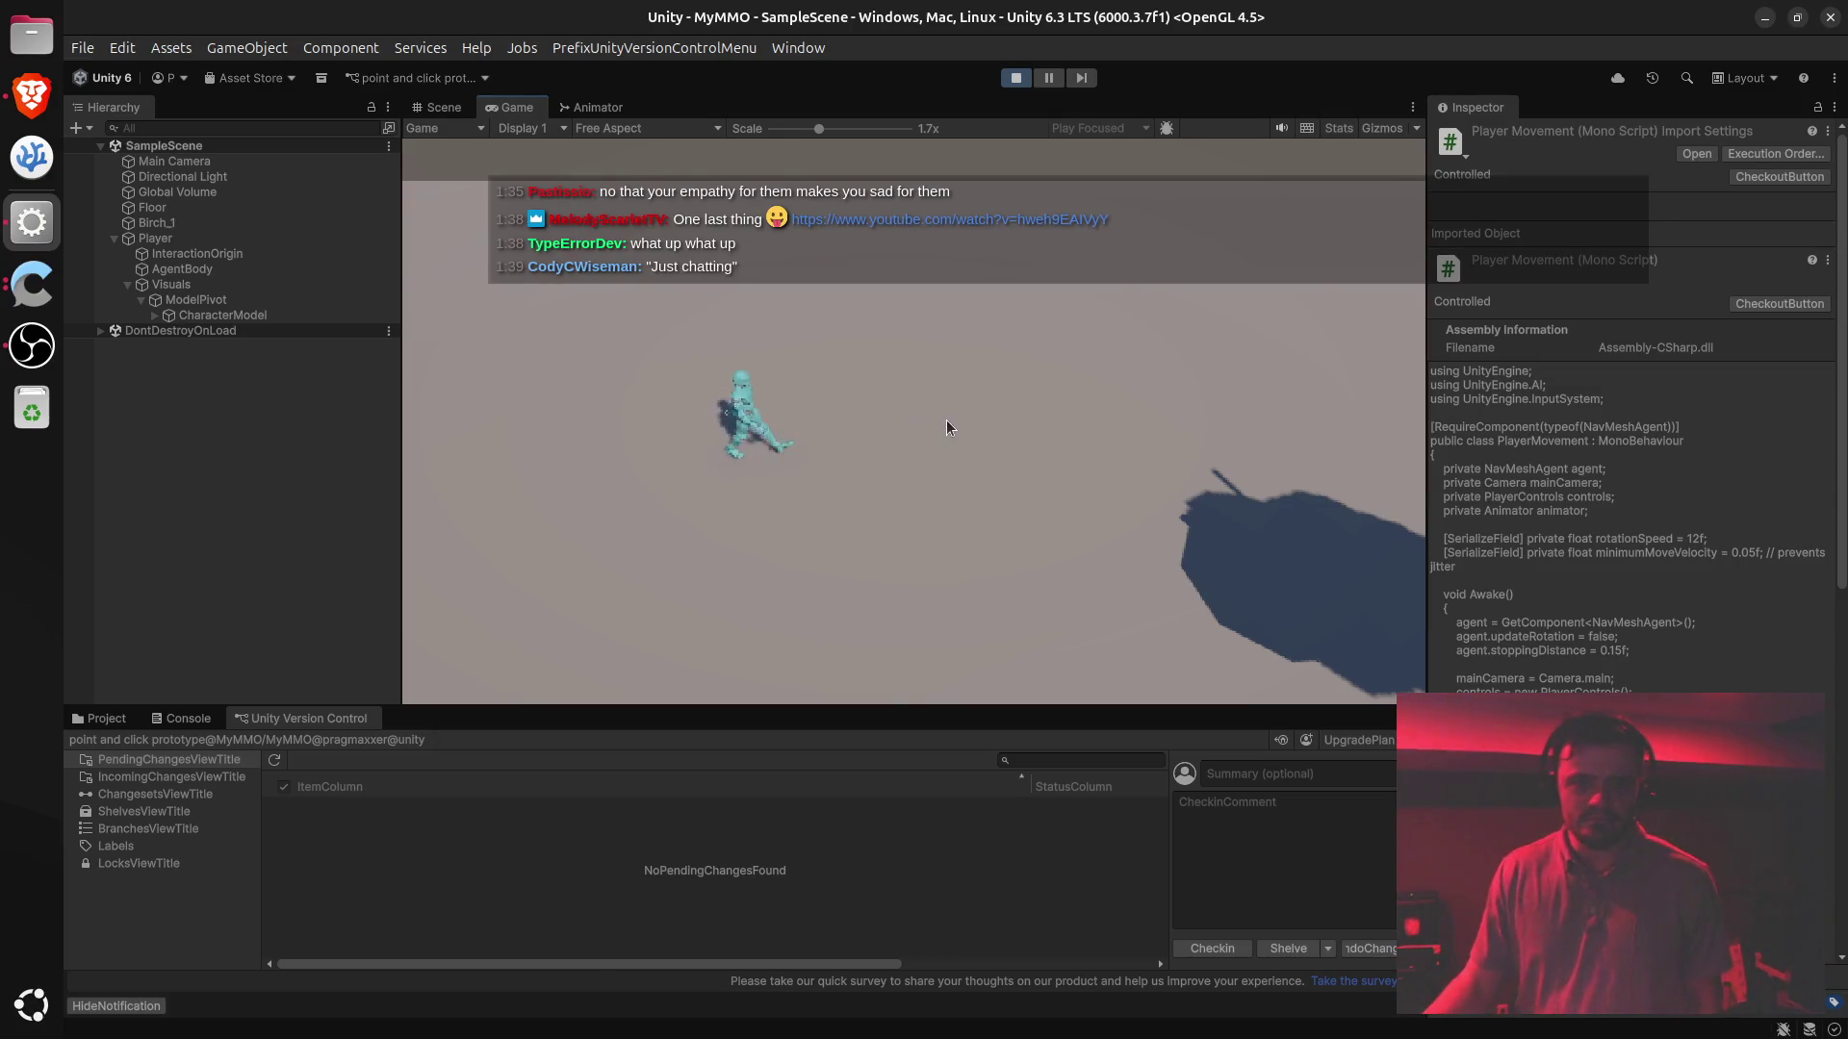
click(891, 456)
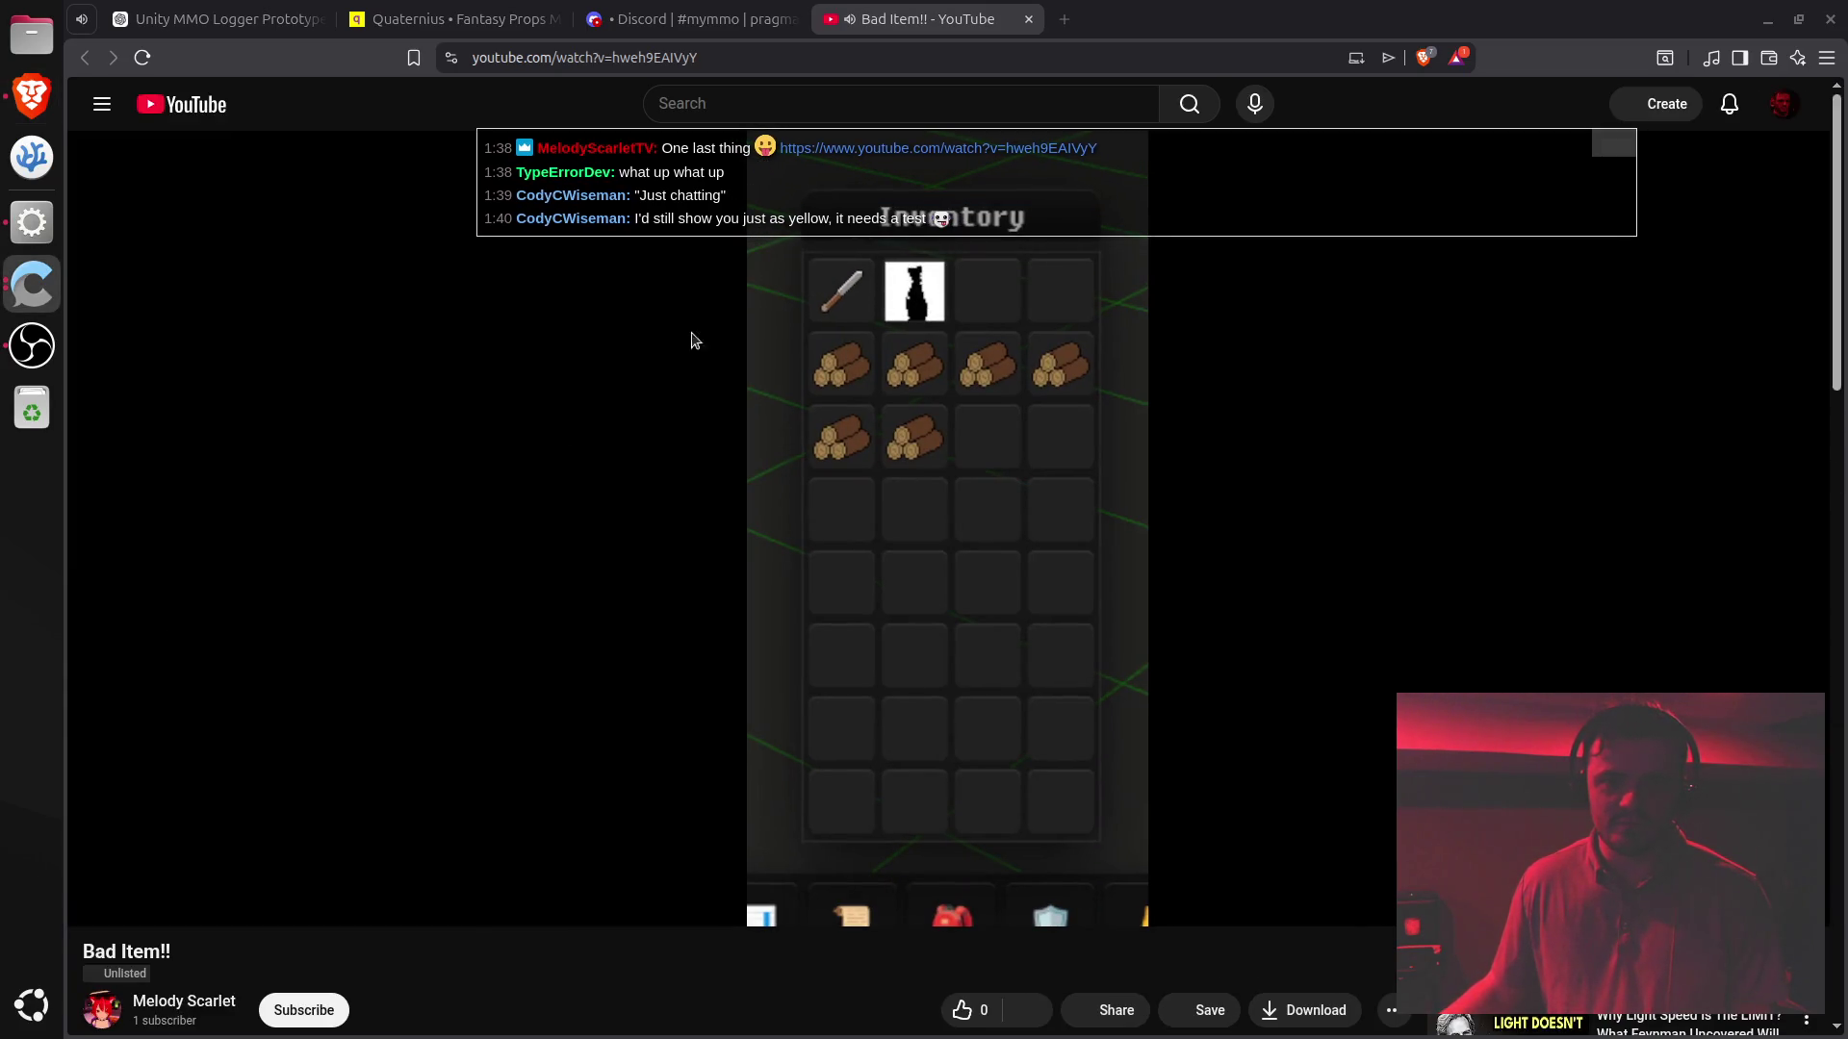
- Replay the Bad Item!! clip, pause it on the logs-and-knife inventory, then close the tab
mouse_move(890, 339)
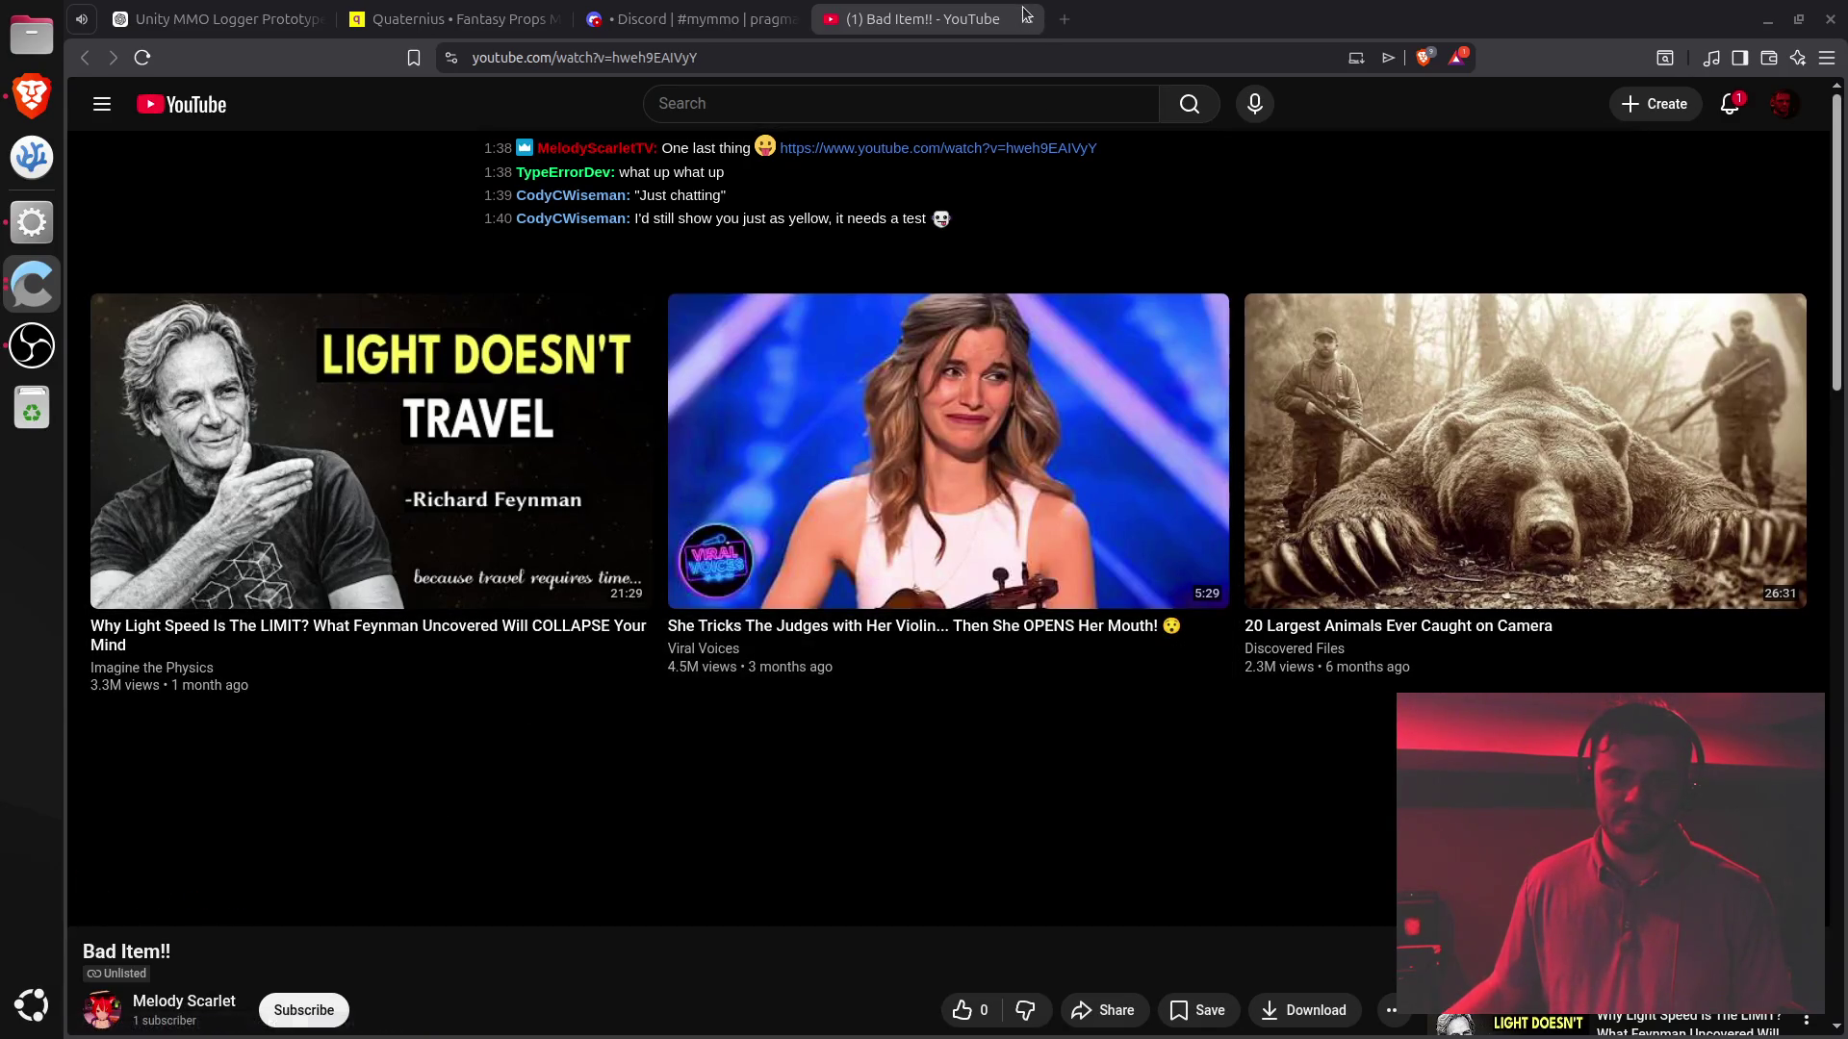
click(97, 899)
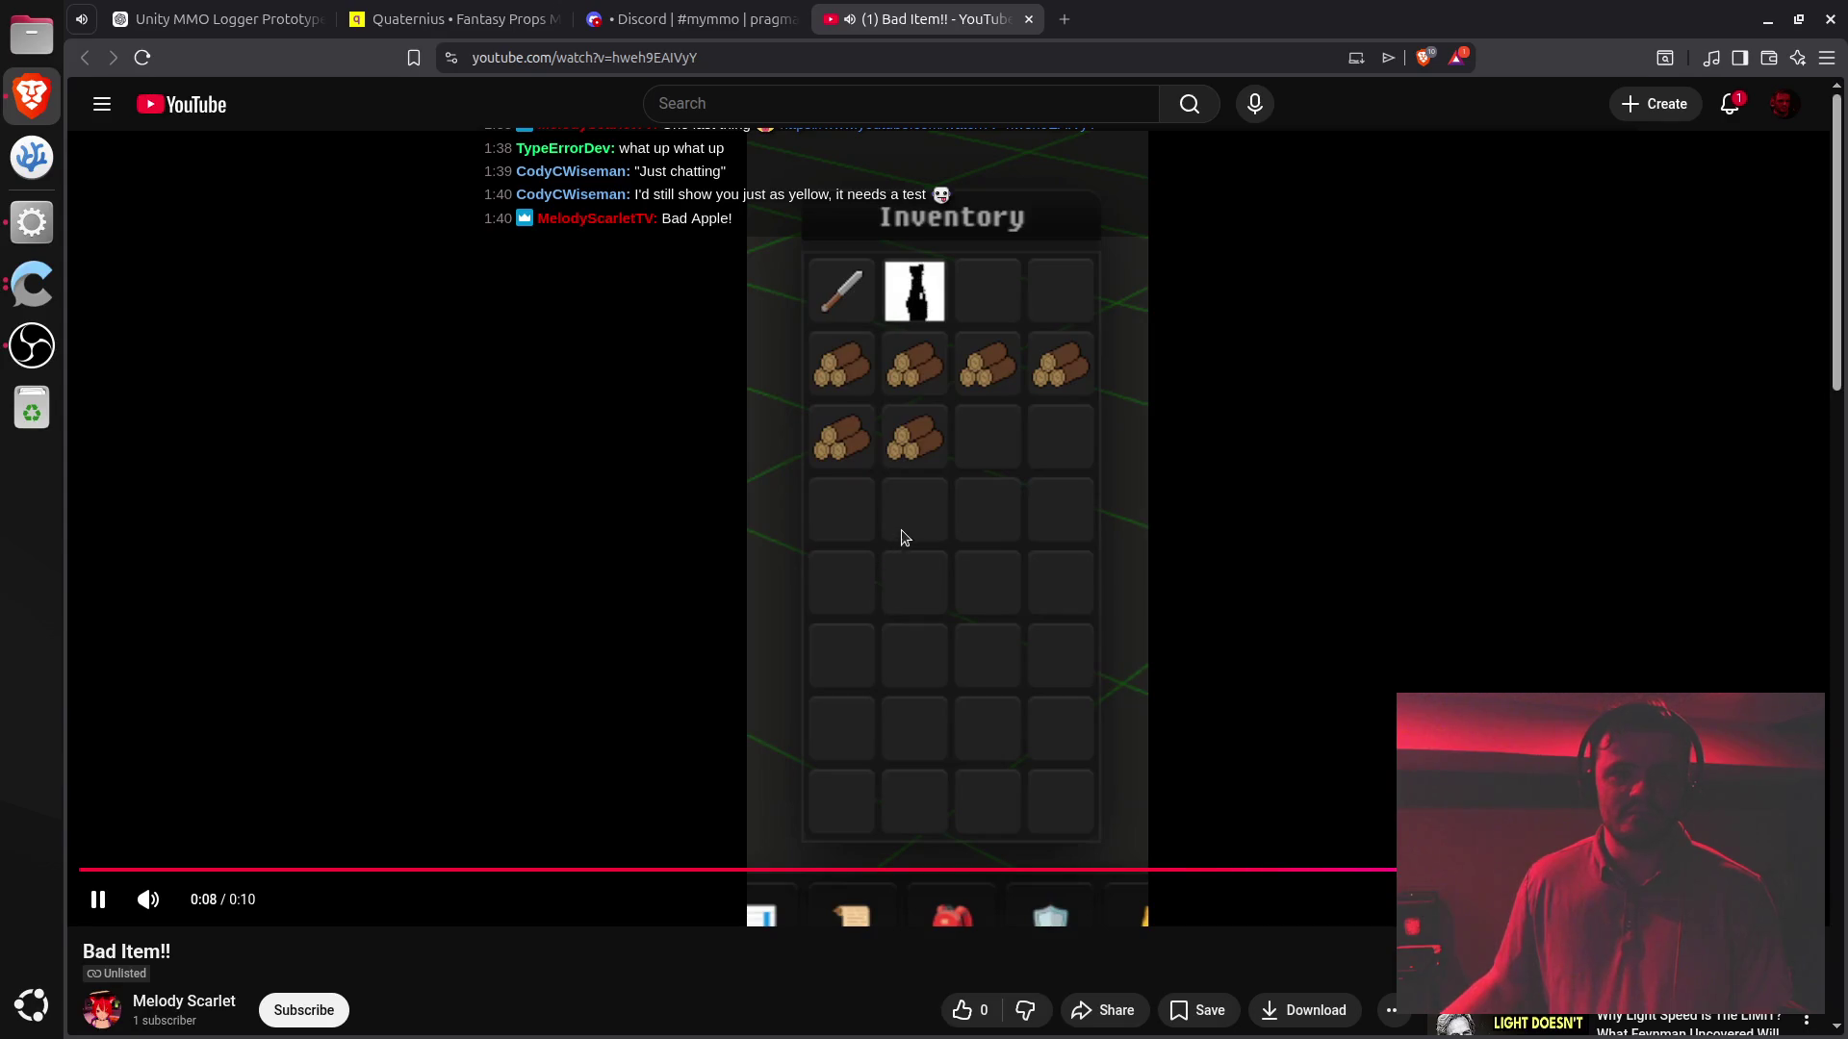
click(956, 512)
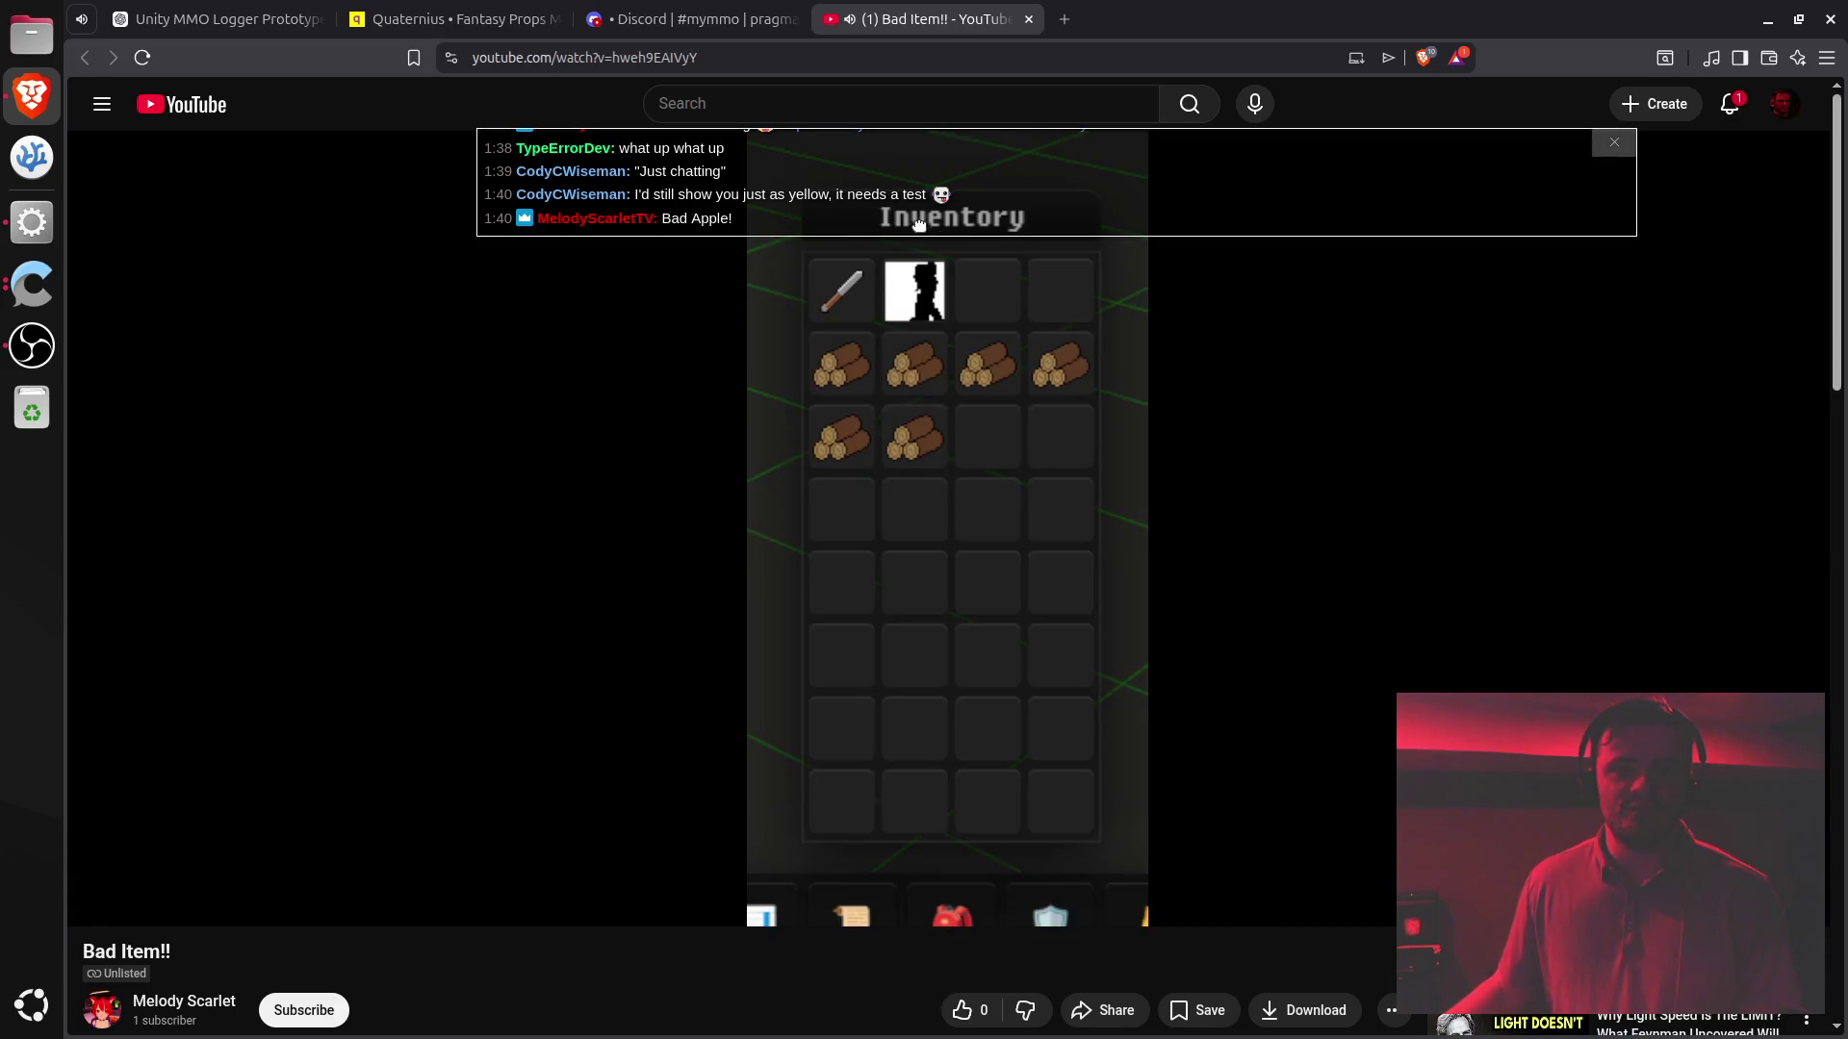
click(1028, 19)
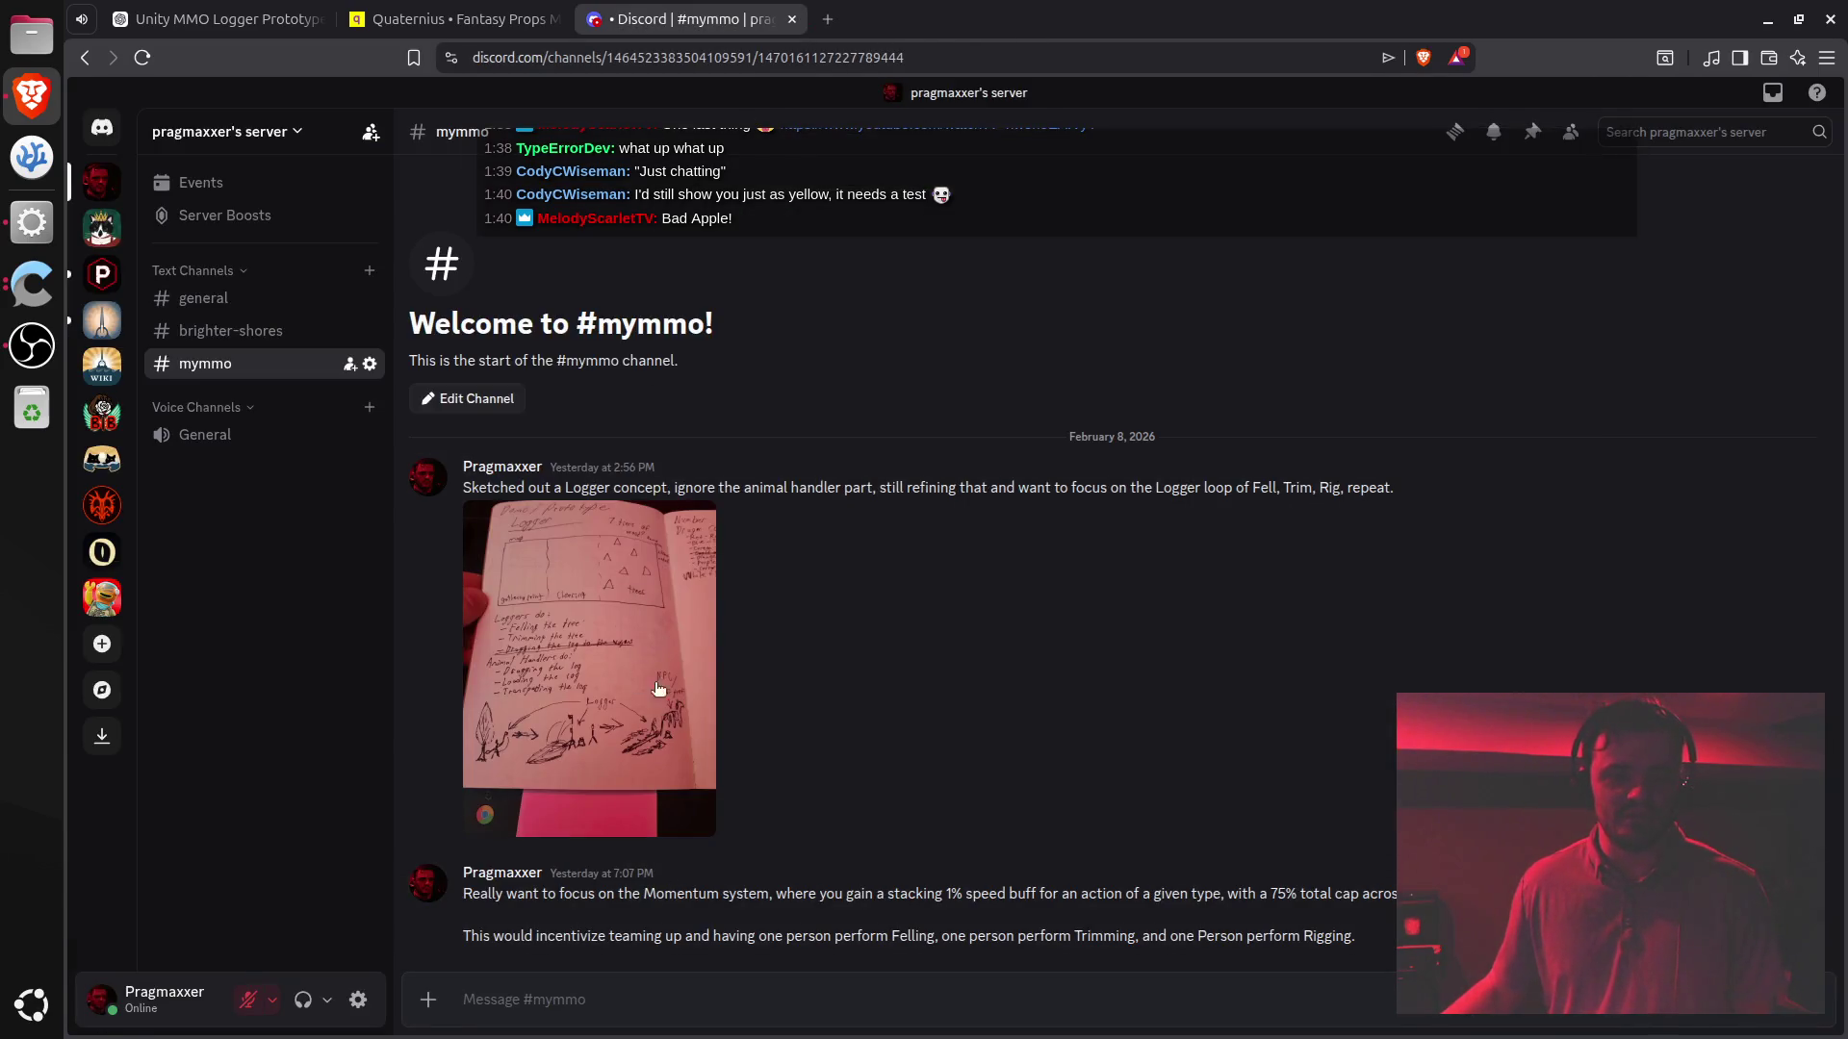
- Return to the Unity game and walk the player character to three spots on the floor
click(220, 19)
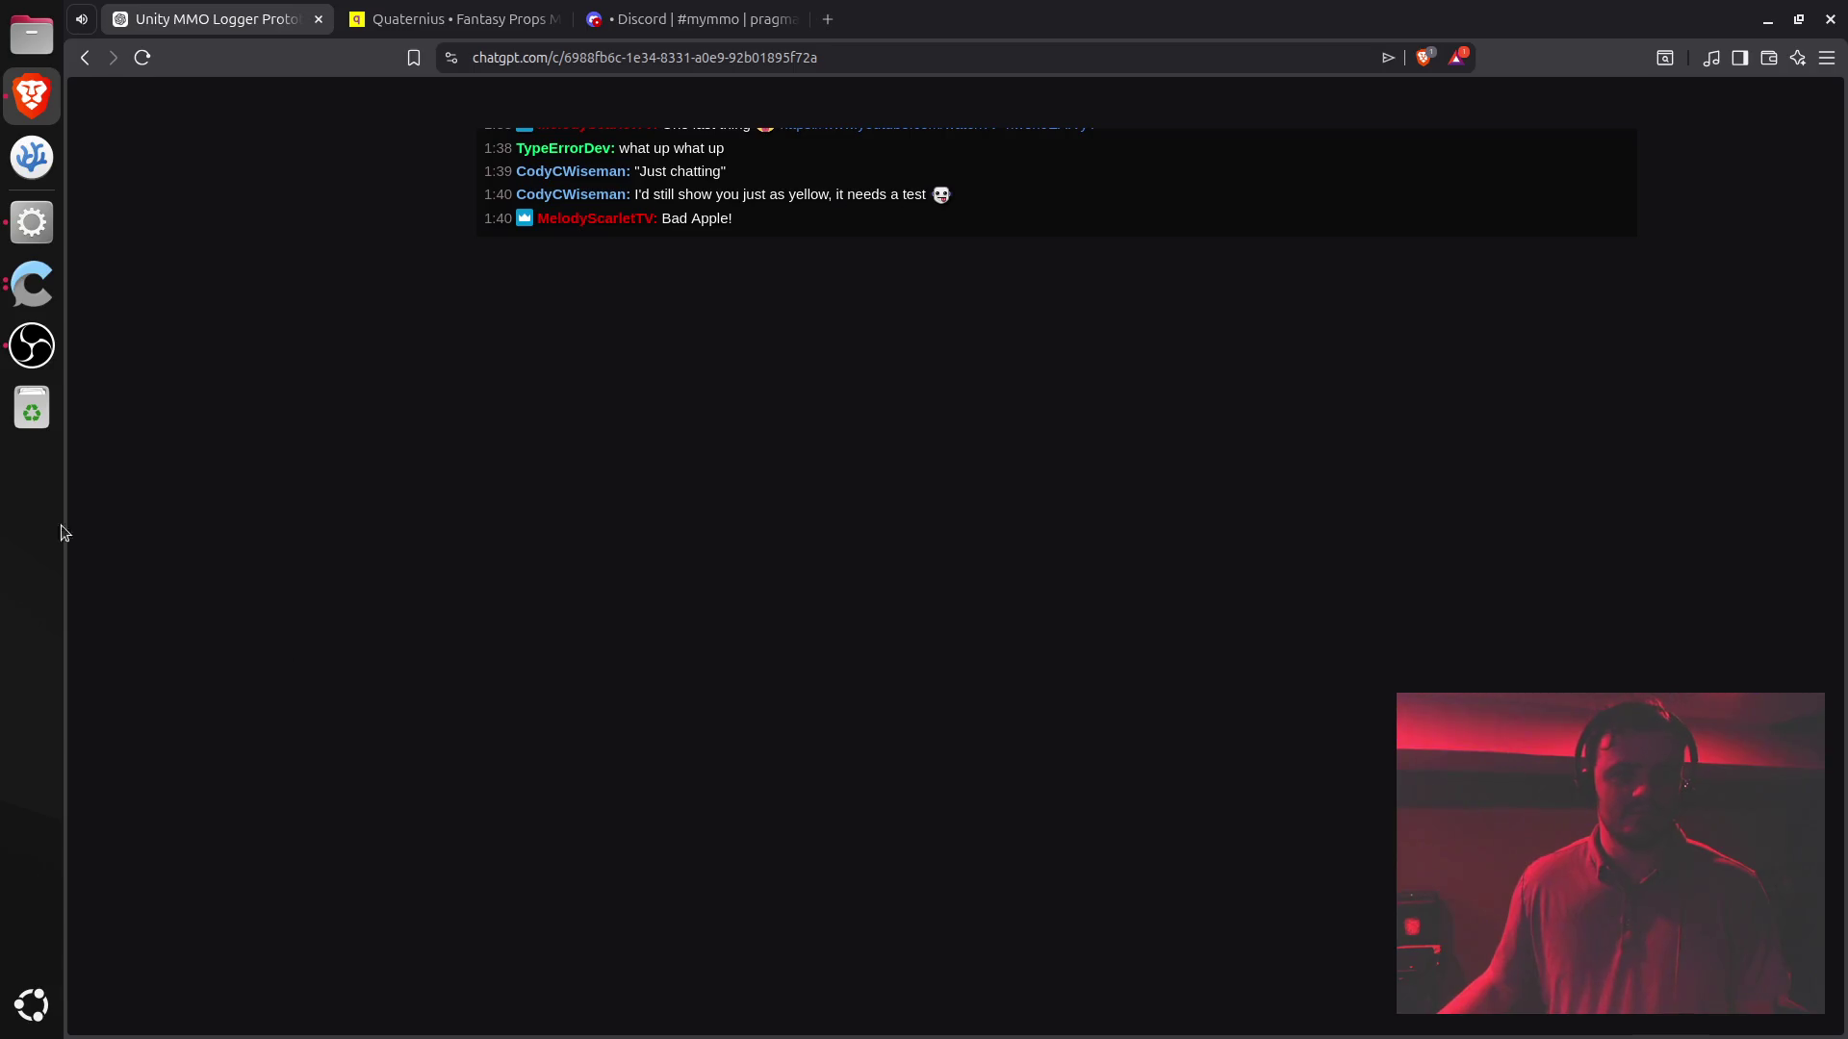
click(36, 222)
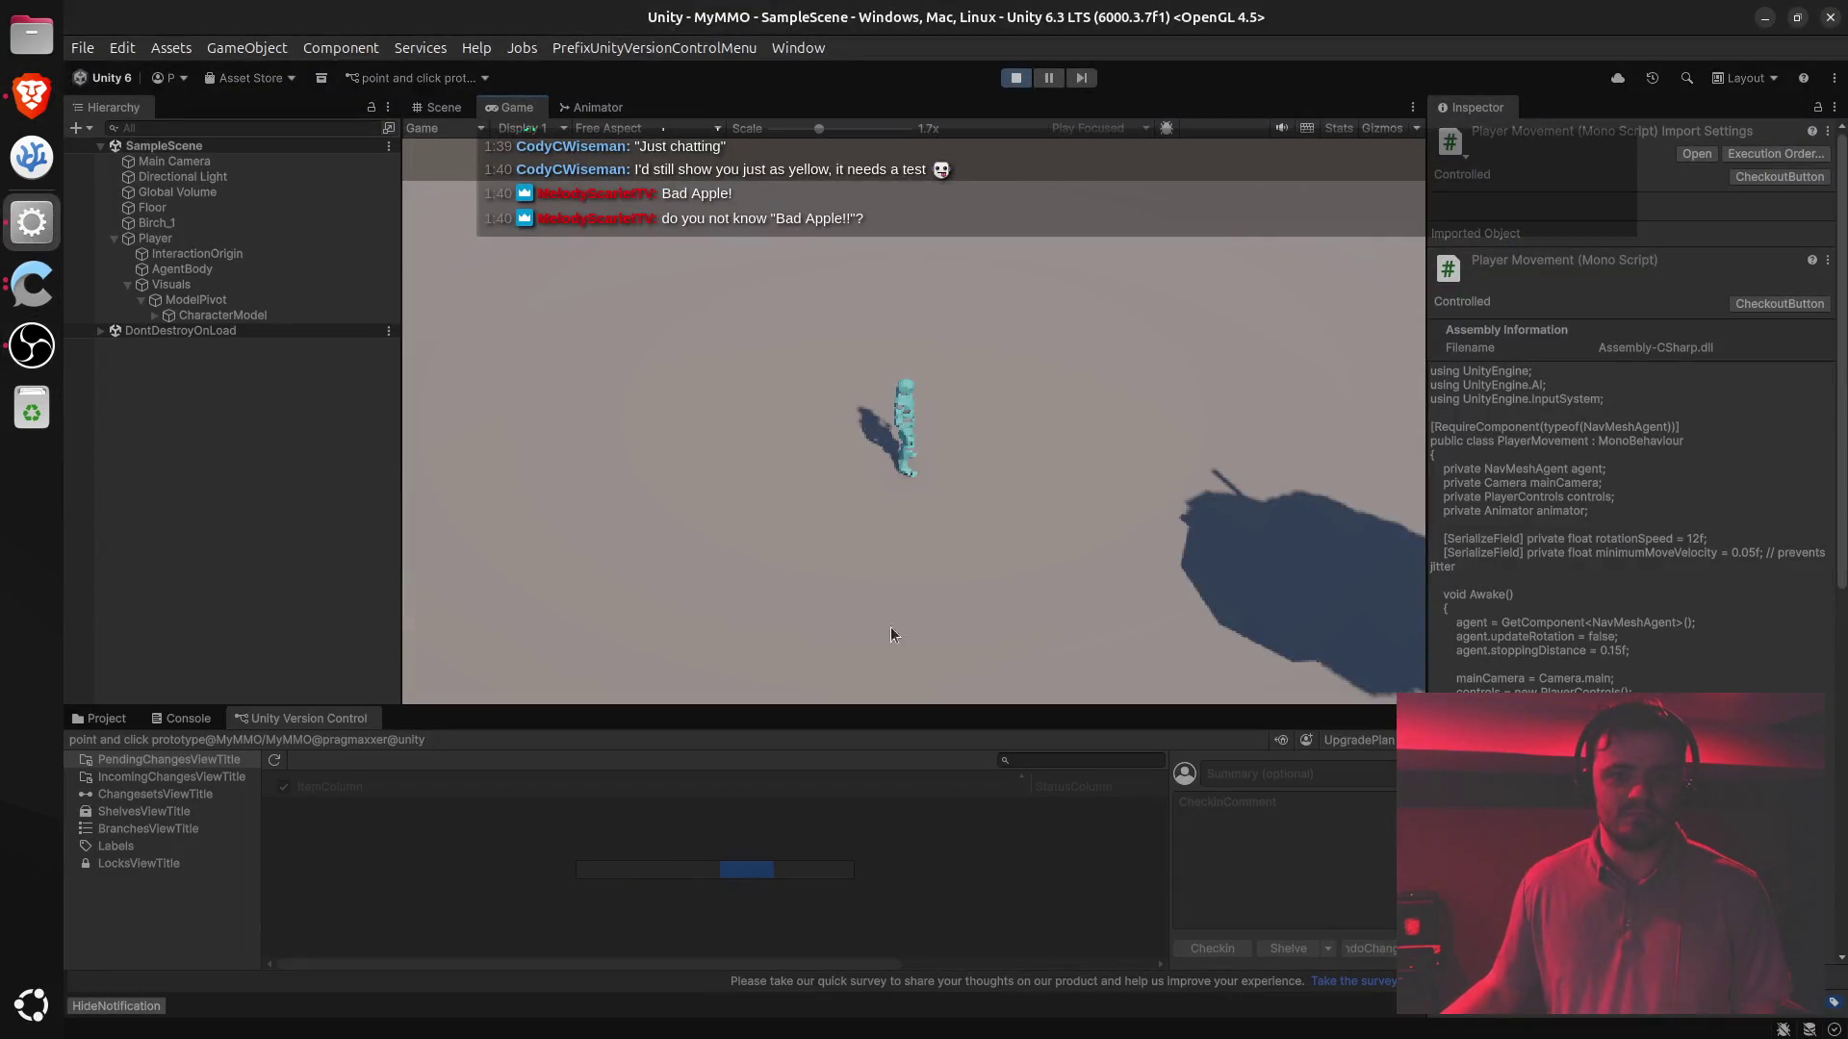
click(616, 475)
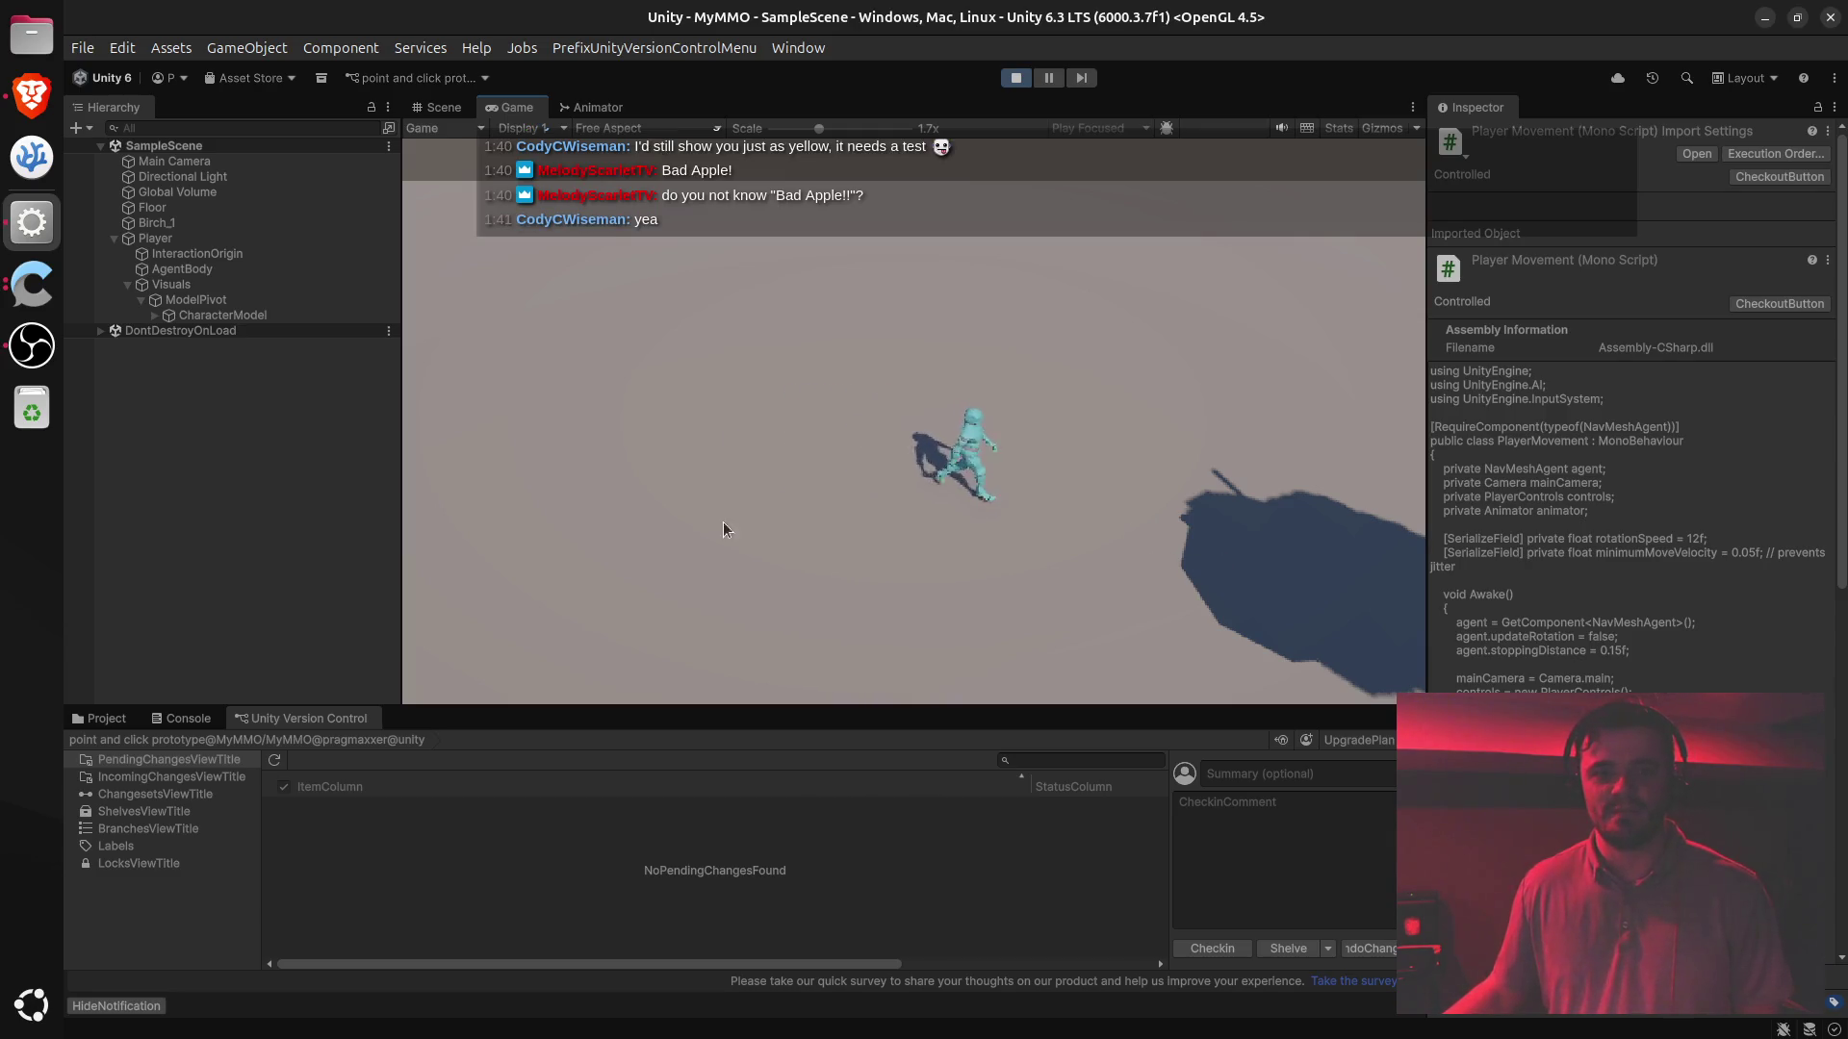
click(633, 528)
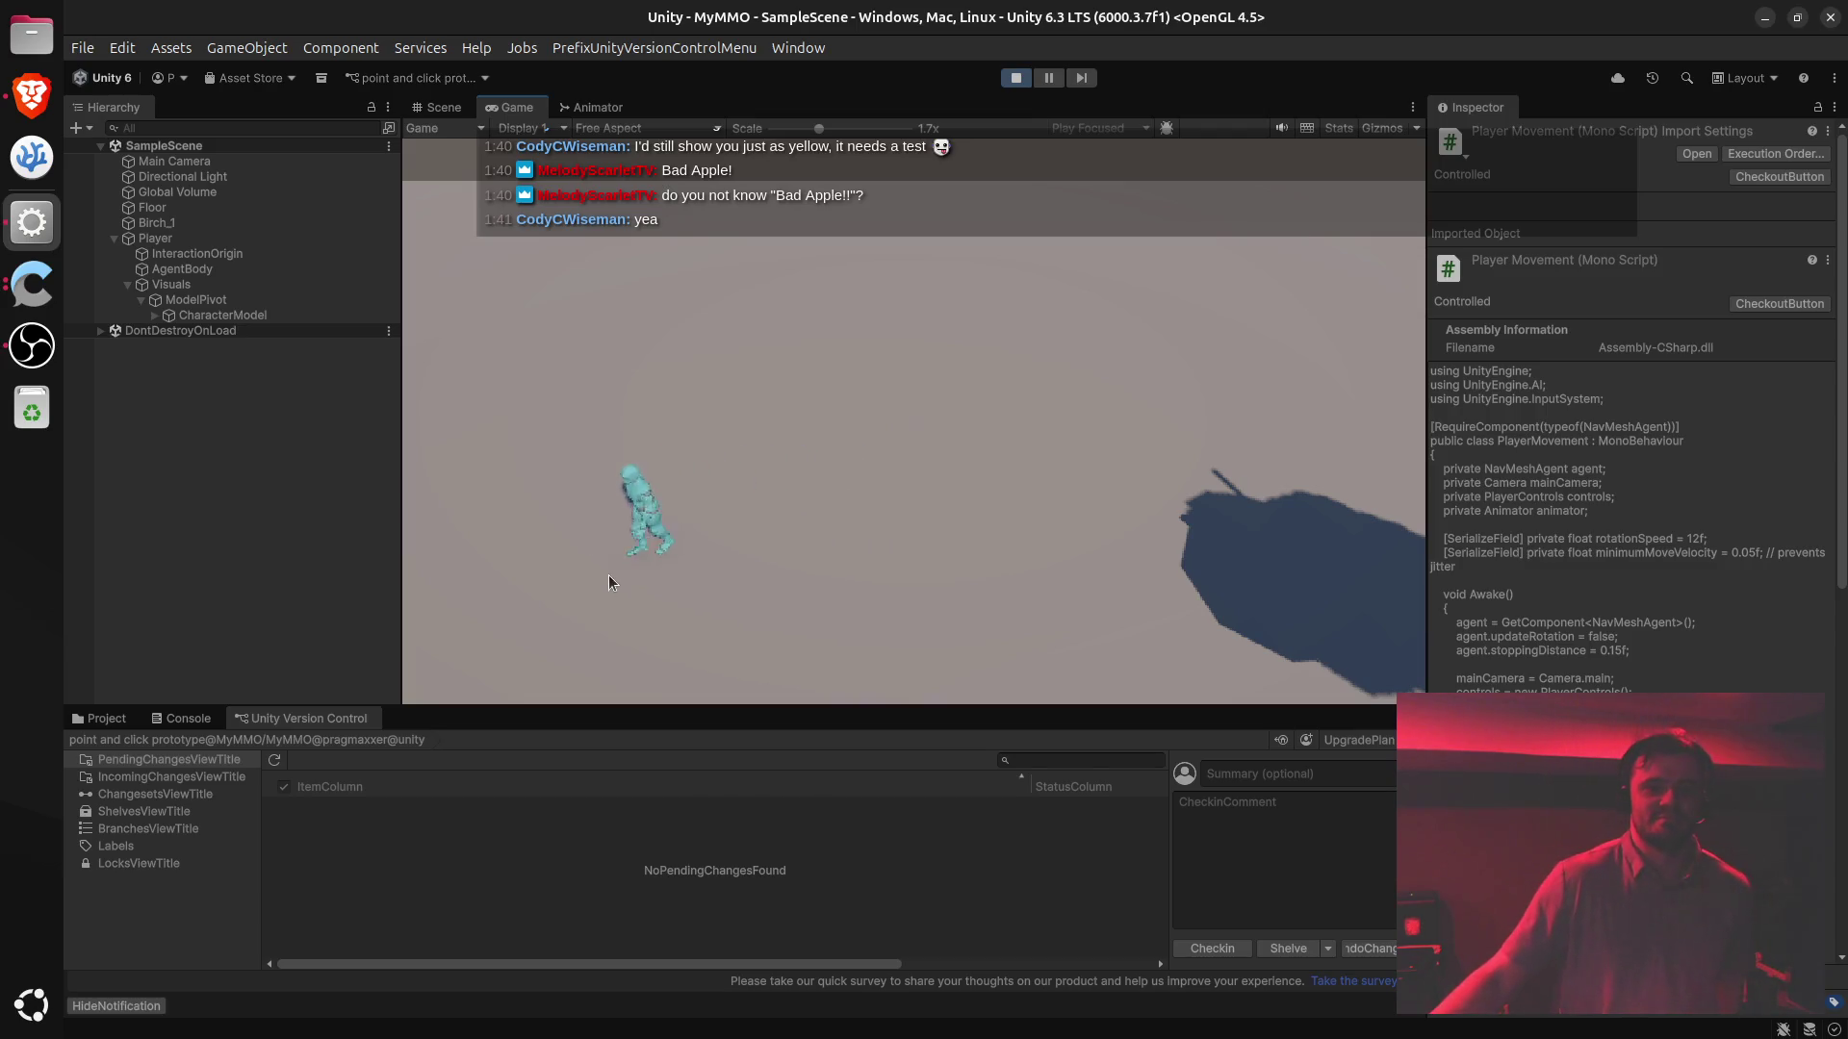
click(765, 541)
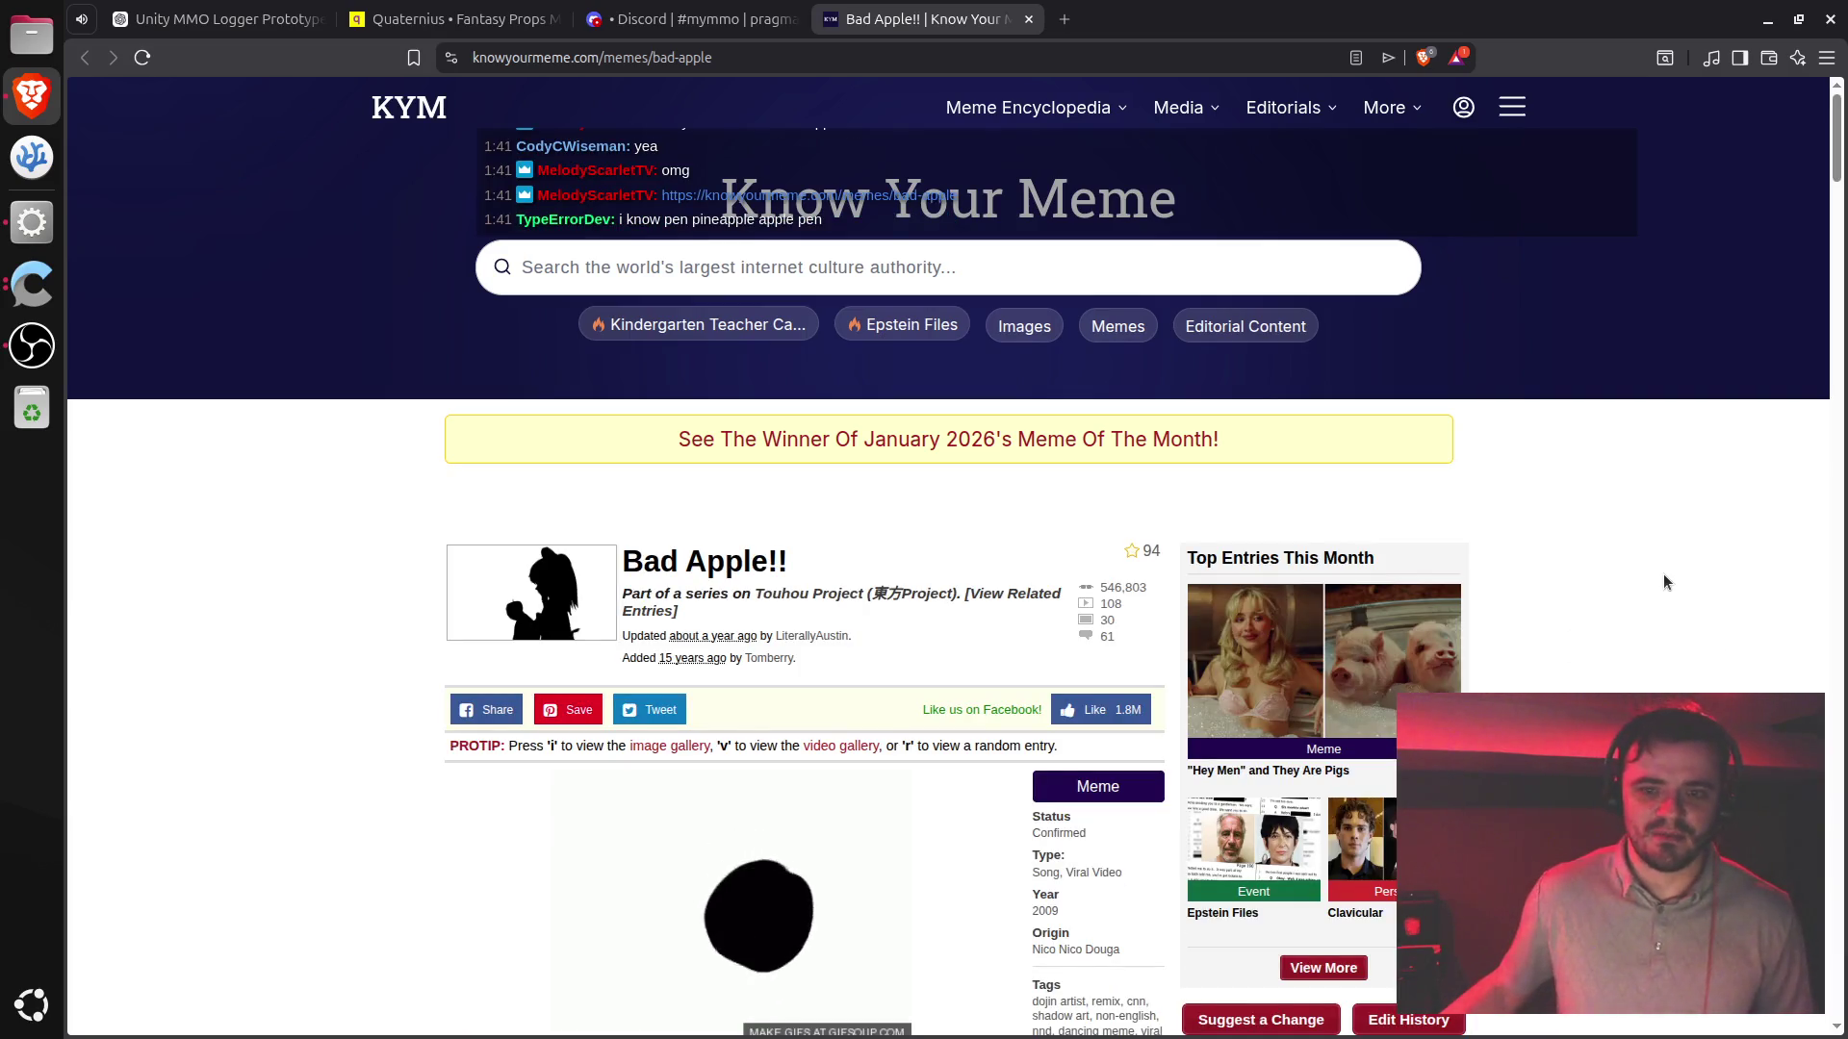
- Play the Bad Apple!! page's Lotus Land Story video from about 1:48, then continue down the entry
scroll(1627, 562, down, 2)
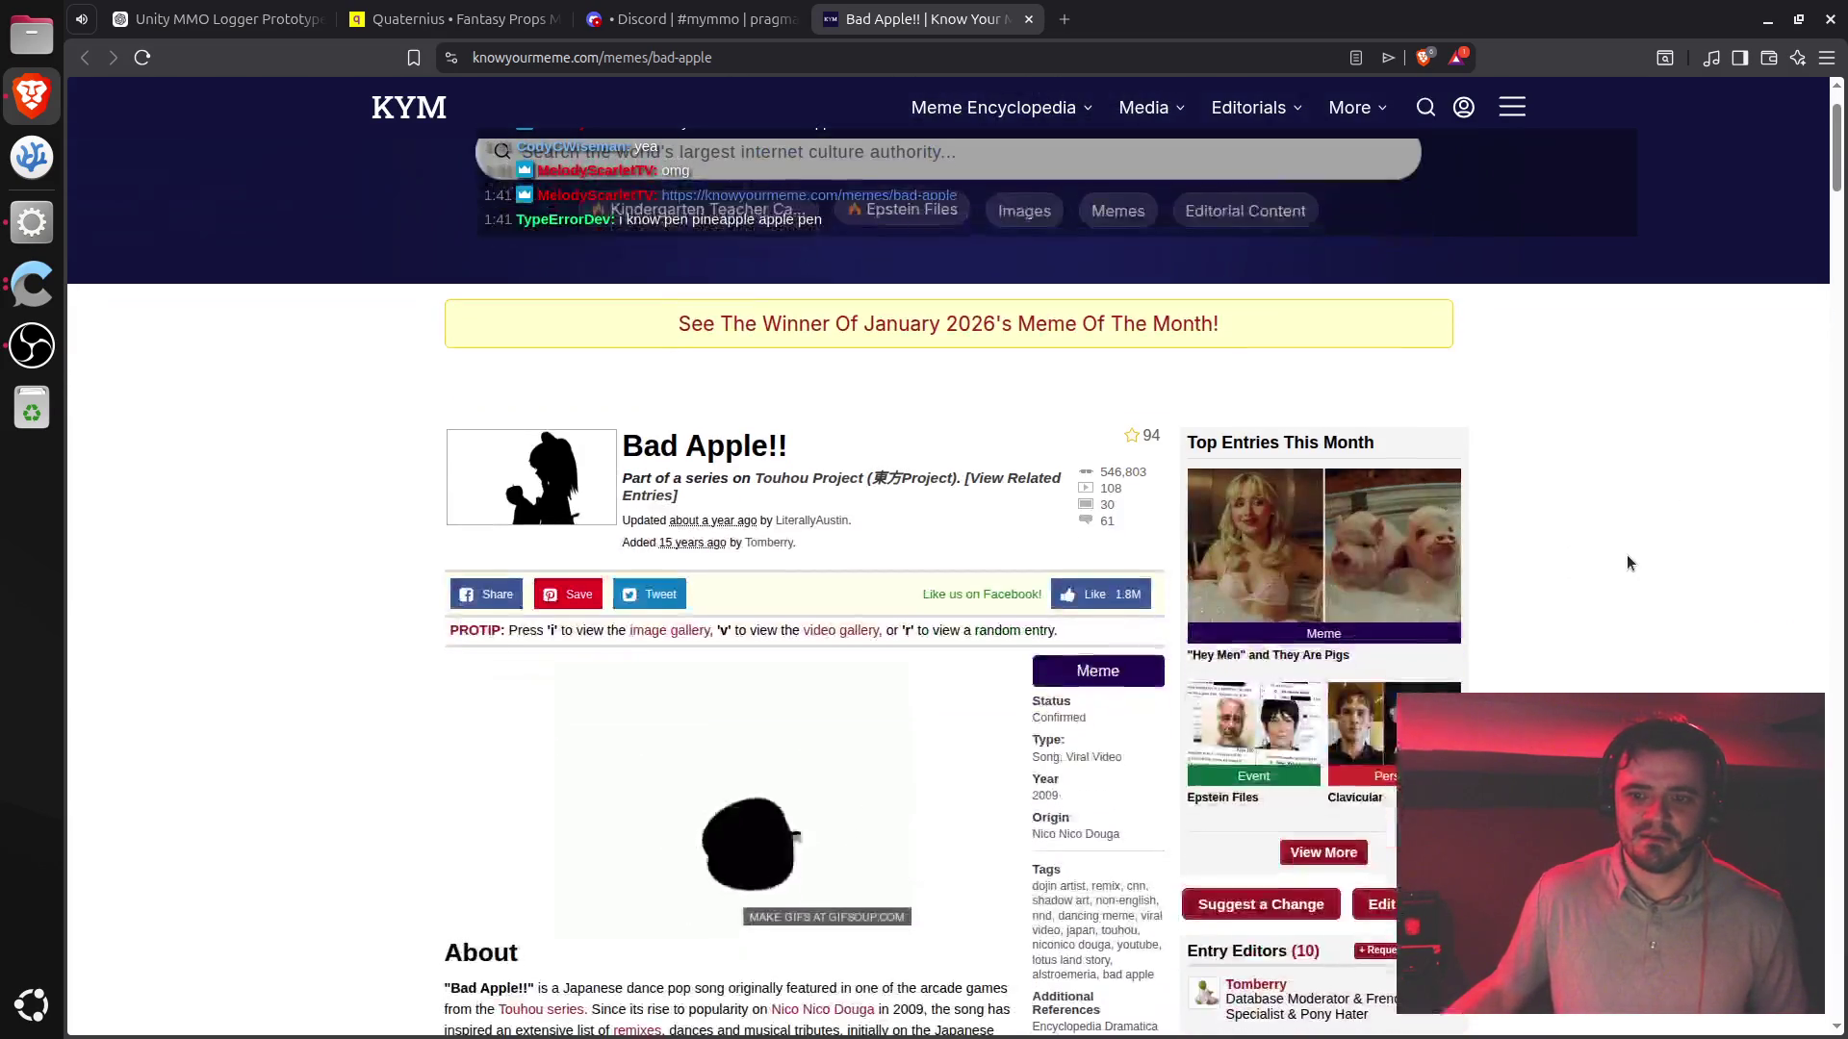
scroll(1627, 557, down, 4)
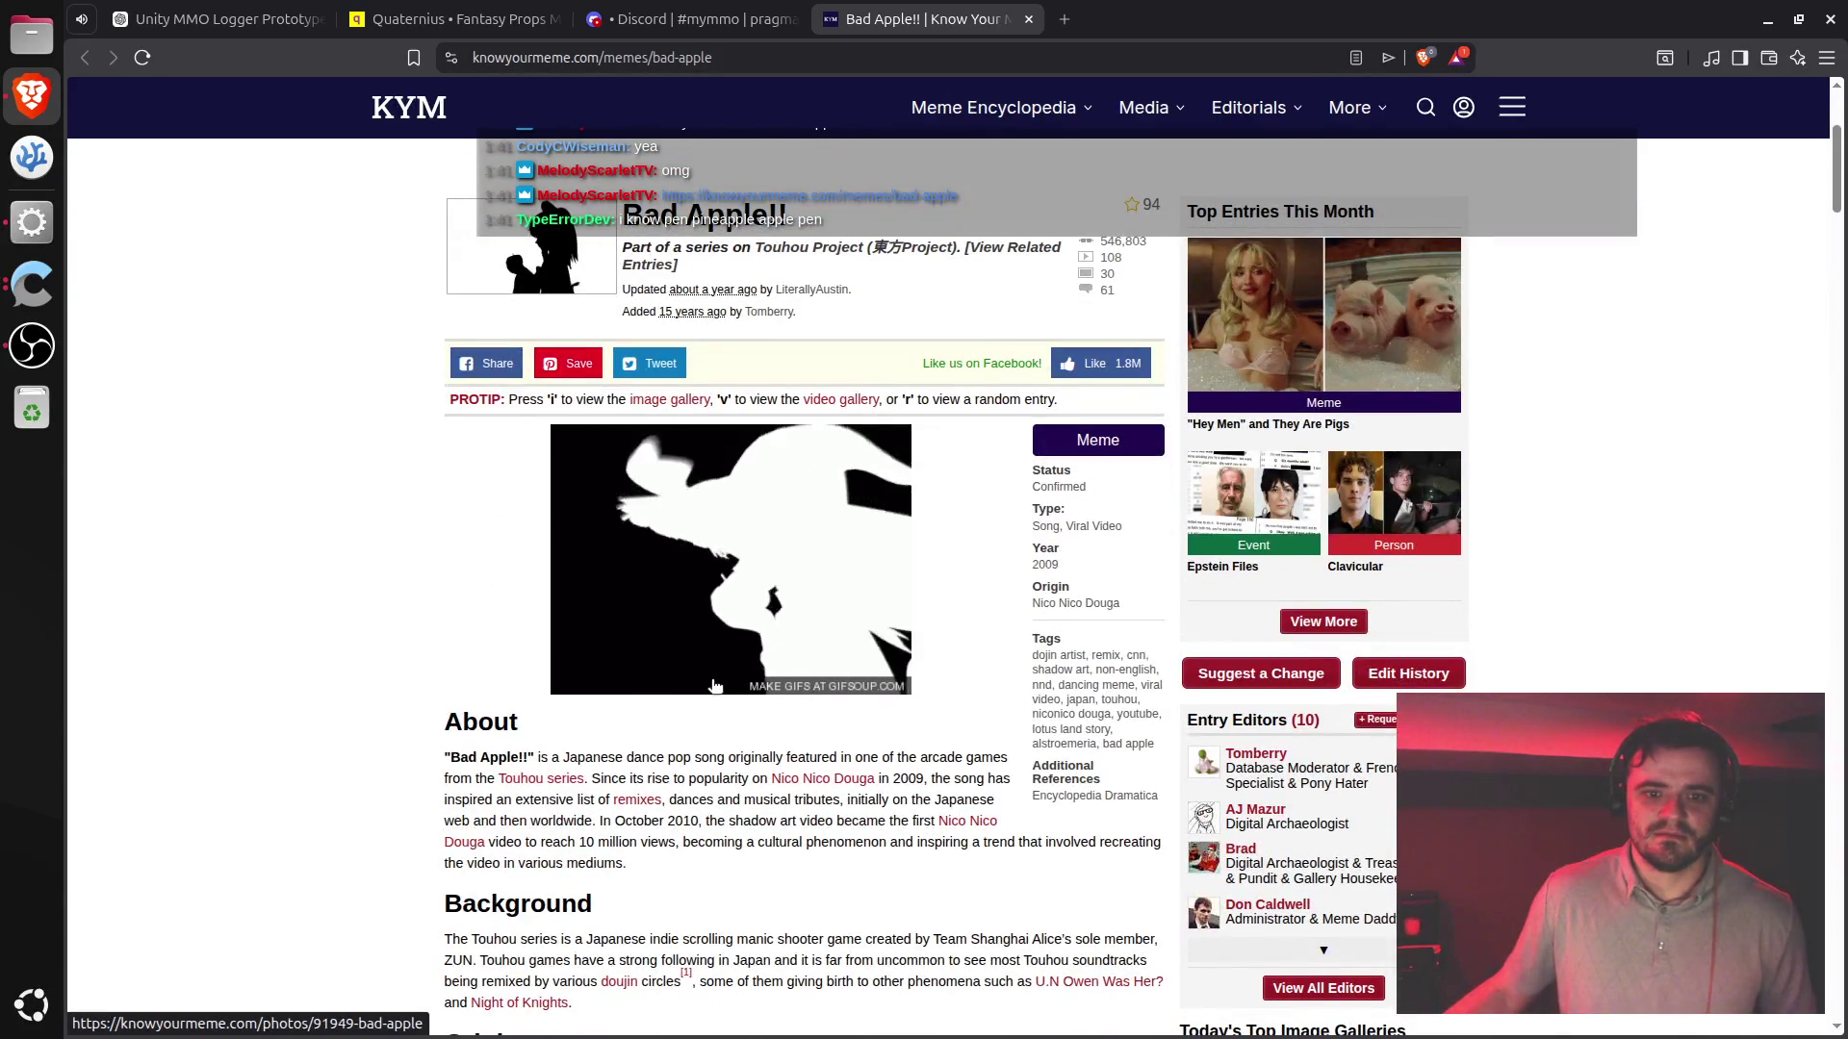
scroll(680, 730, down, 4)
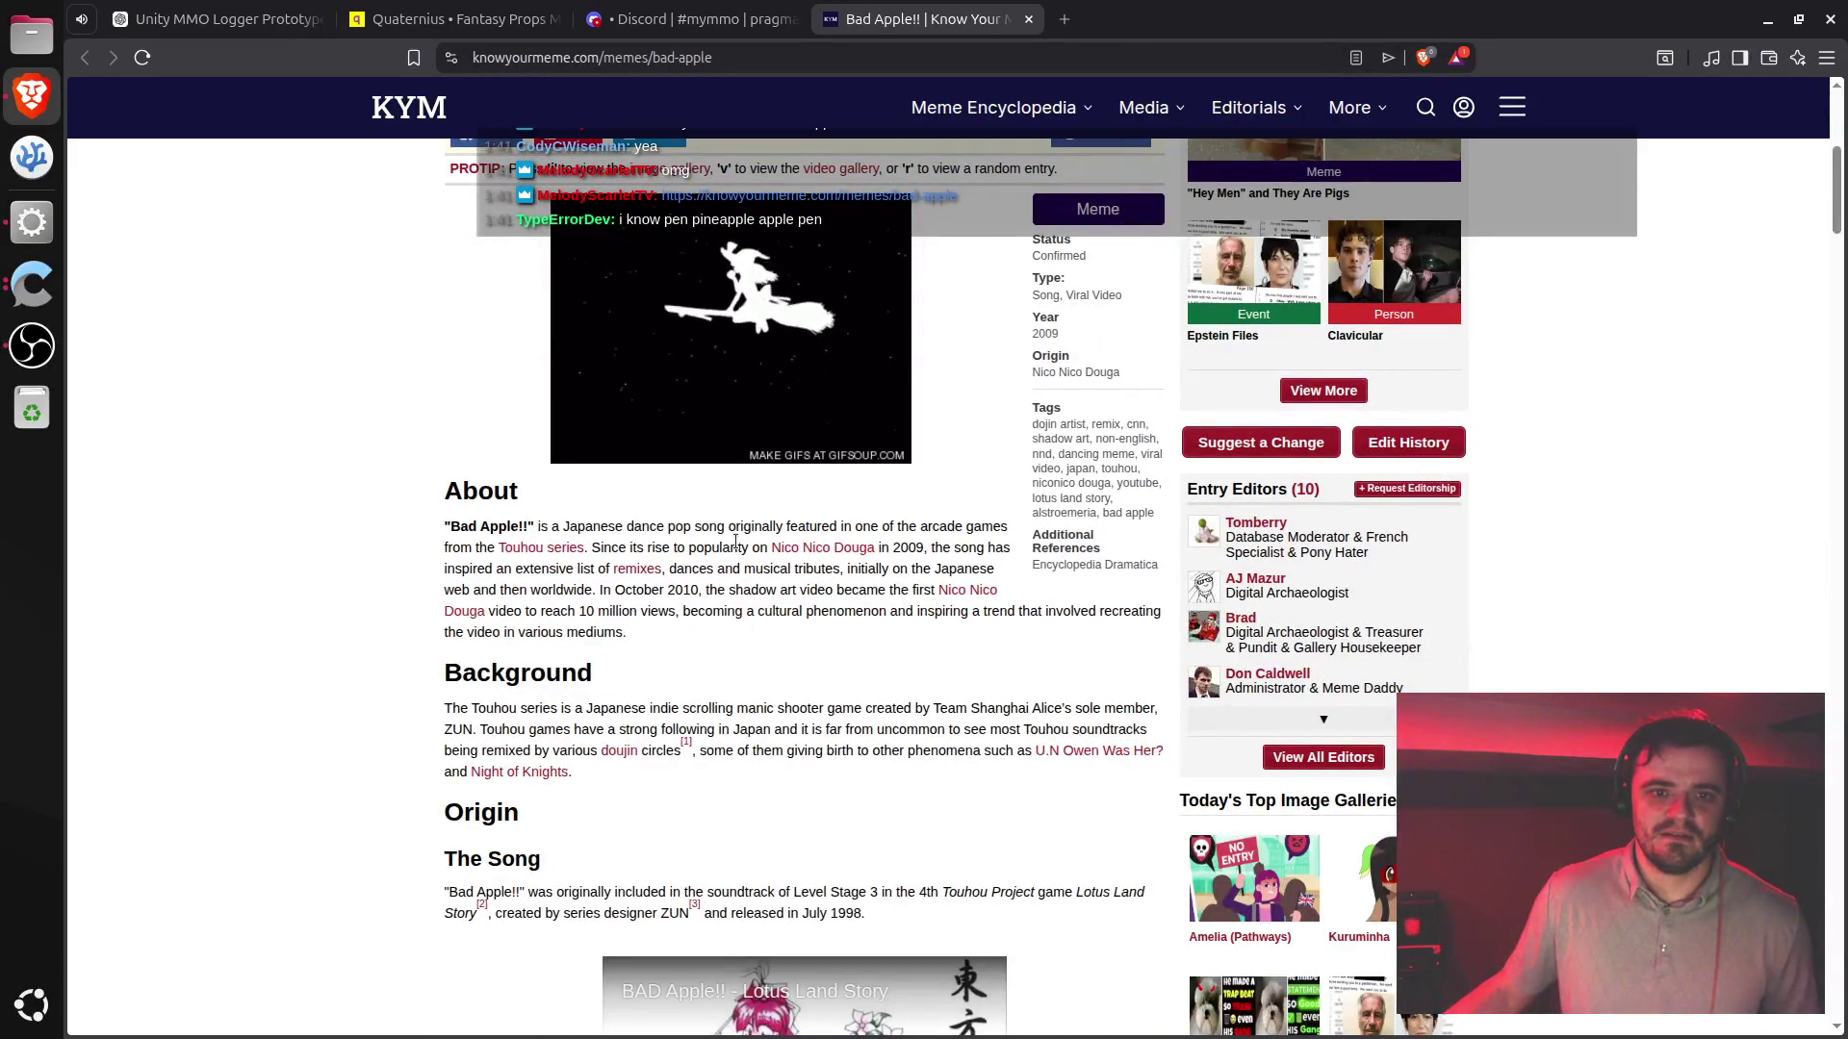
scroll(721, 566, down, 2)
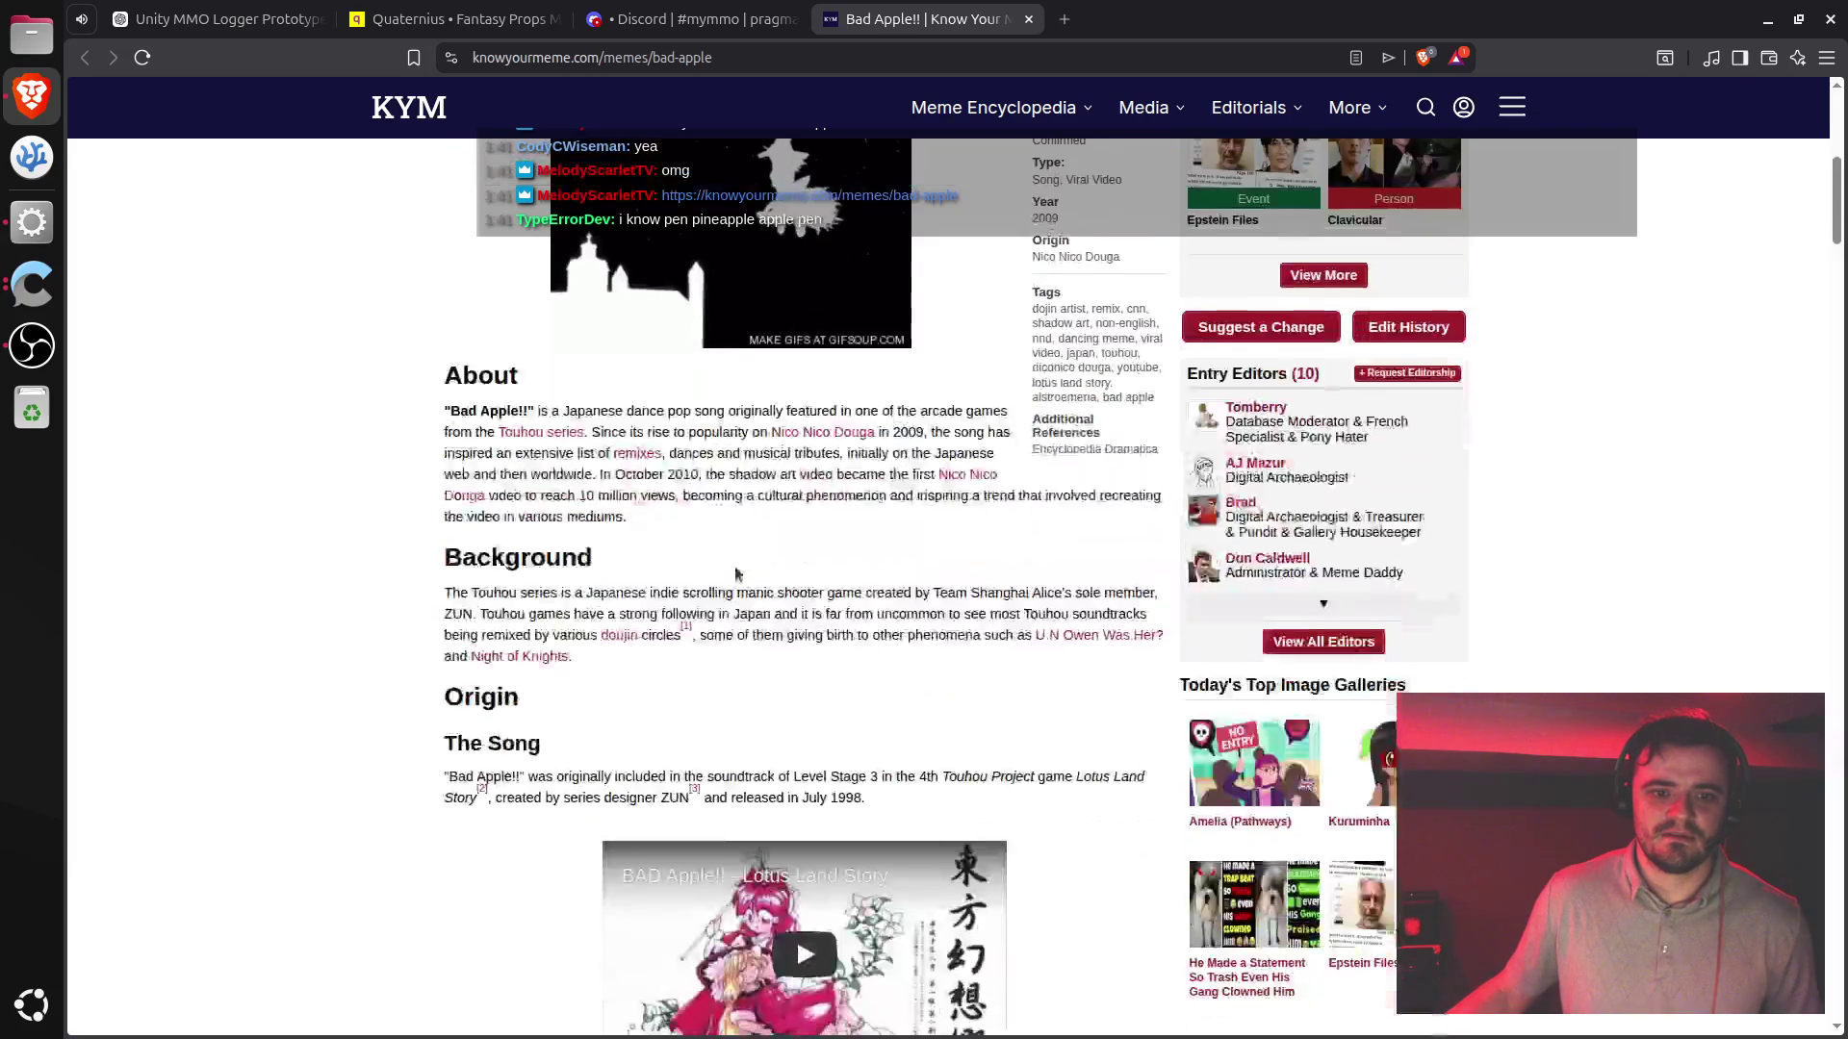
scroll(737, 572, down, 3)
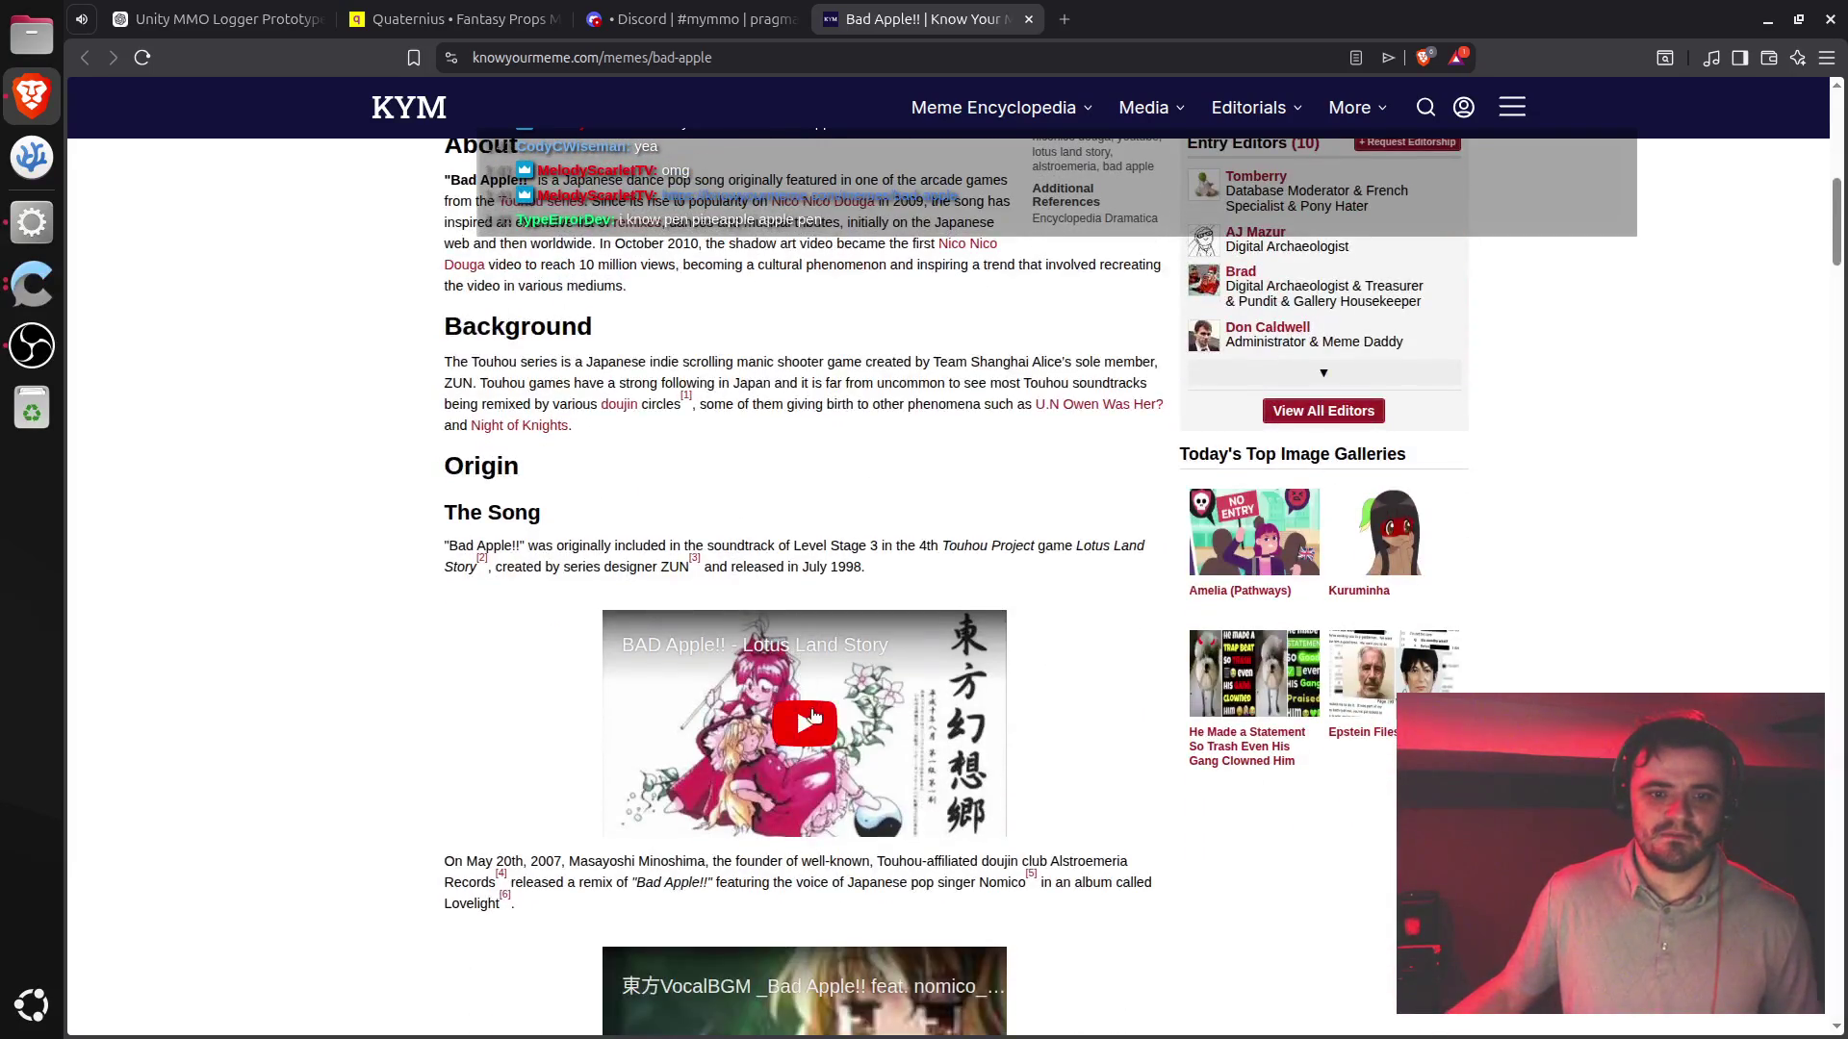
click(808, 720)
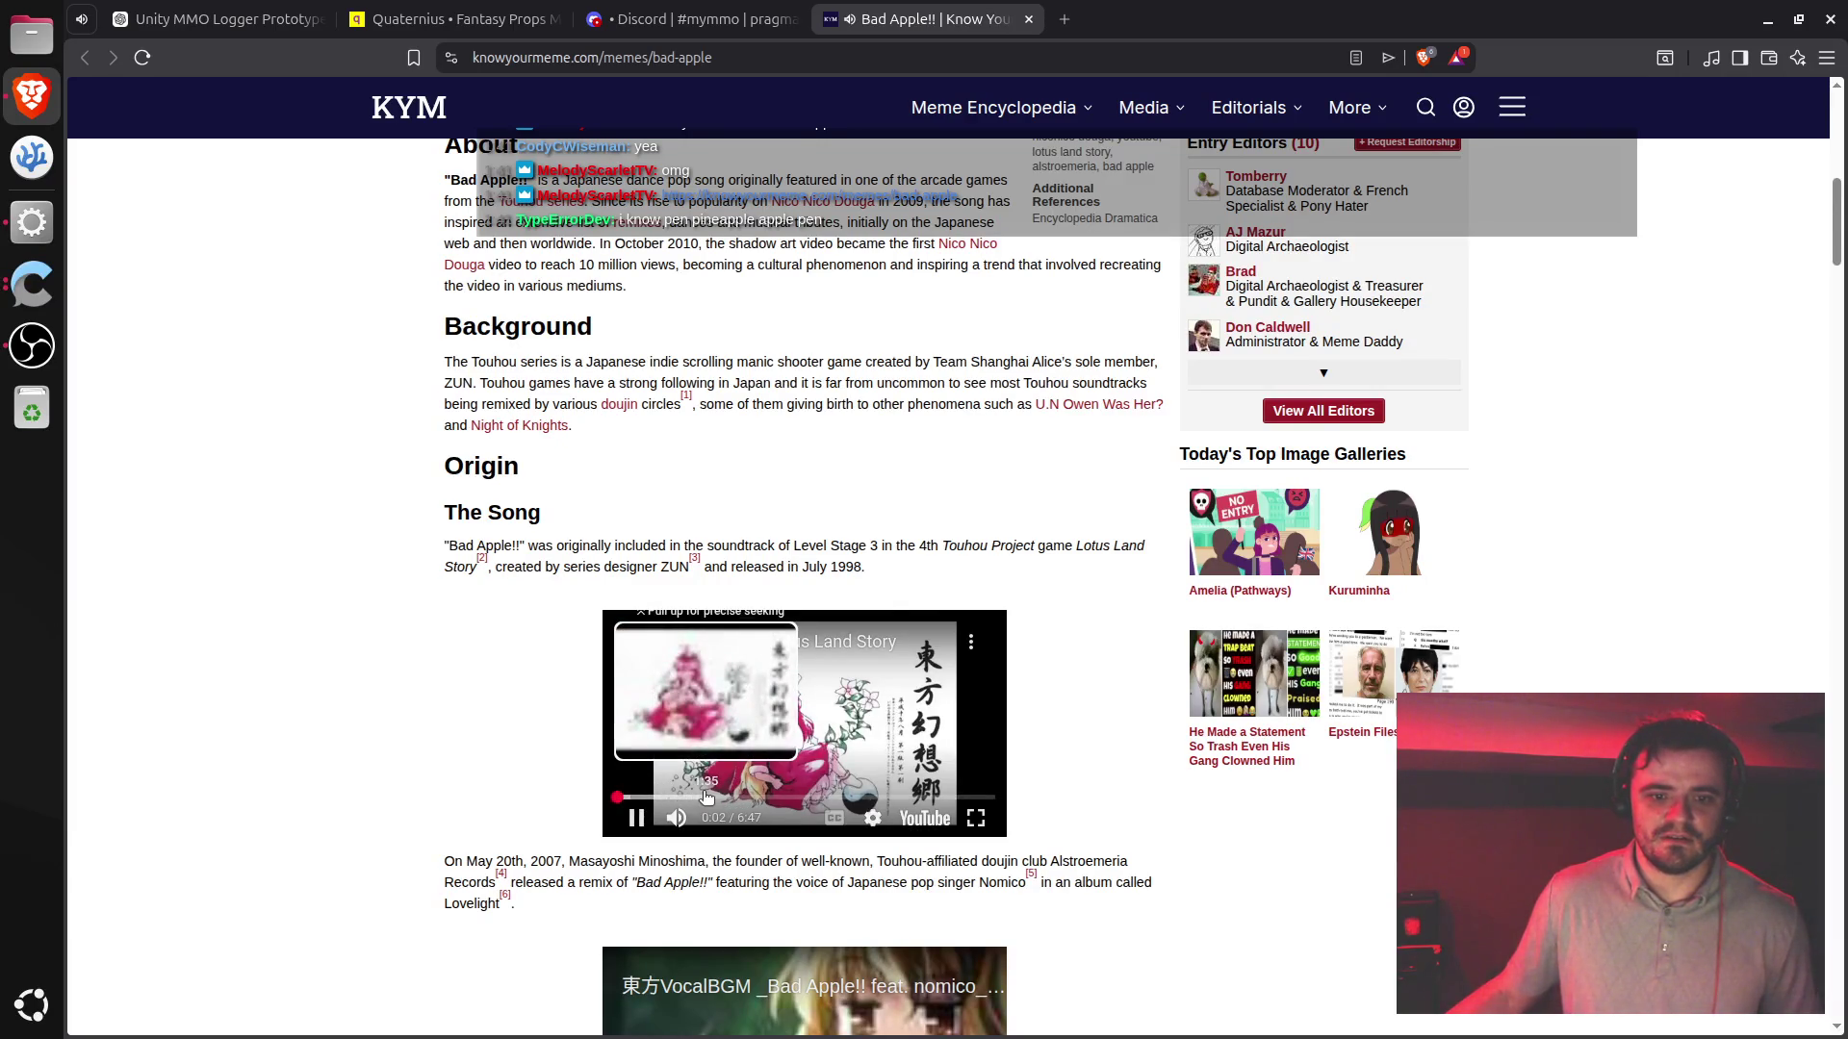
click(716, 796)
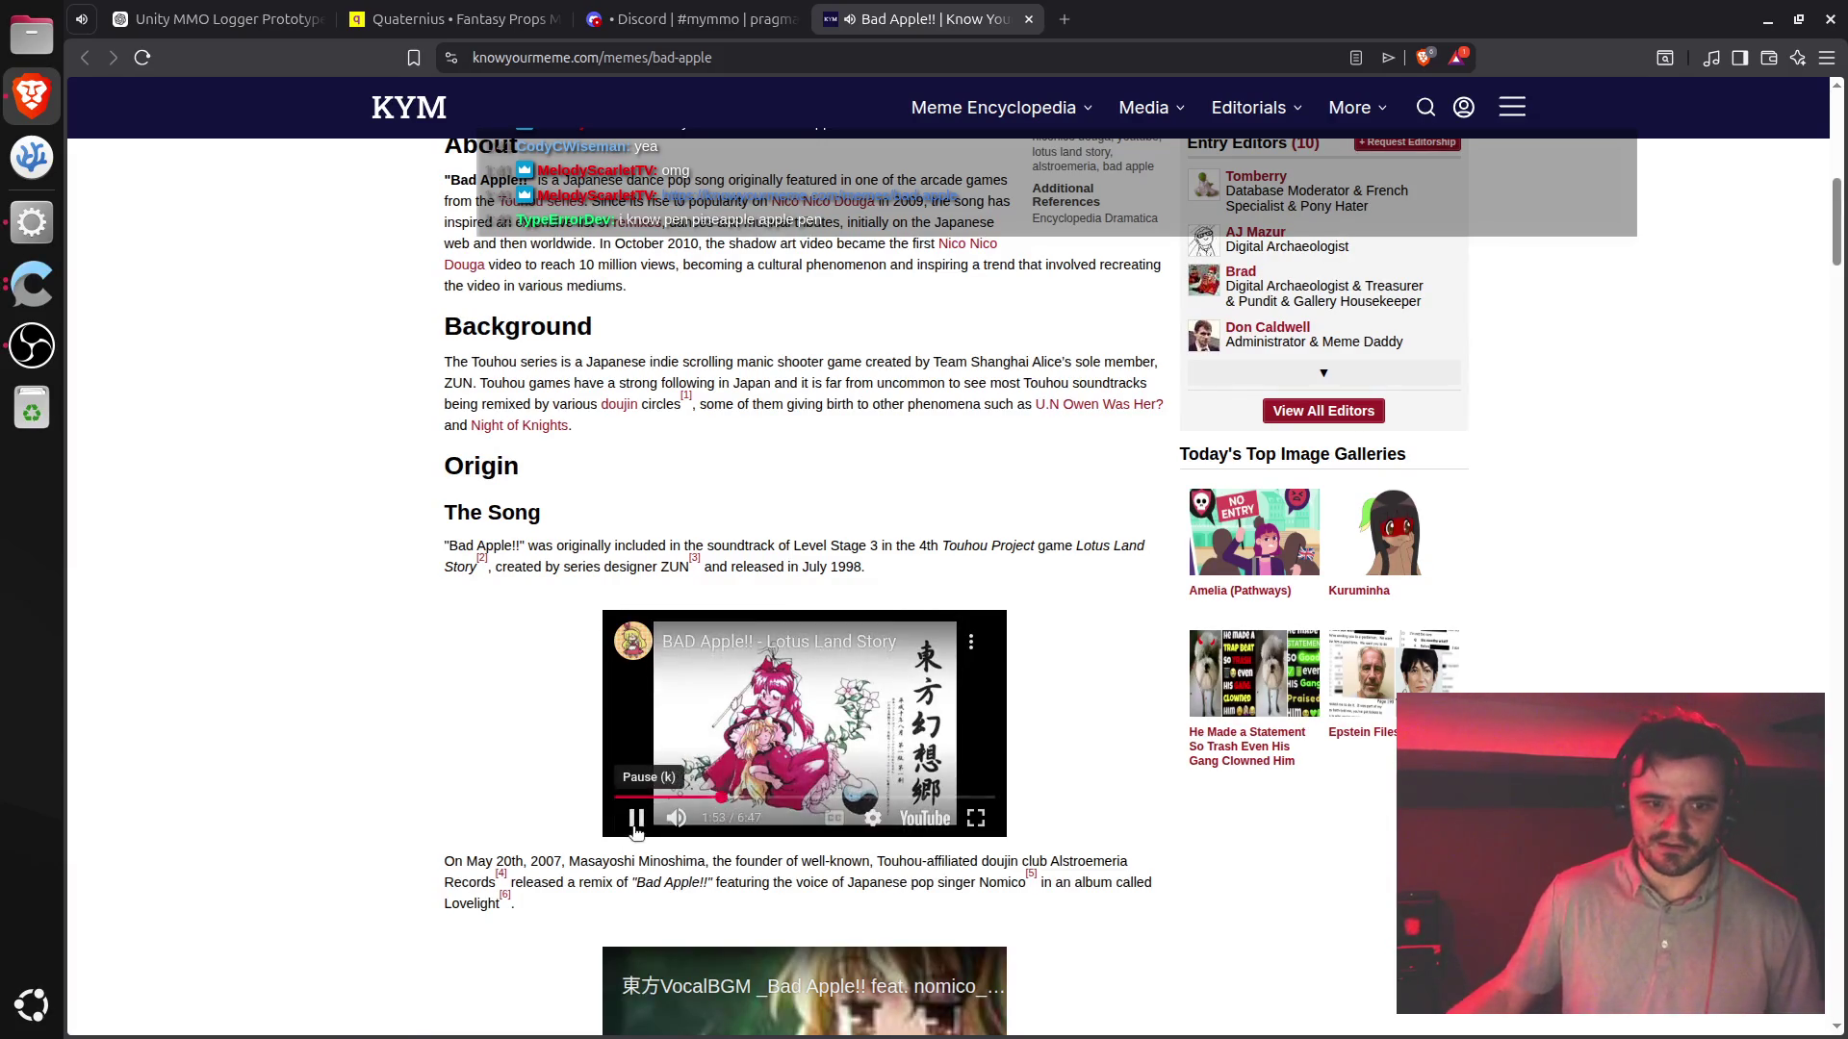
scroll(636, 808, down, 5)
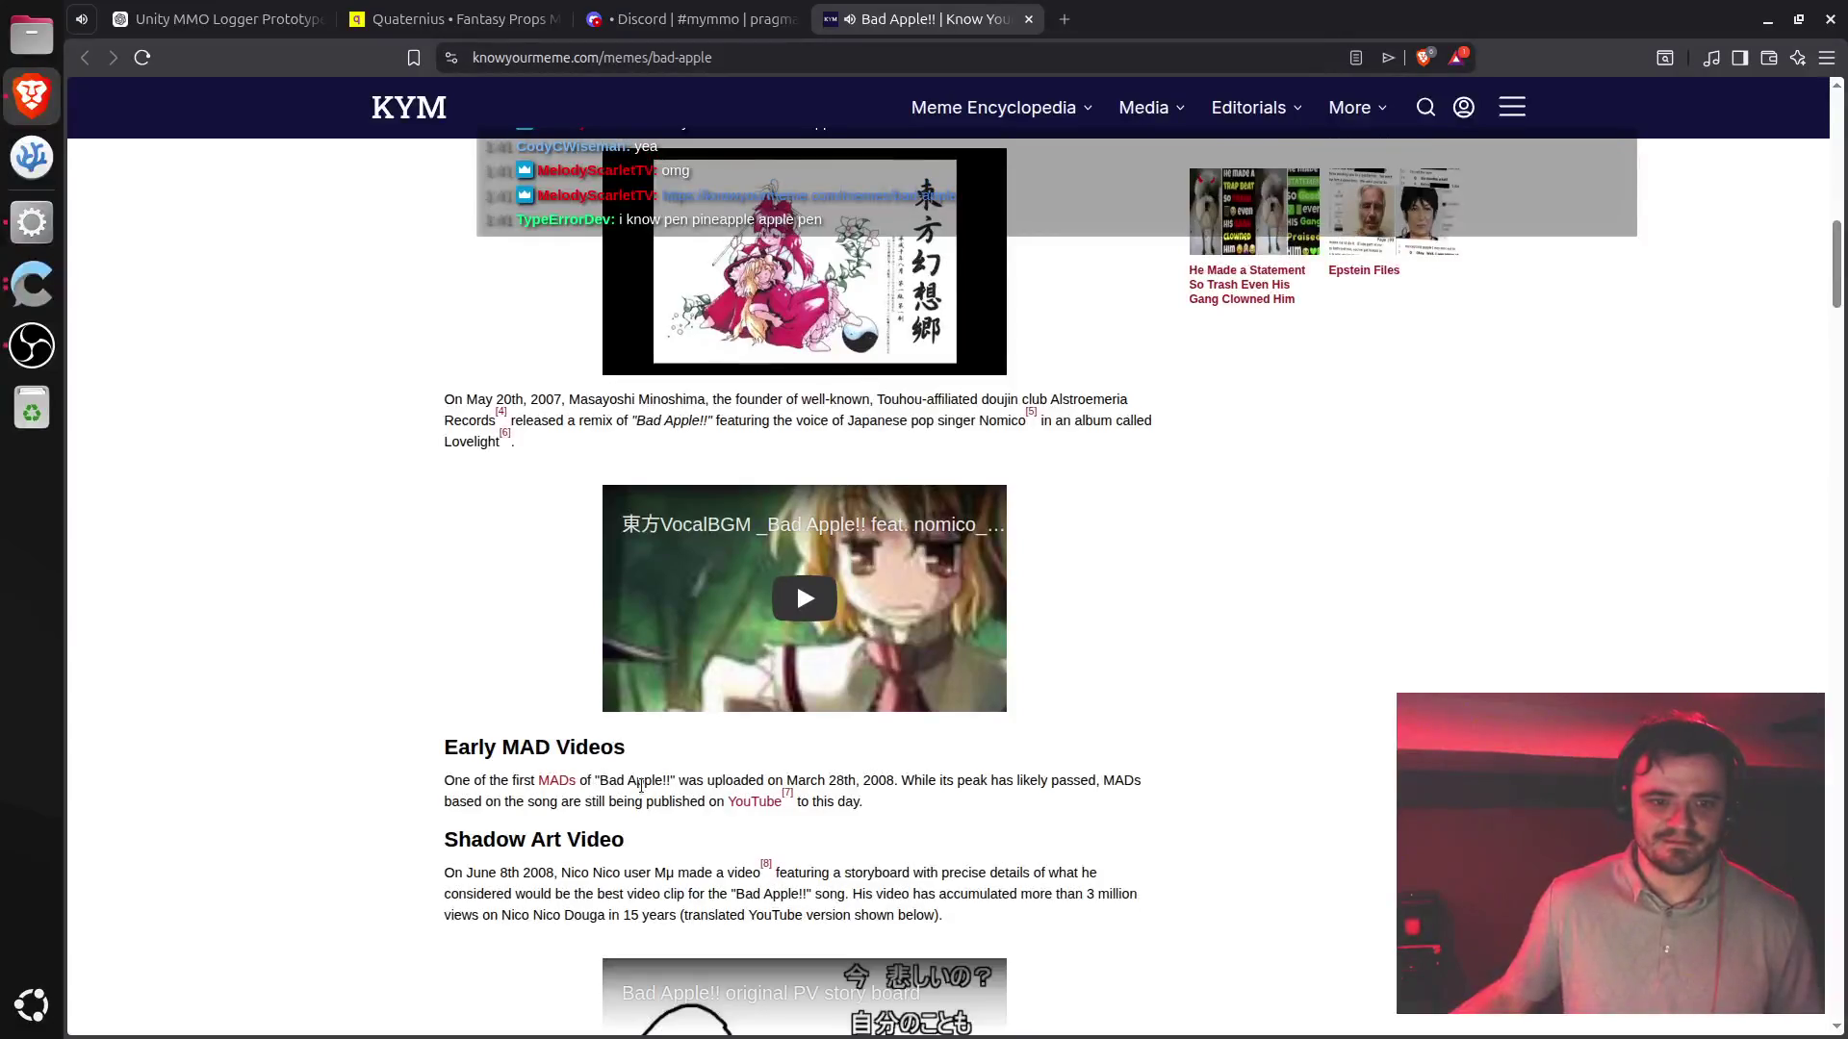
scroll(681, 818, down, 2)
scroll(681, 817, up, 4)
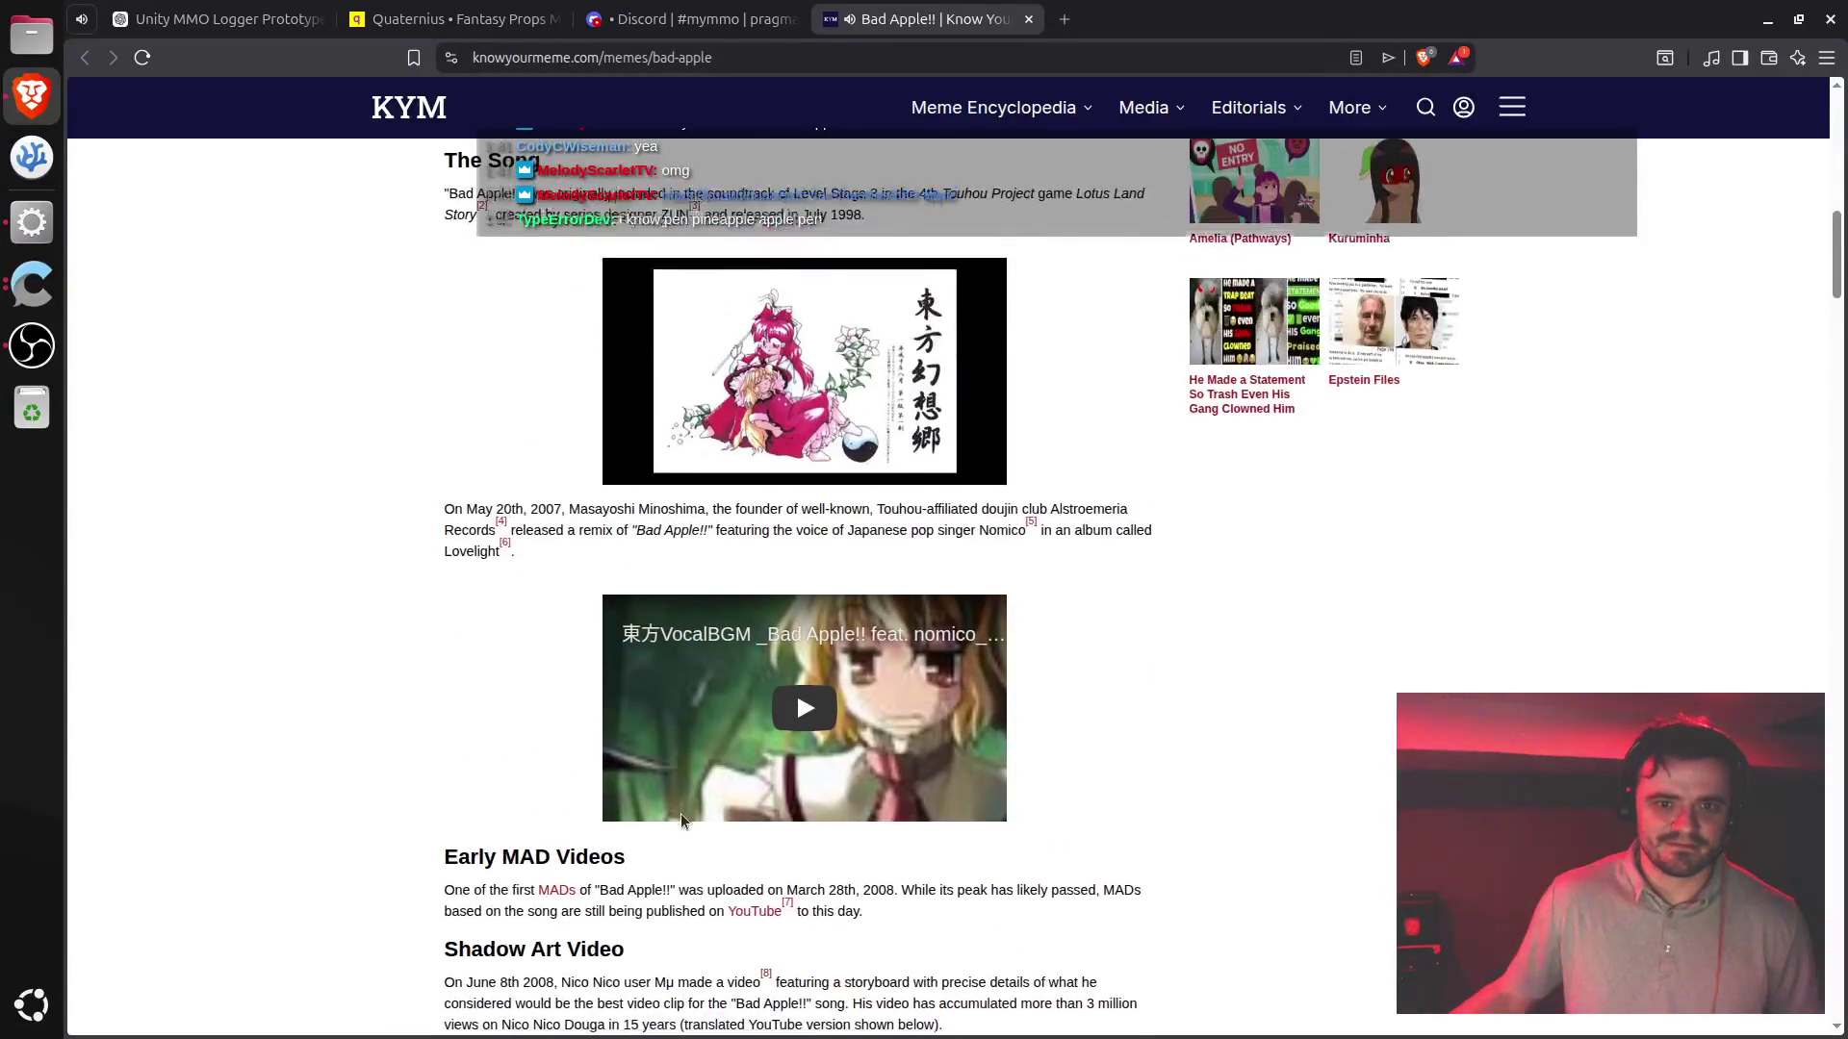
scroll(682, 818, down, 3)
scroll(682, 818, down, 6)
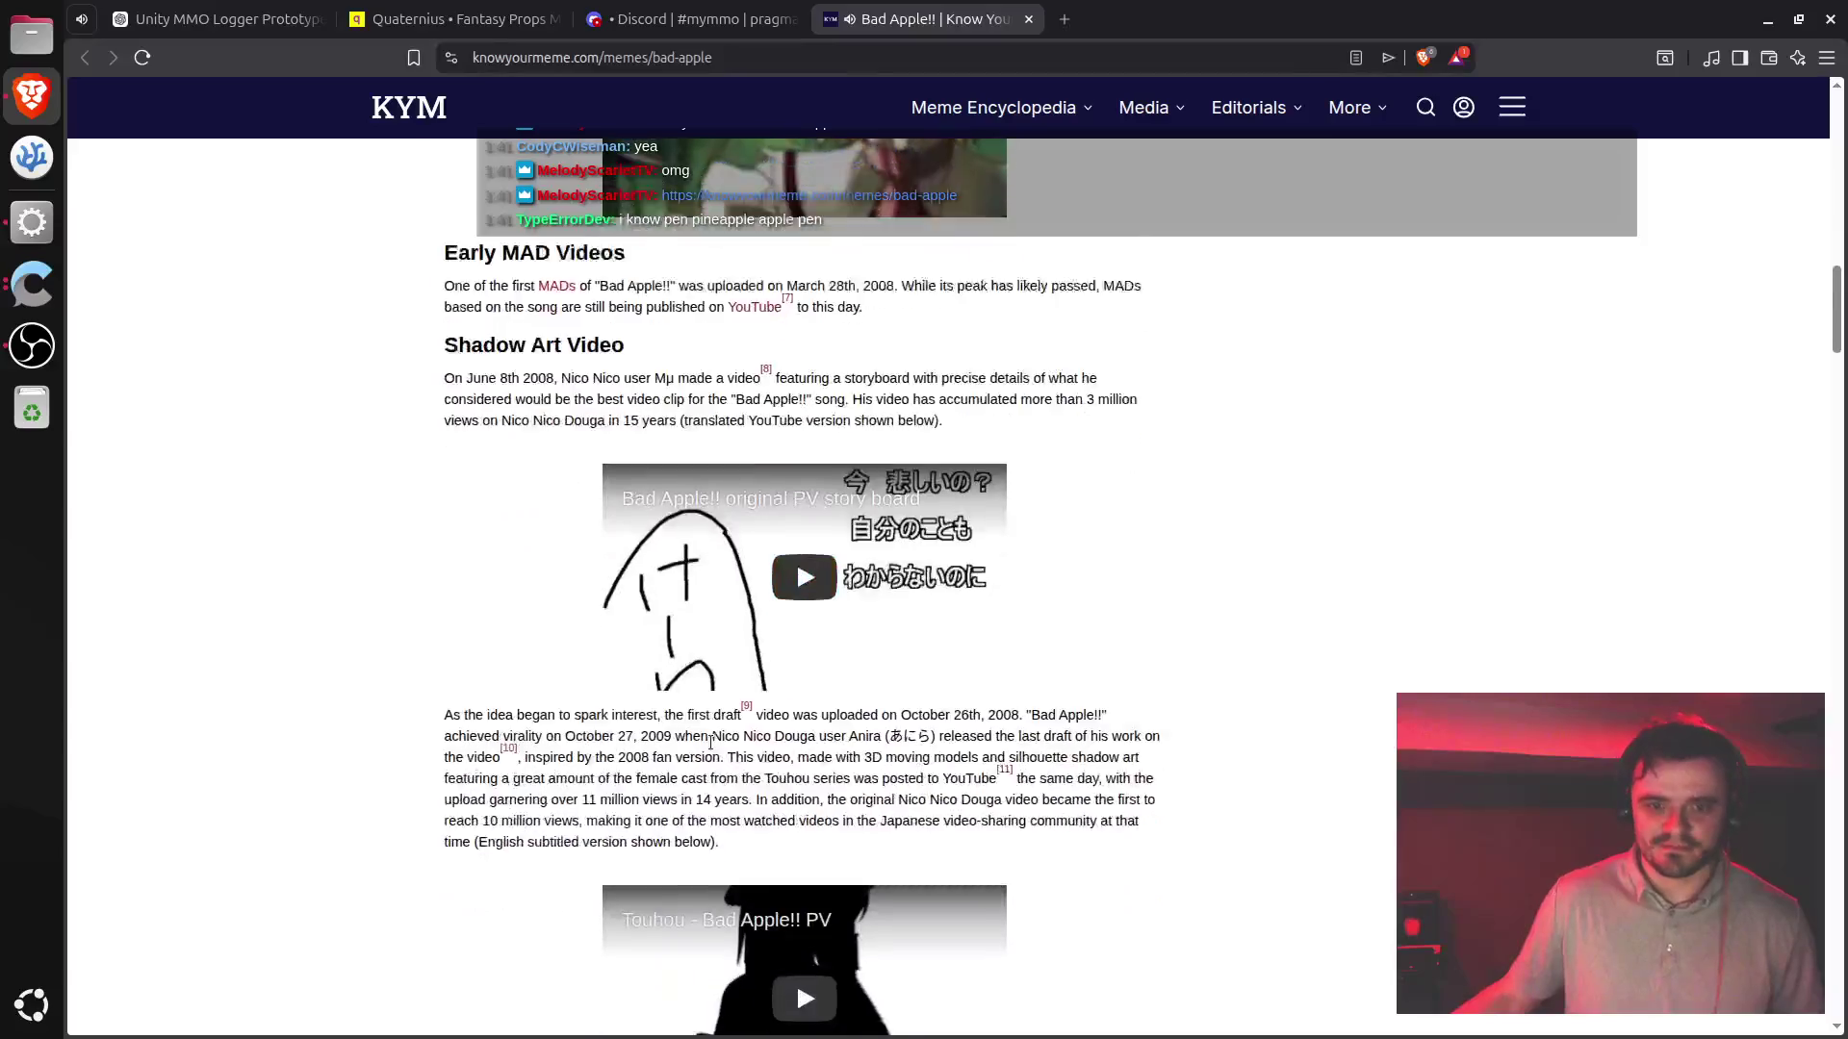
scroll(710, 741, down, 6)
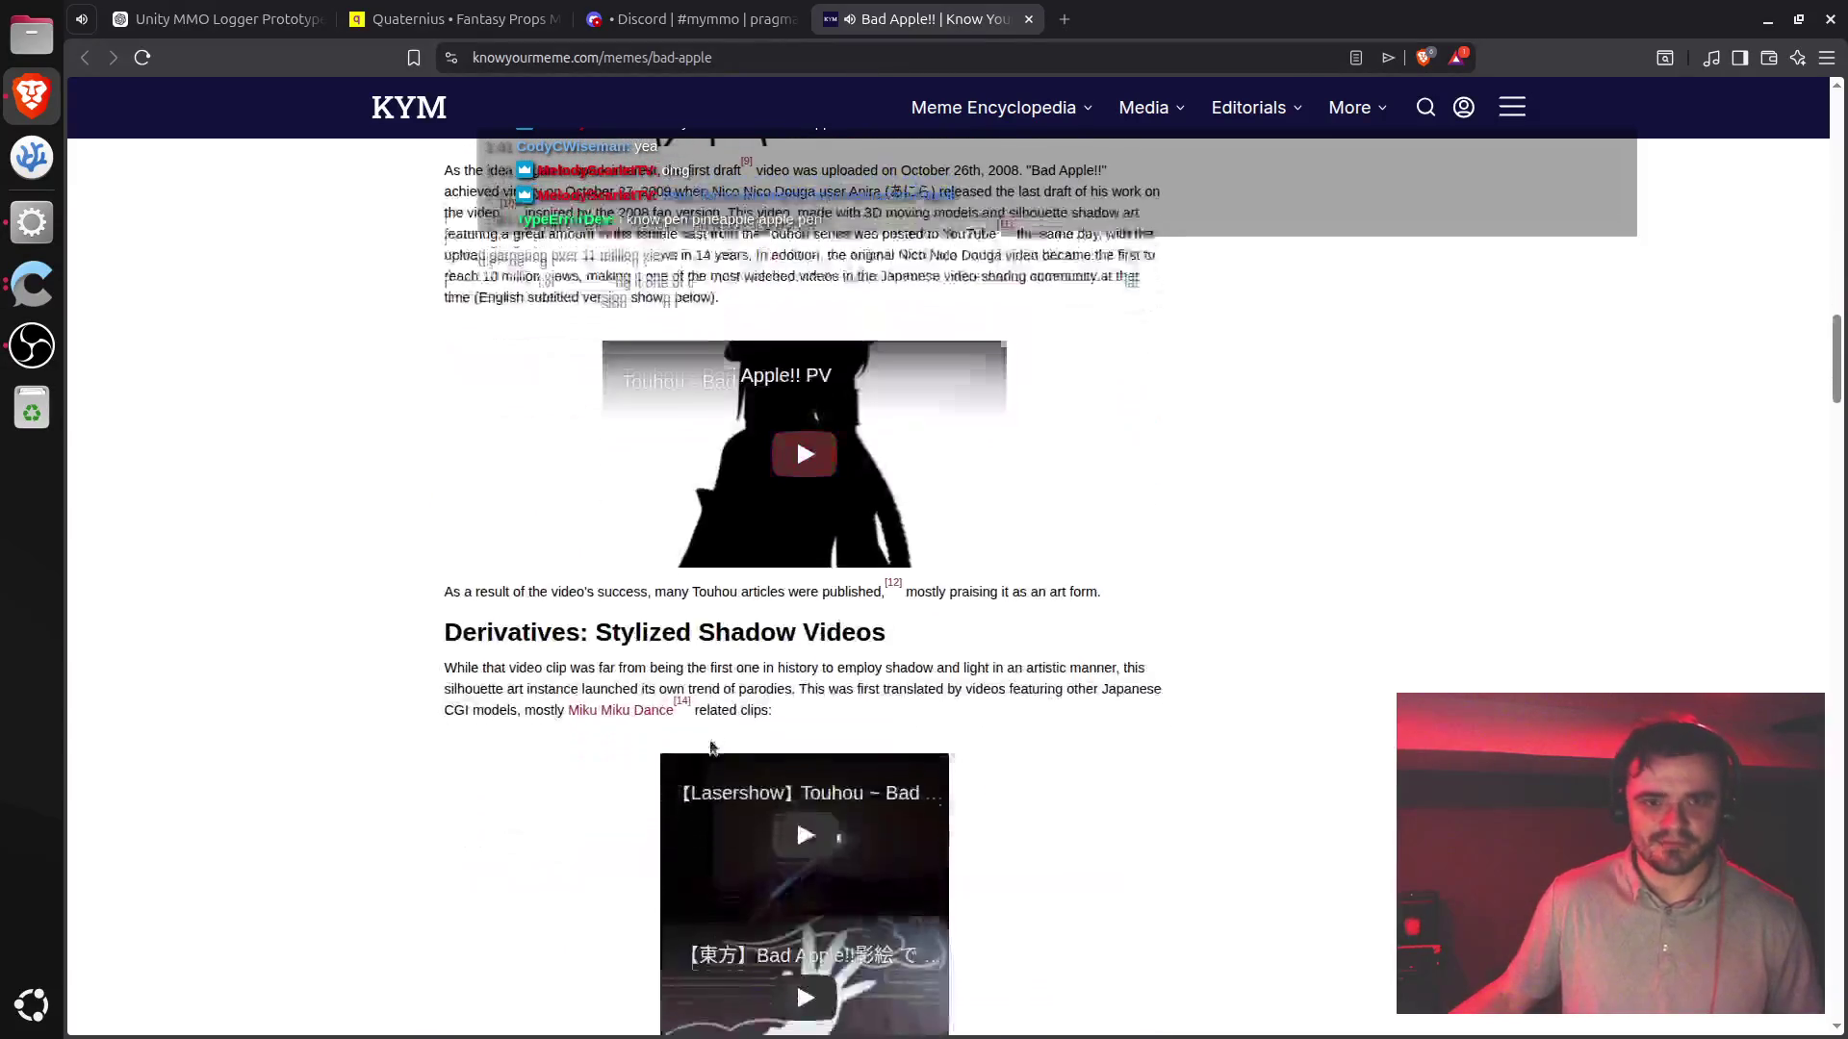
scroll(712, 745, down, 1)
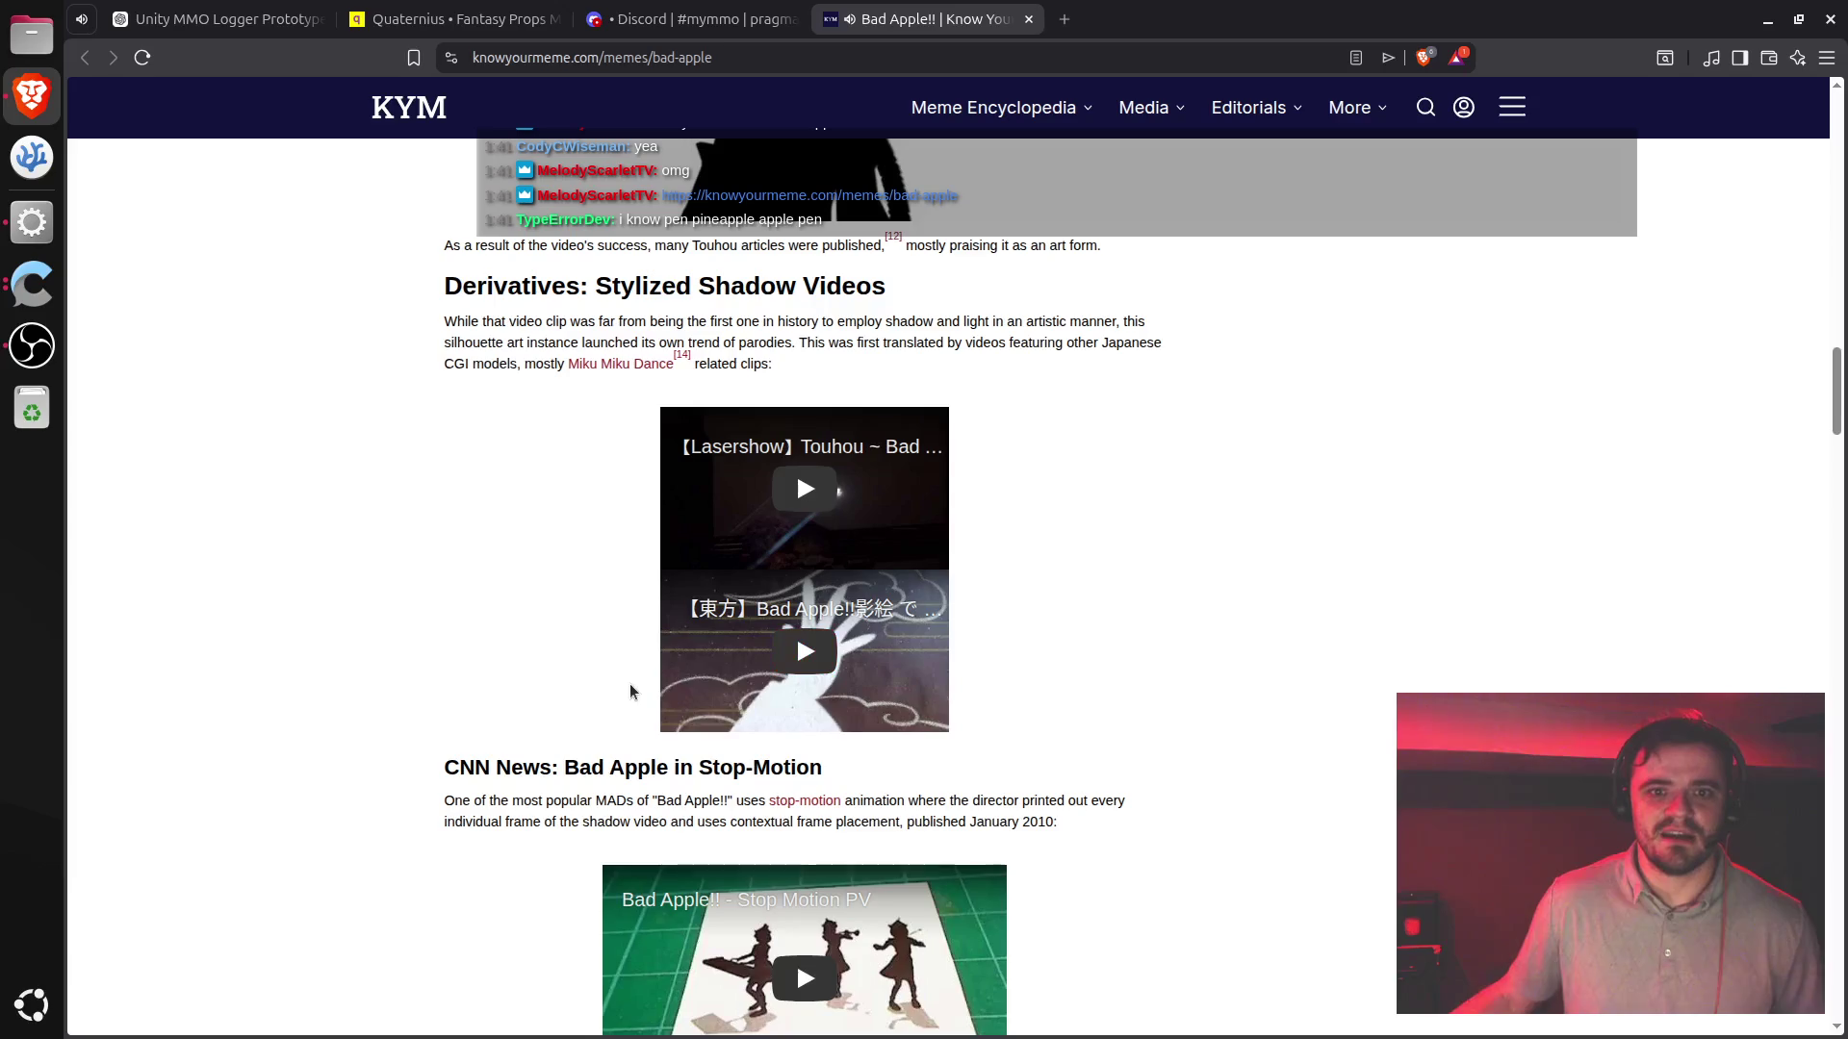
scroll(585, 686, down, 5)
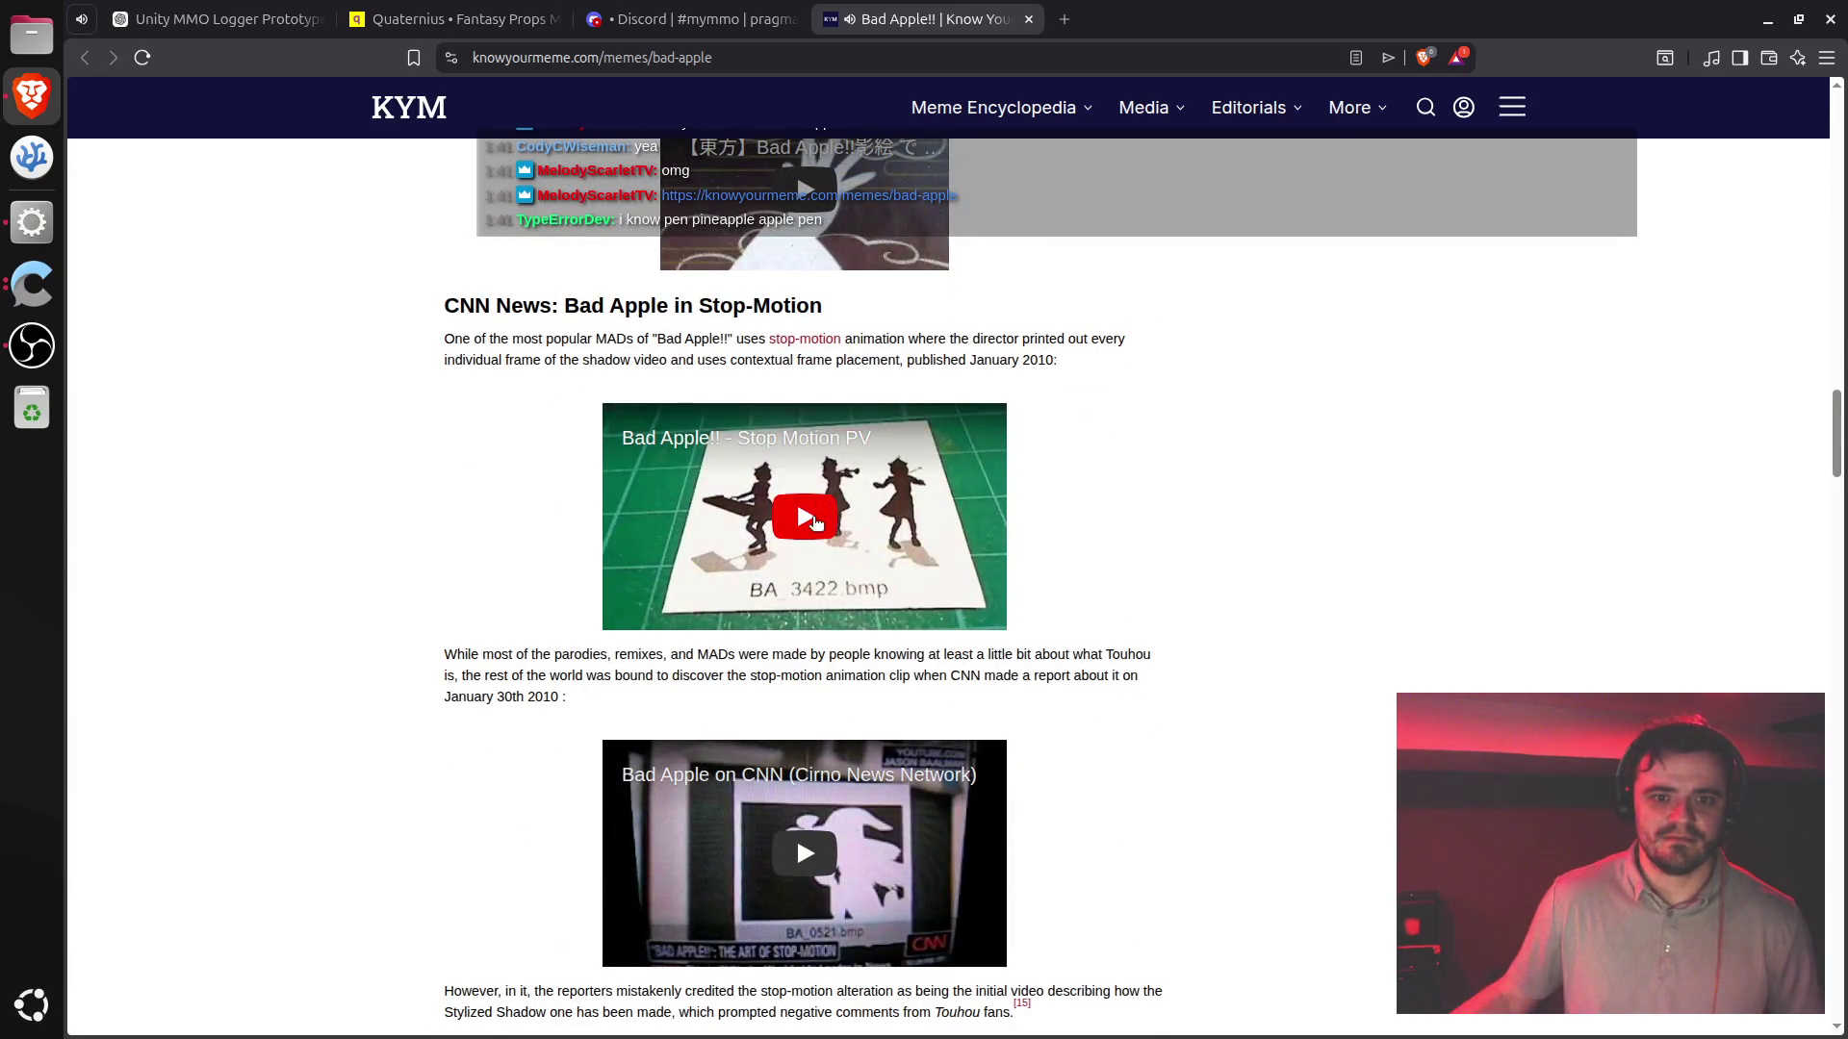
- Play the Stop Motion PV muted from about 1:30, then pause it and Lotus Land Story
click(814, 522)
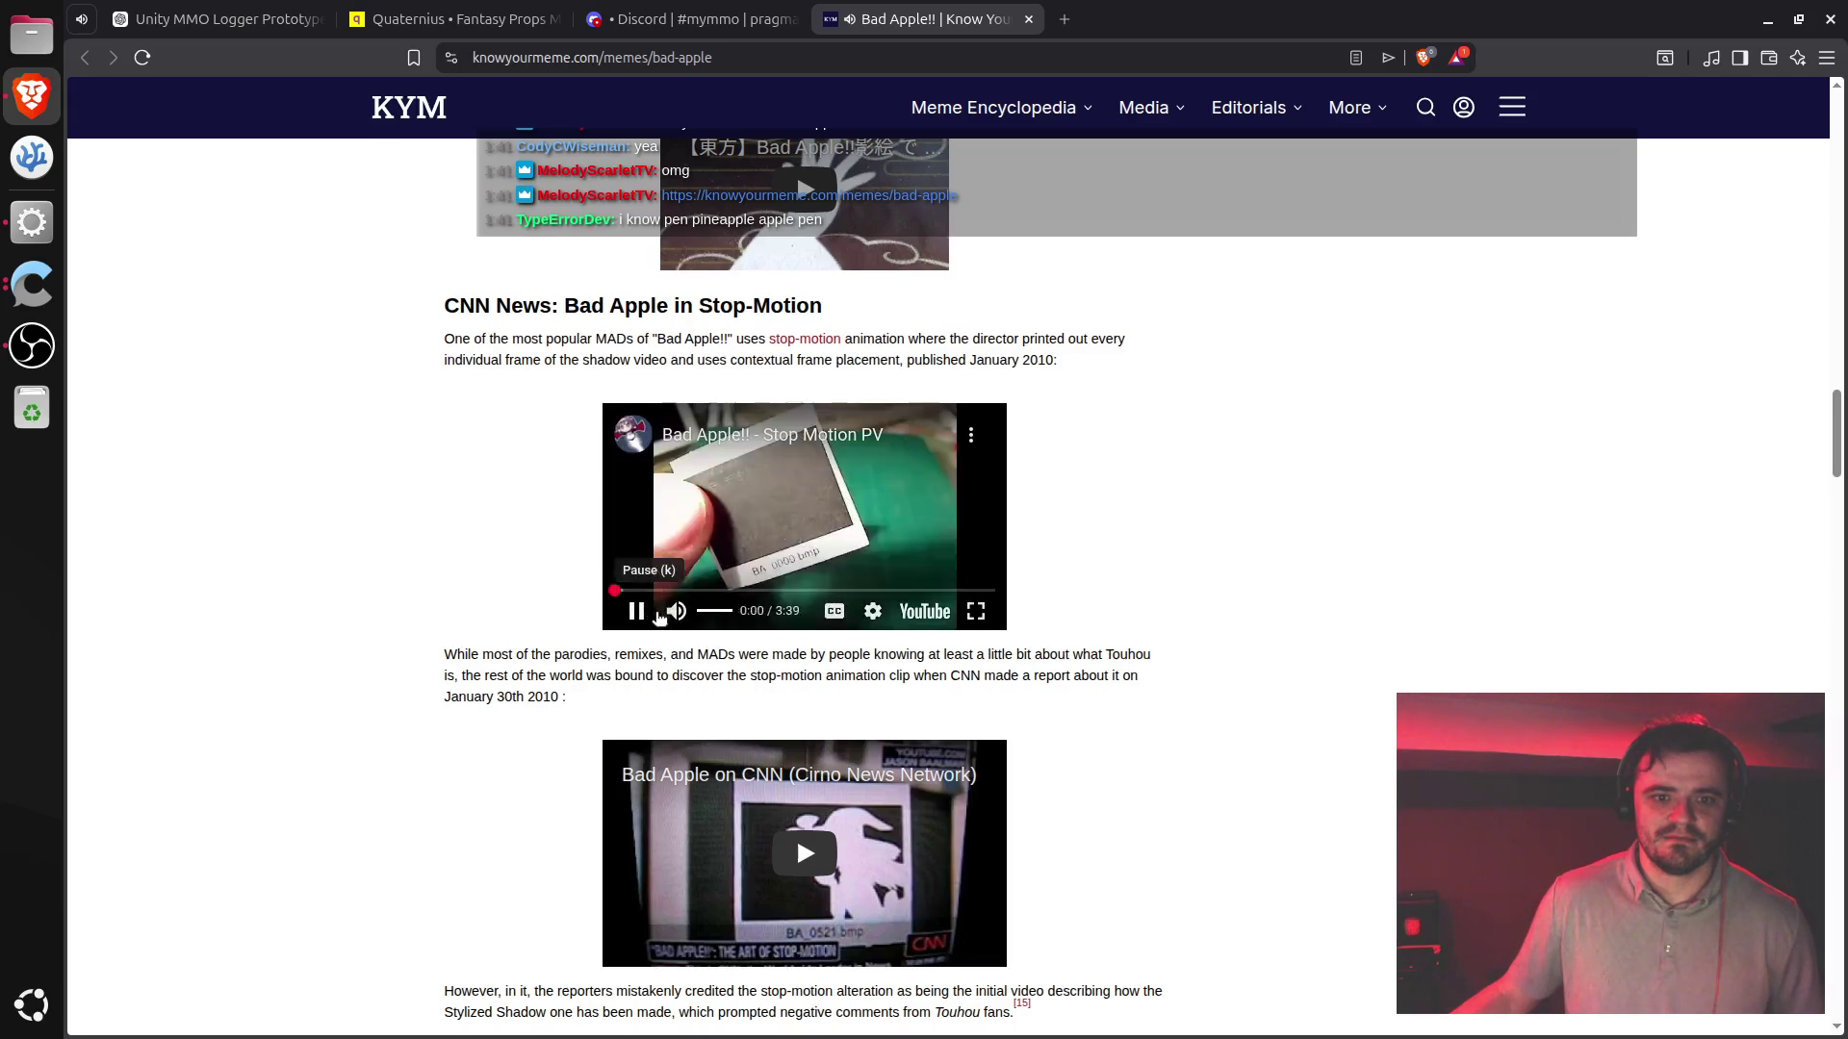
click(678, 617)
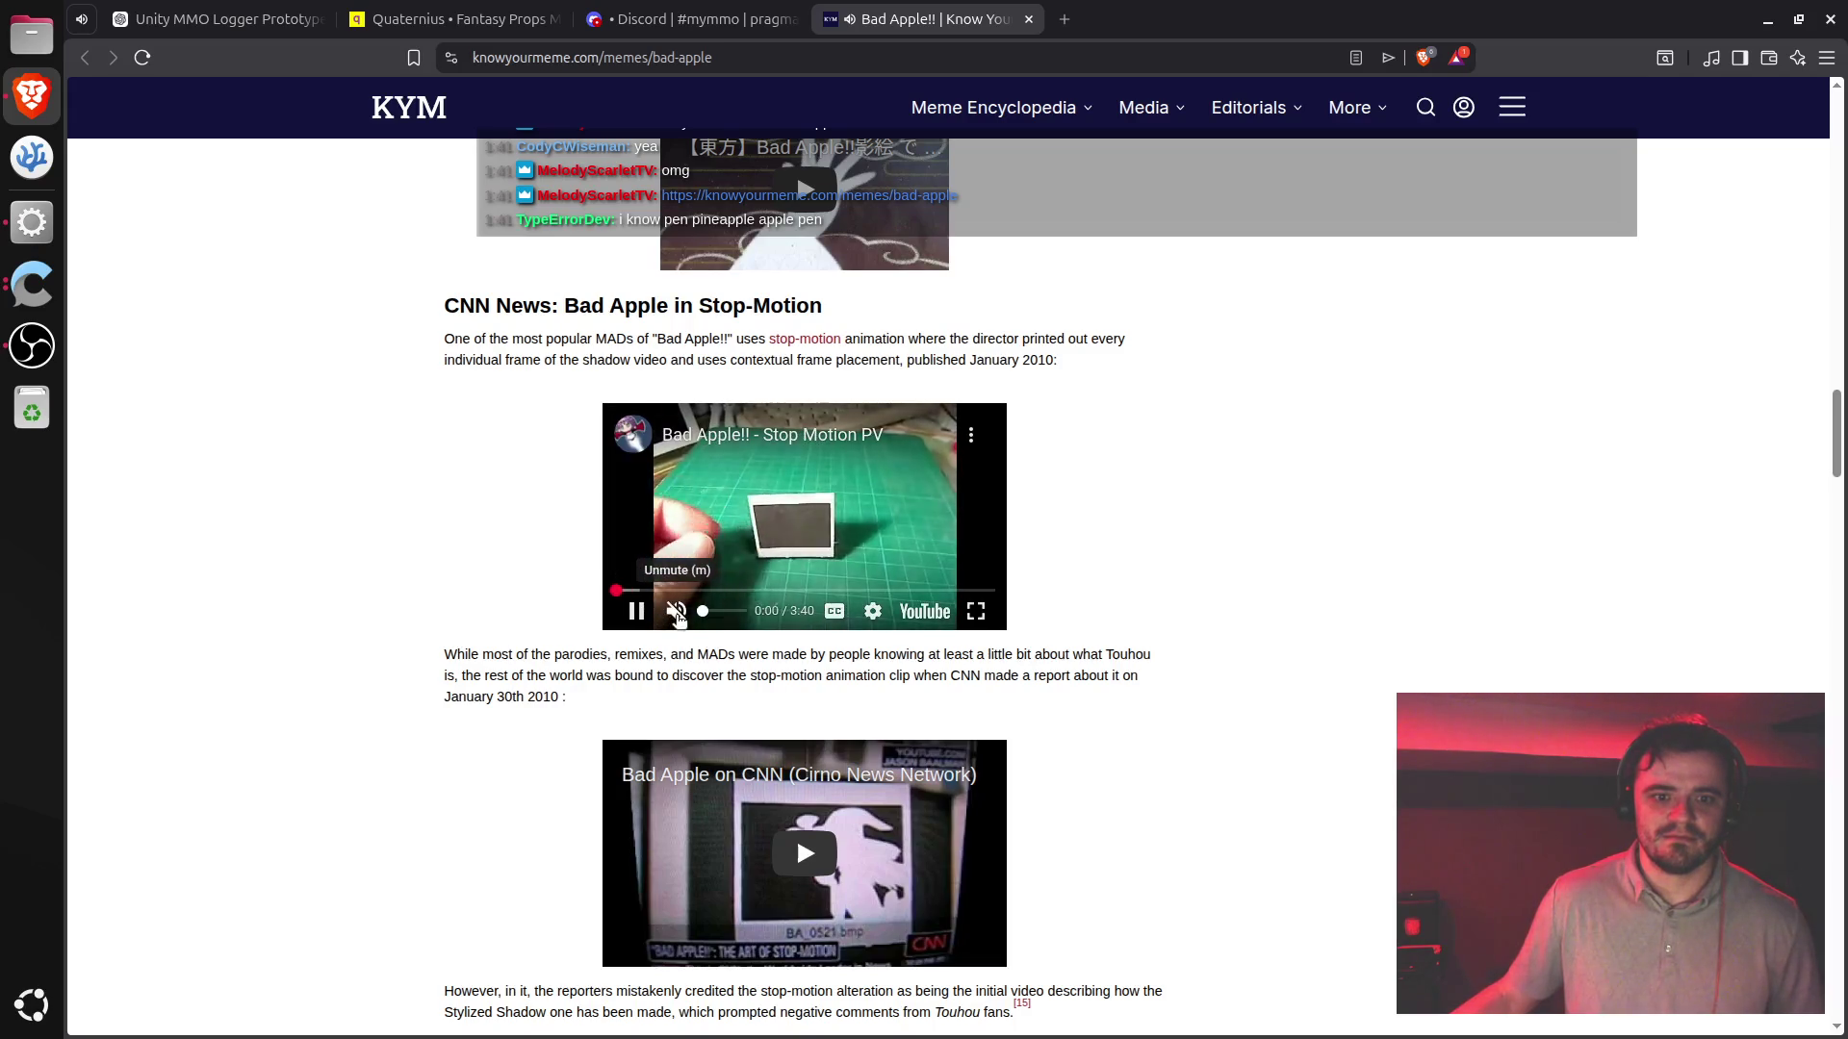
click(774, 590)
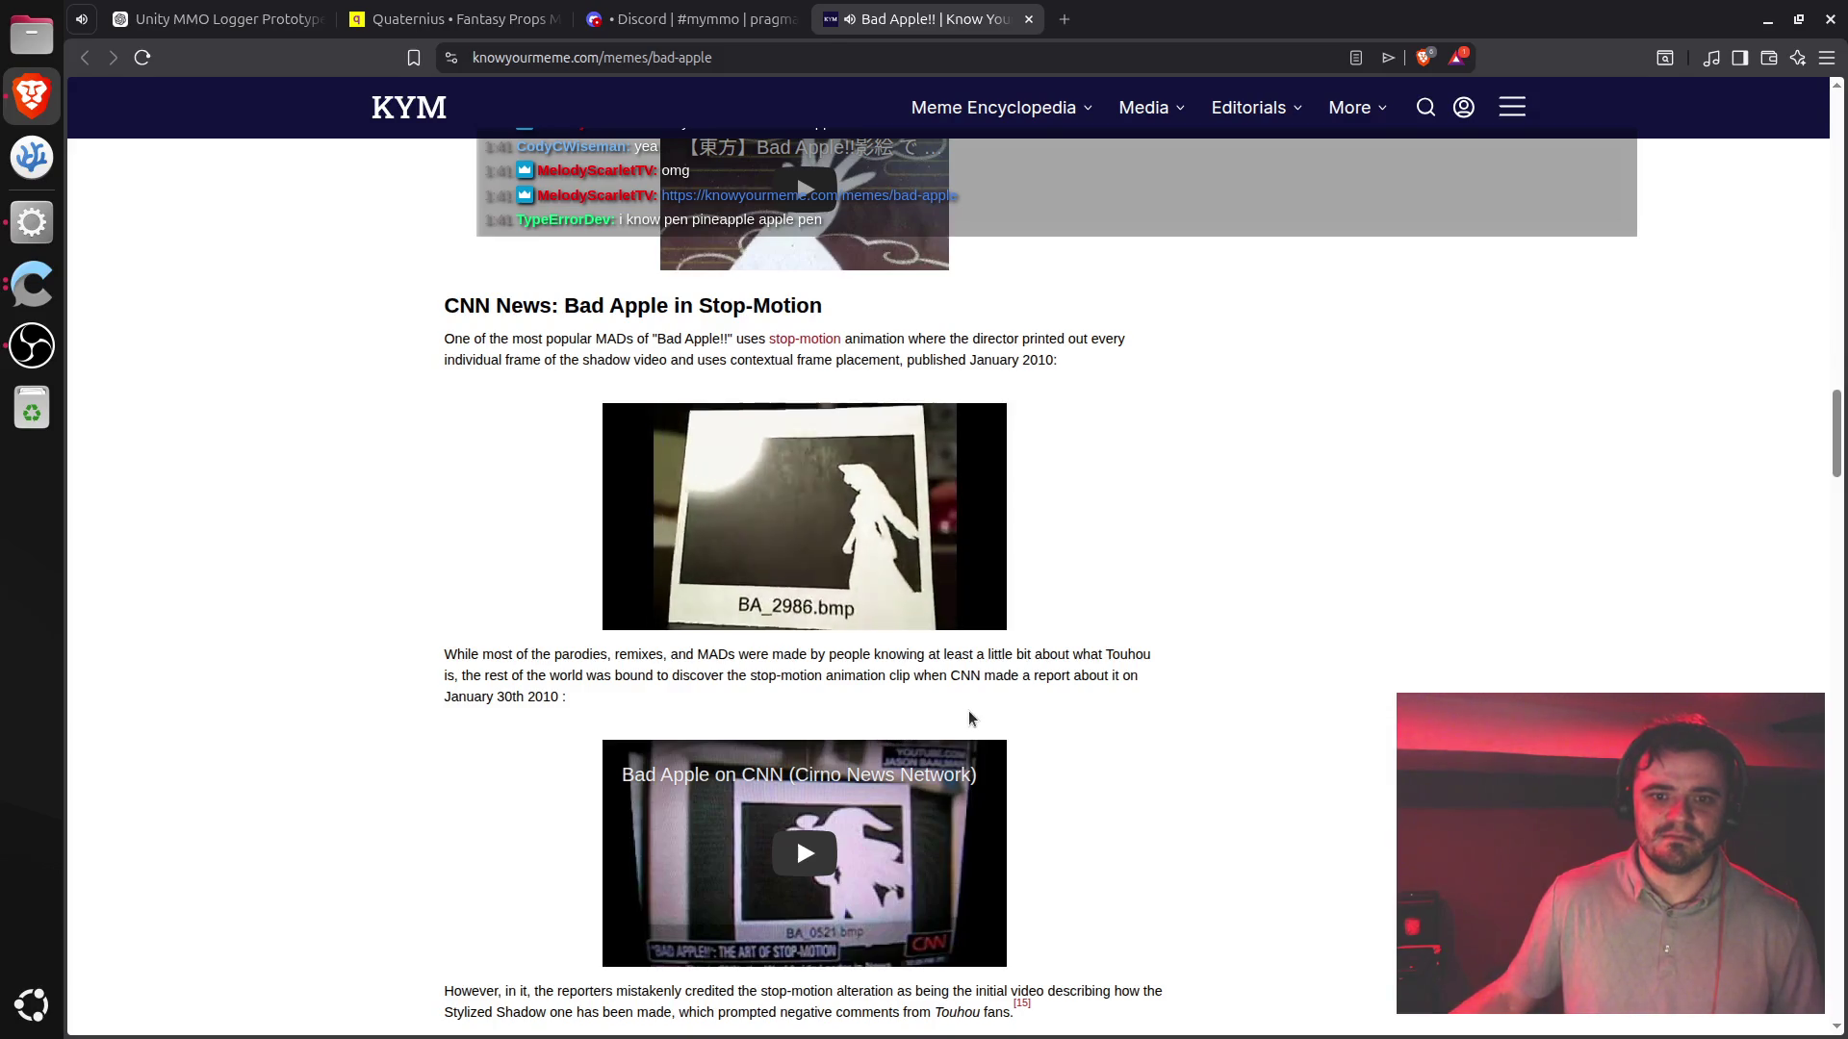
scroll(1002, 705, up, 15)
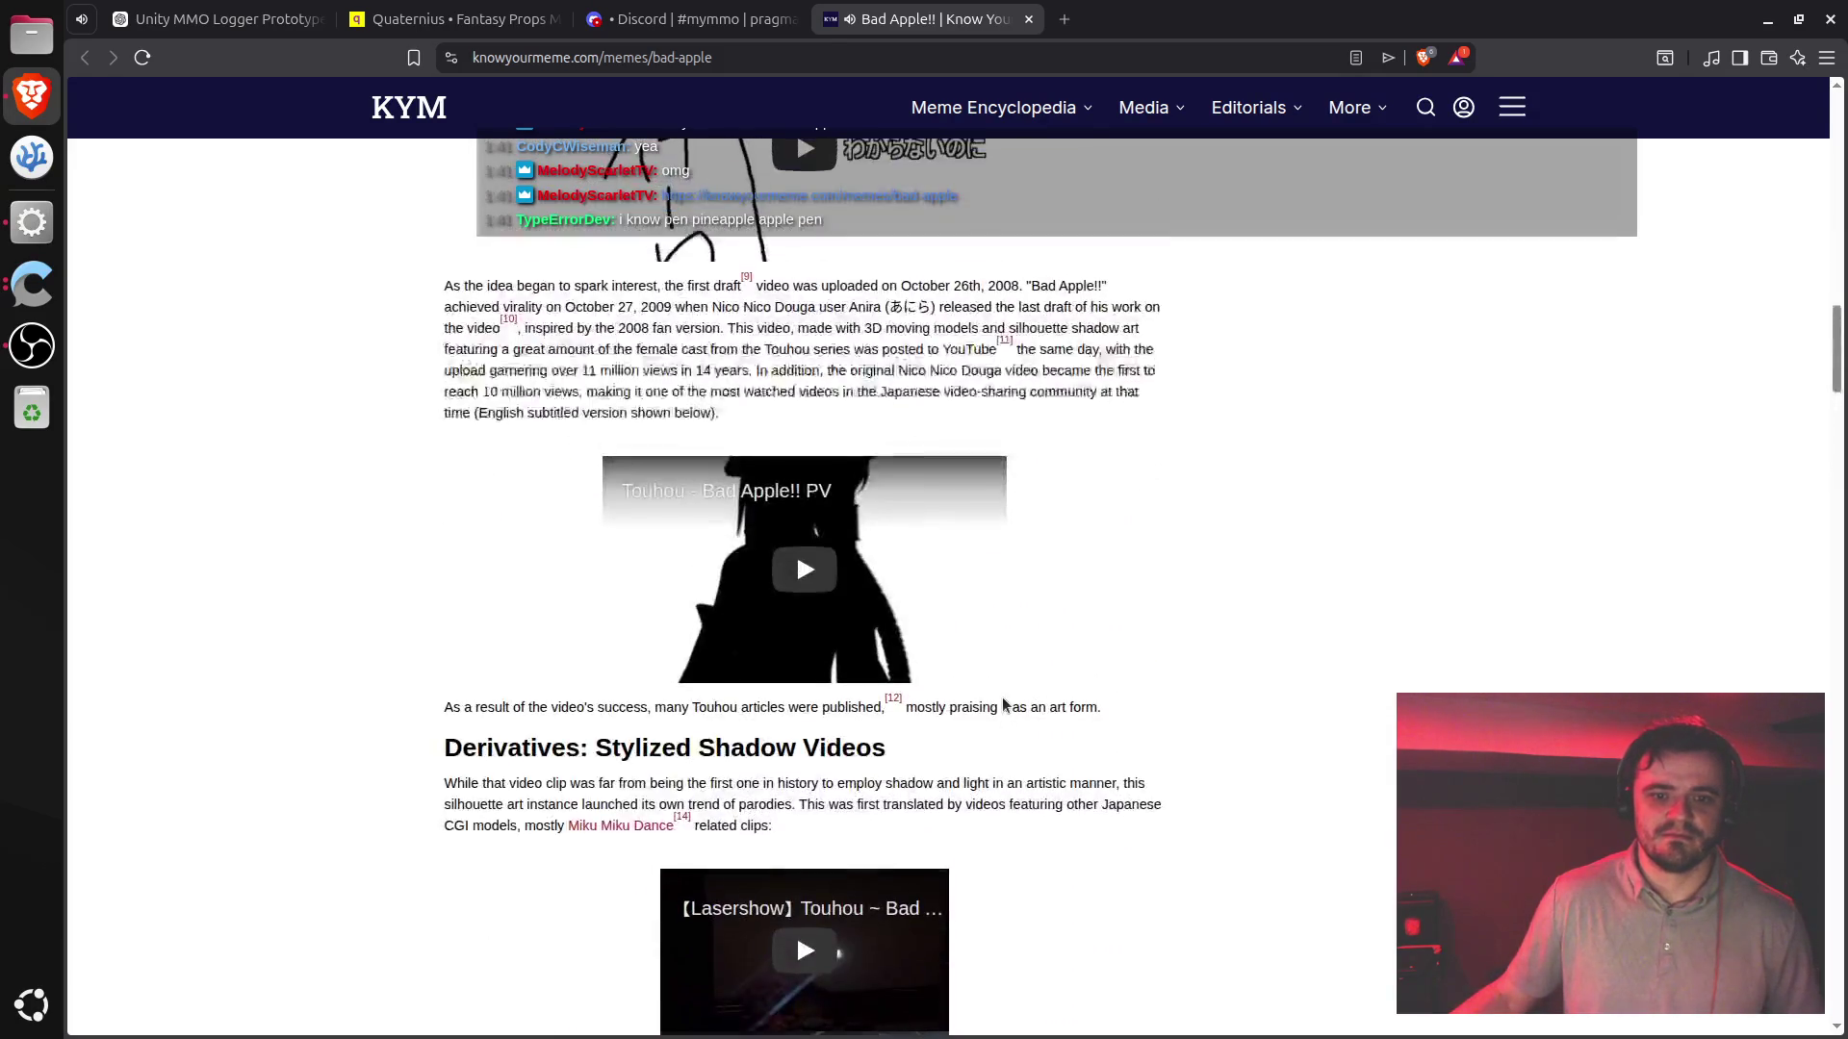
scroll(1002, 705, up, 6)
click(636, 704)
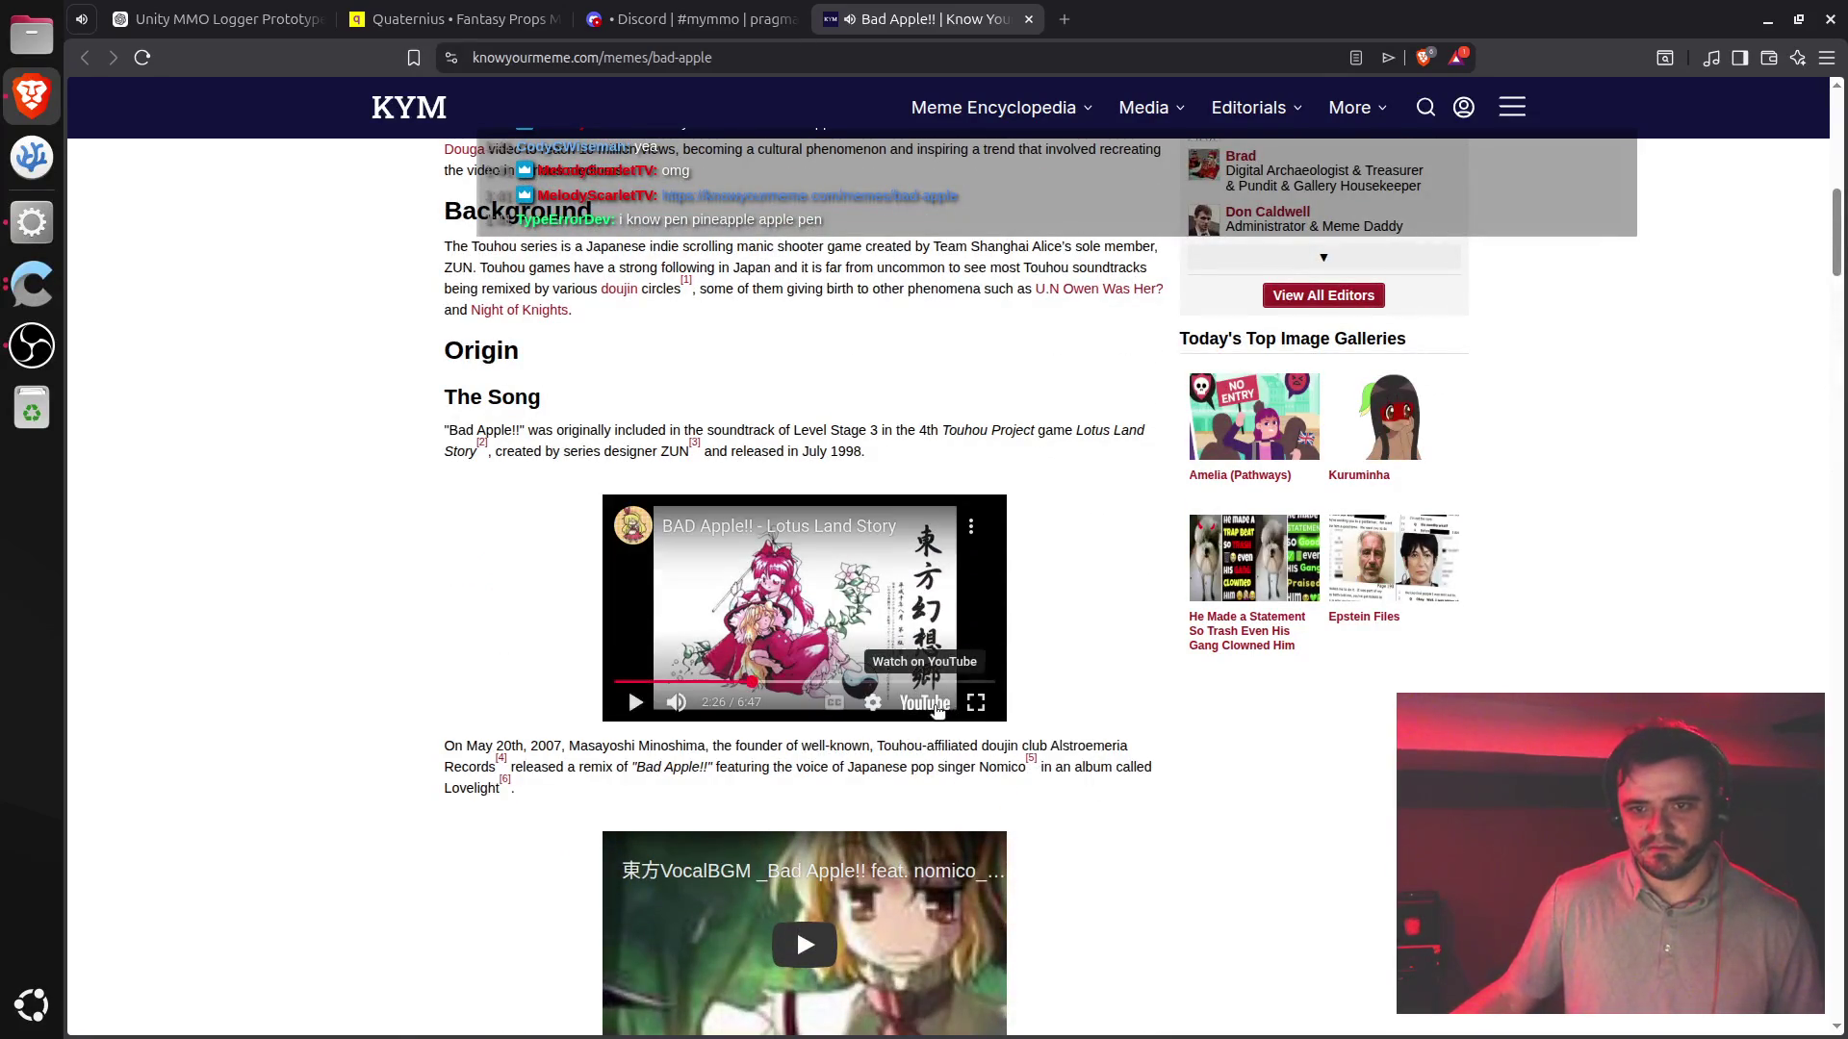
scroll(961, 709, down, 6)
scroll(961, 708, down, 20)
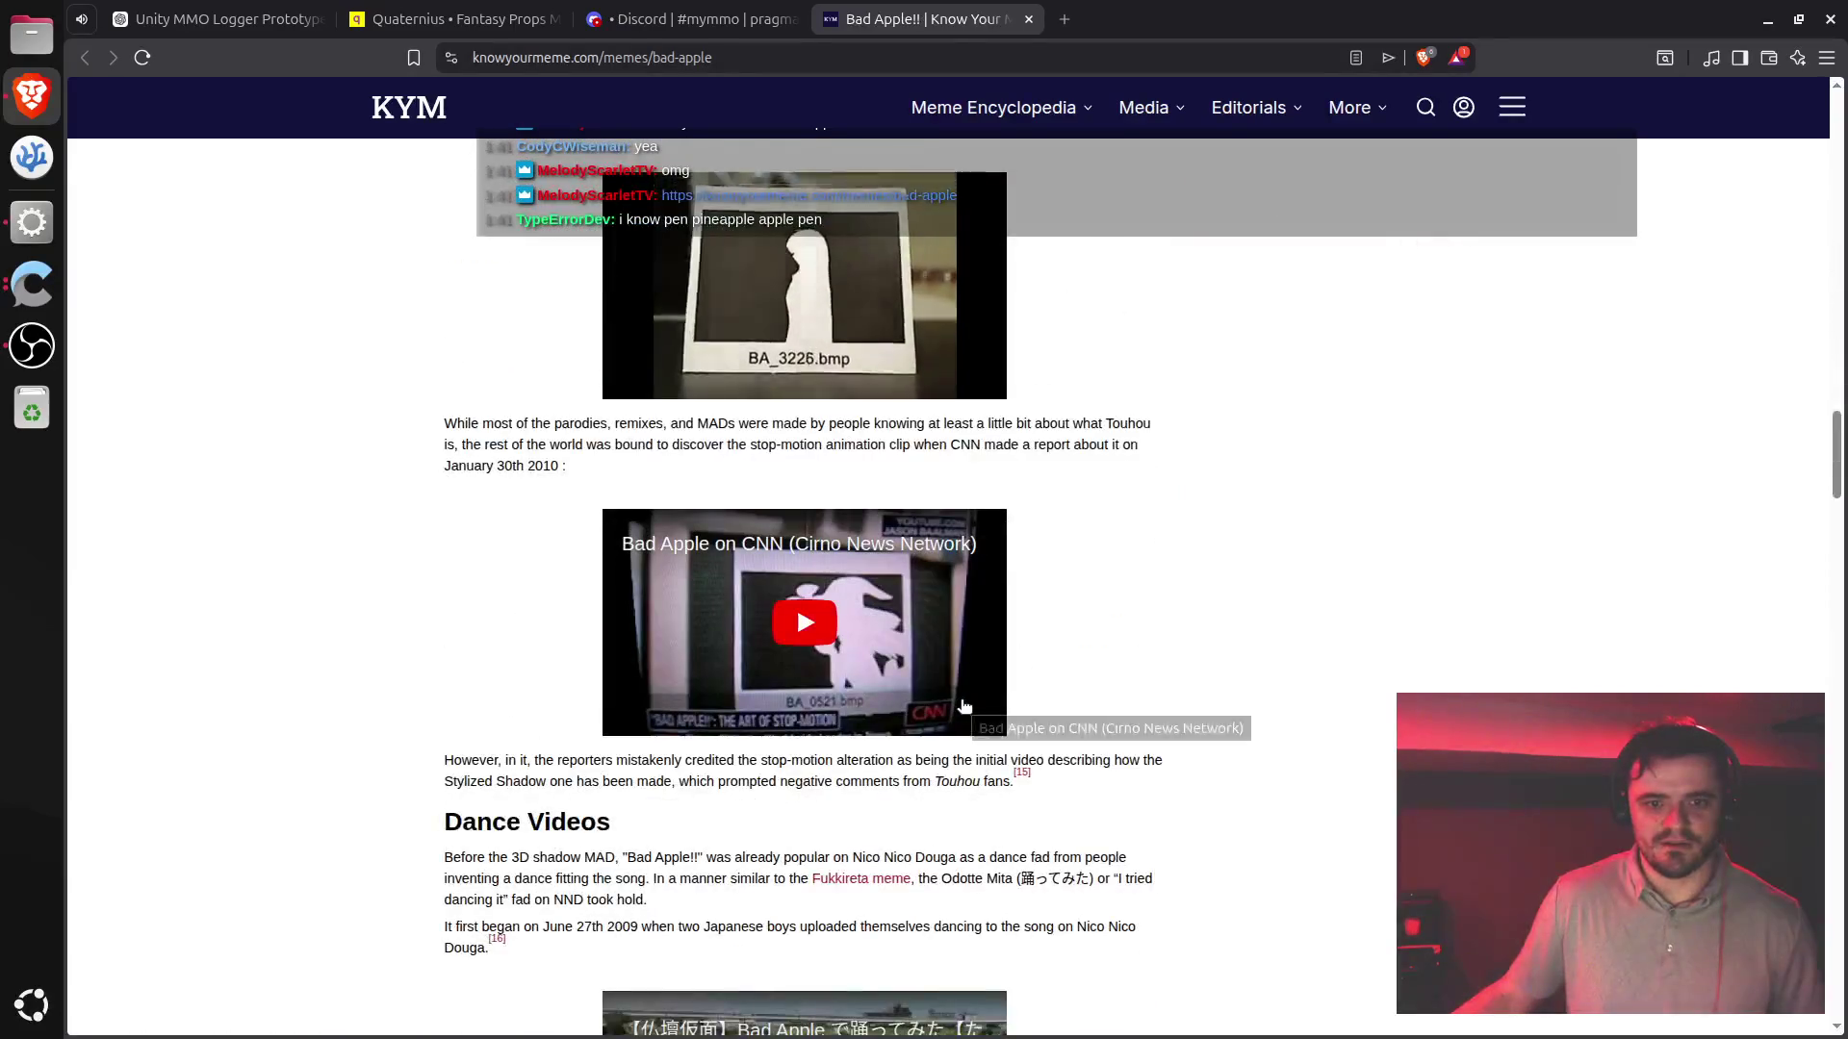
scroll(958, 707, up, 2)
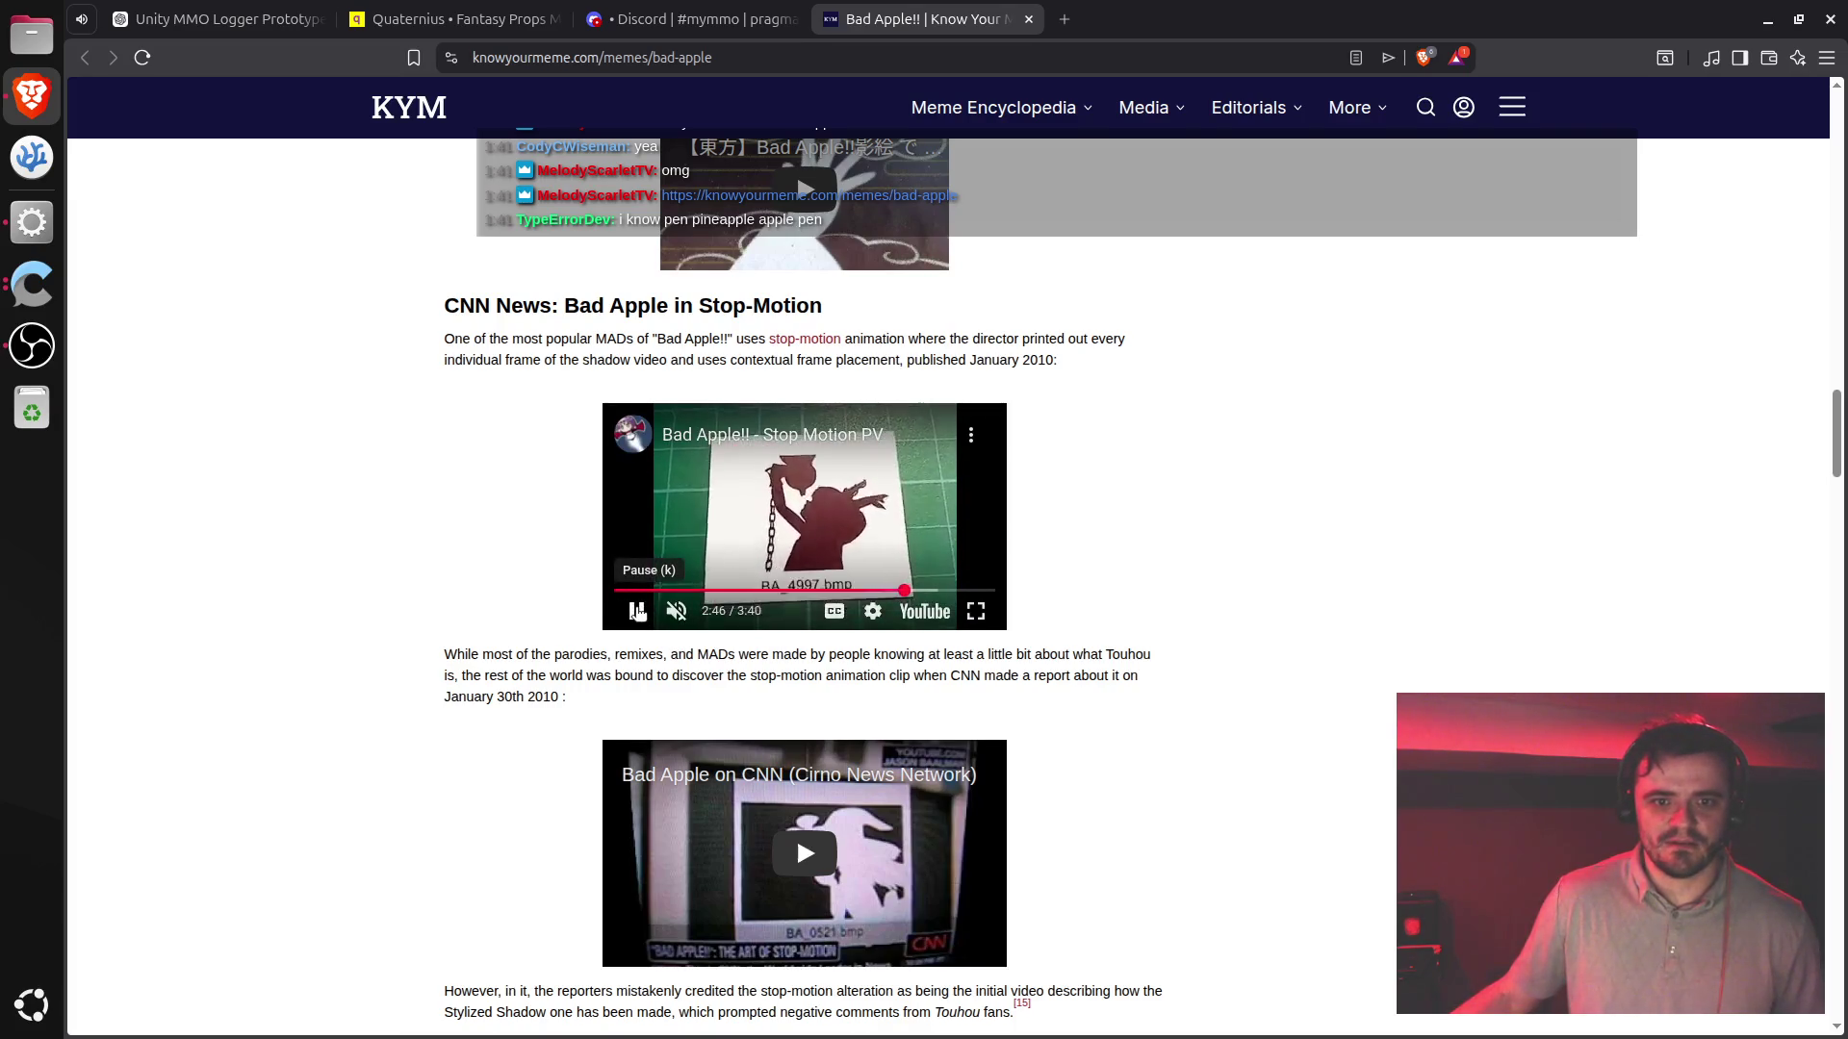
click(637, 612)
scroll(837, 691, down, 6)
scroll(838, 691, down, 4)
scroll(826, 435, up, 2)
- Open the Dance Videos clip on YouTube, pause it, then close the YouTube and Bad Apple!! tabs
click(826, 435)
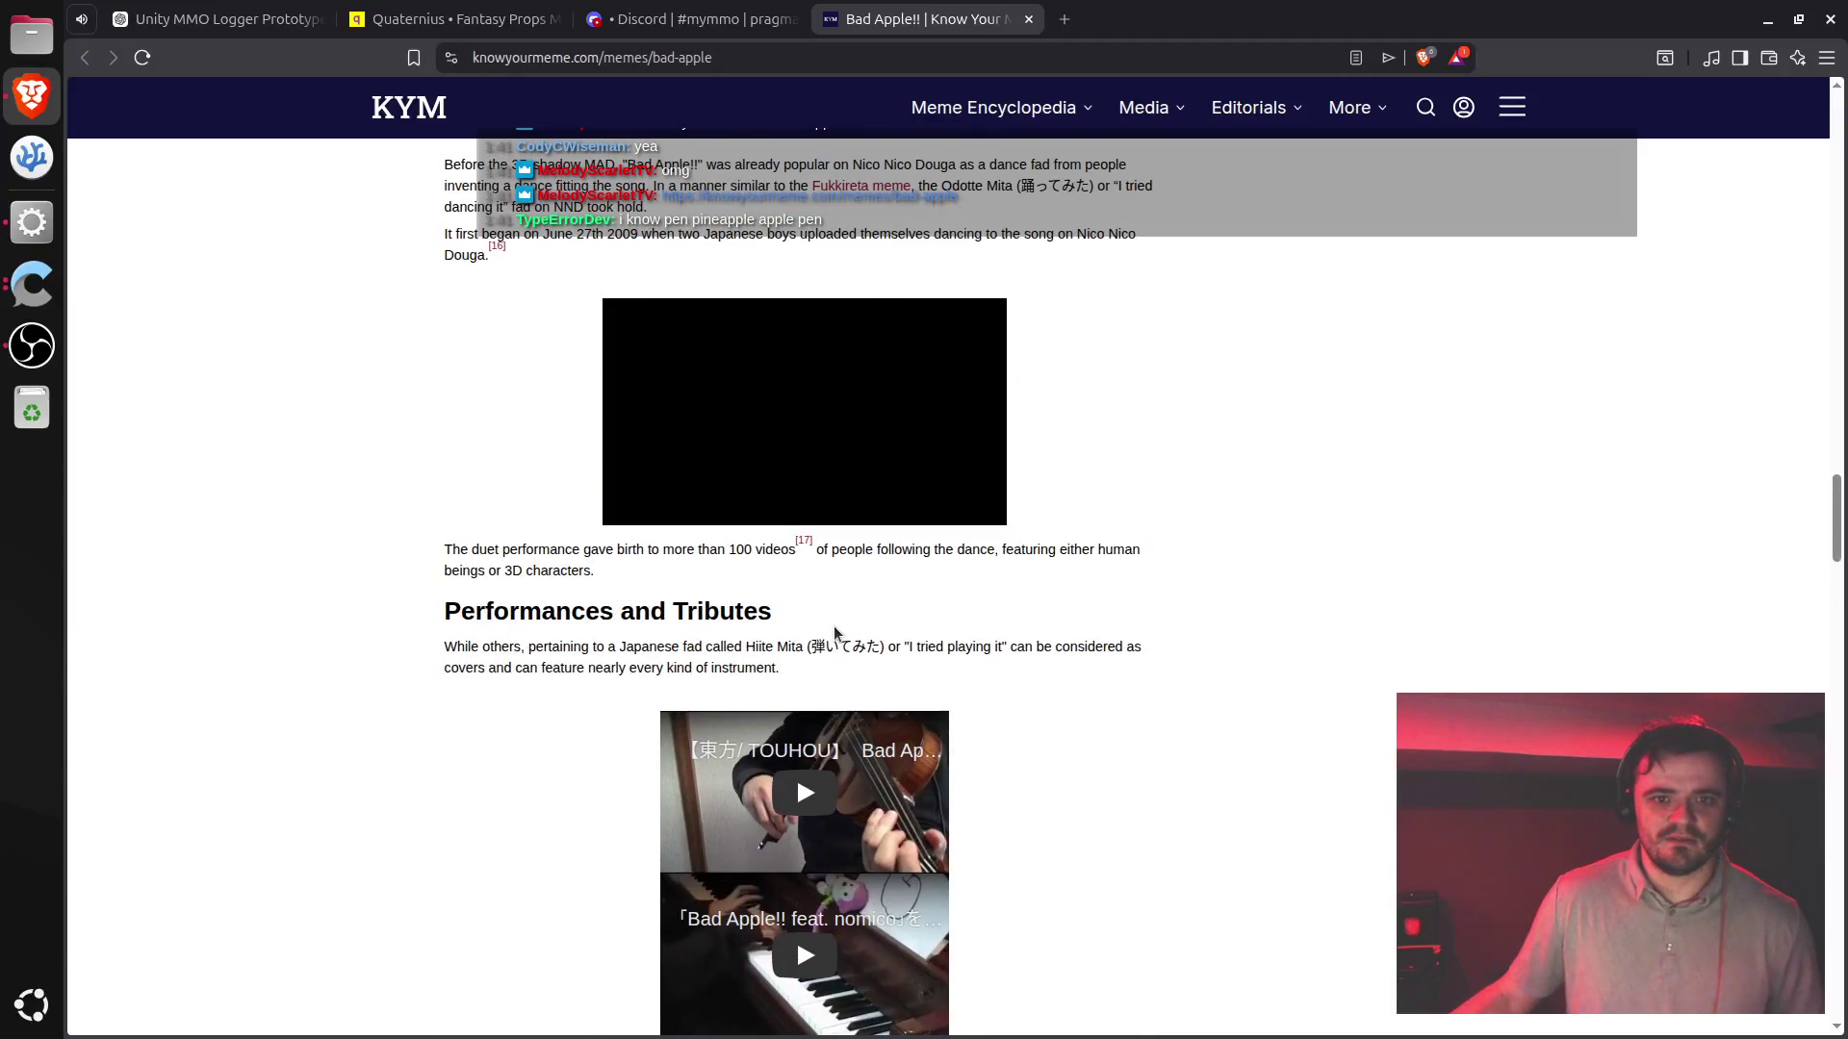
scroll(825, 435, up, 3)
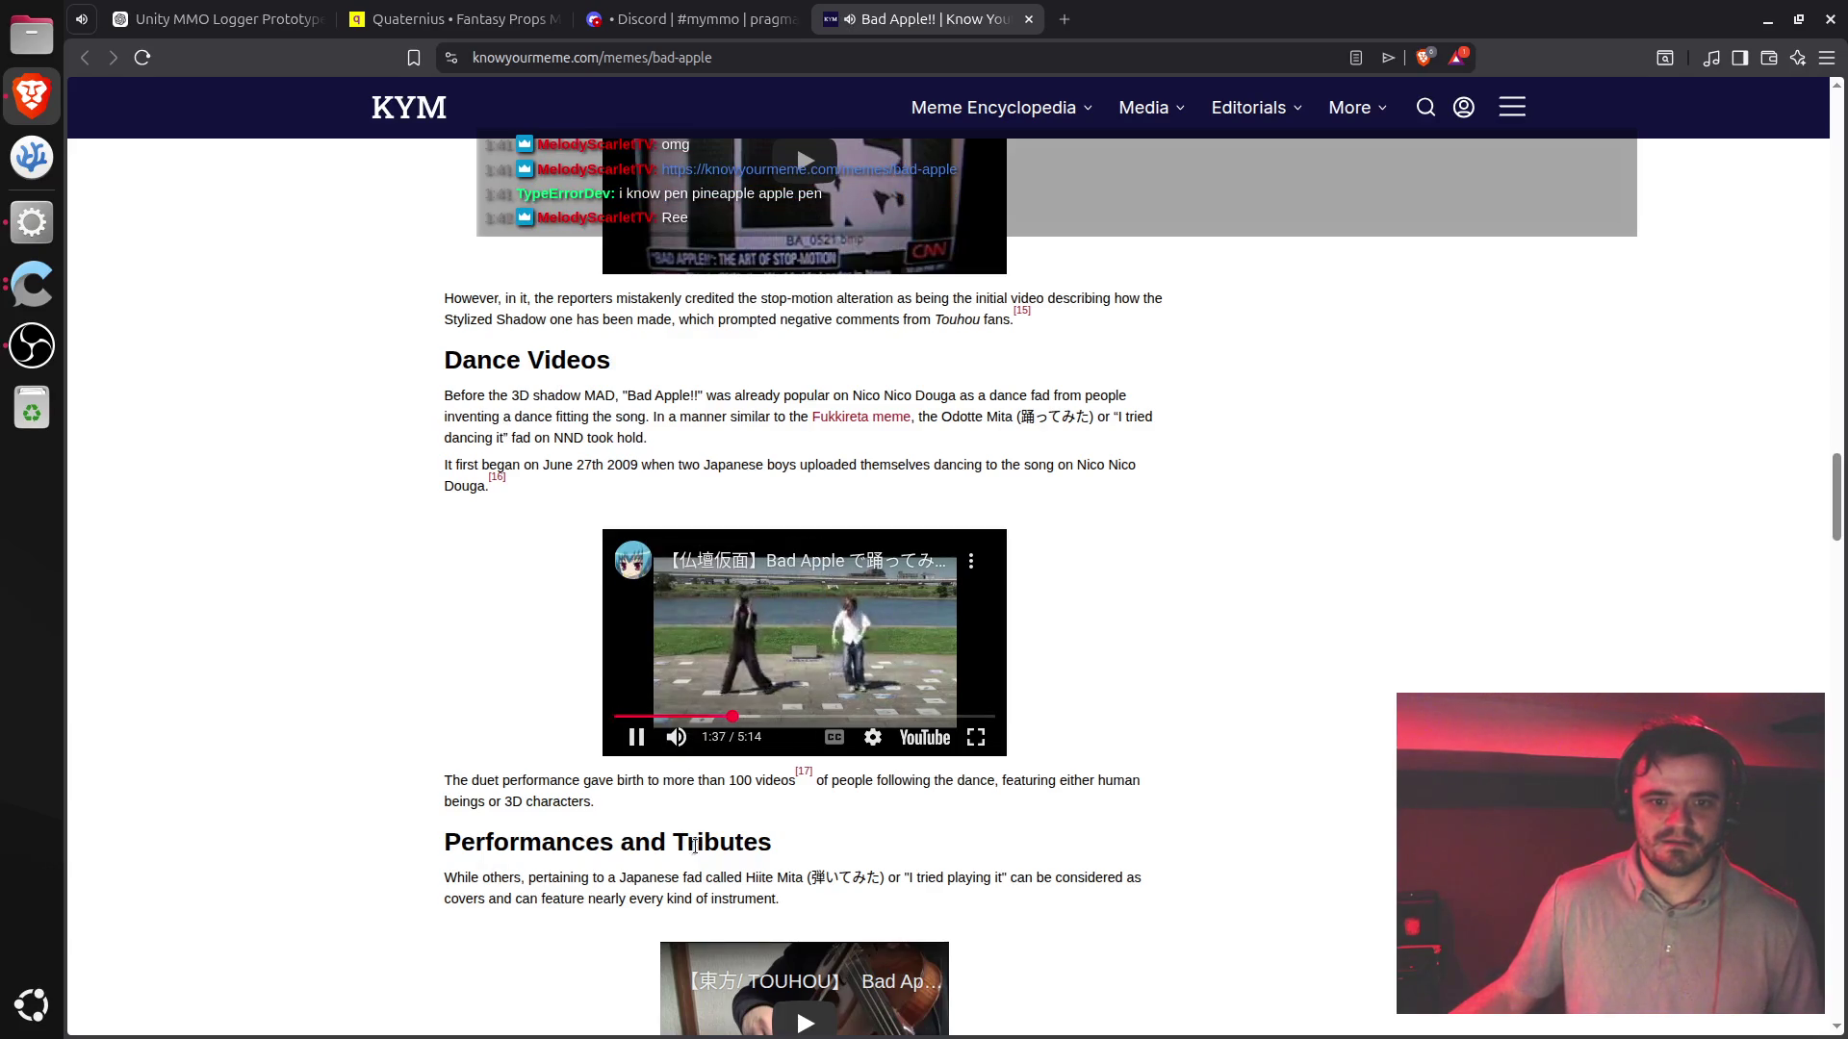
mouse_move(638, 746)
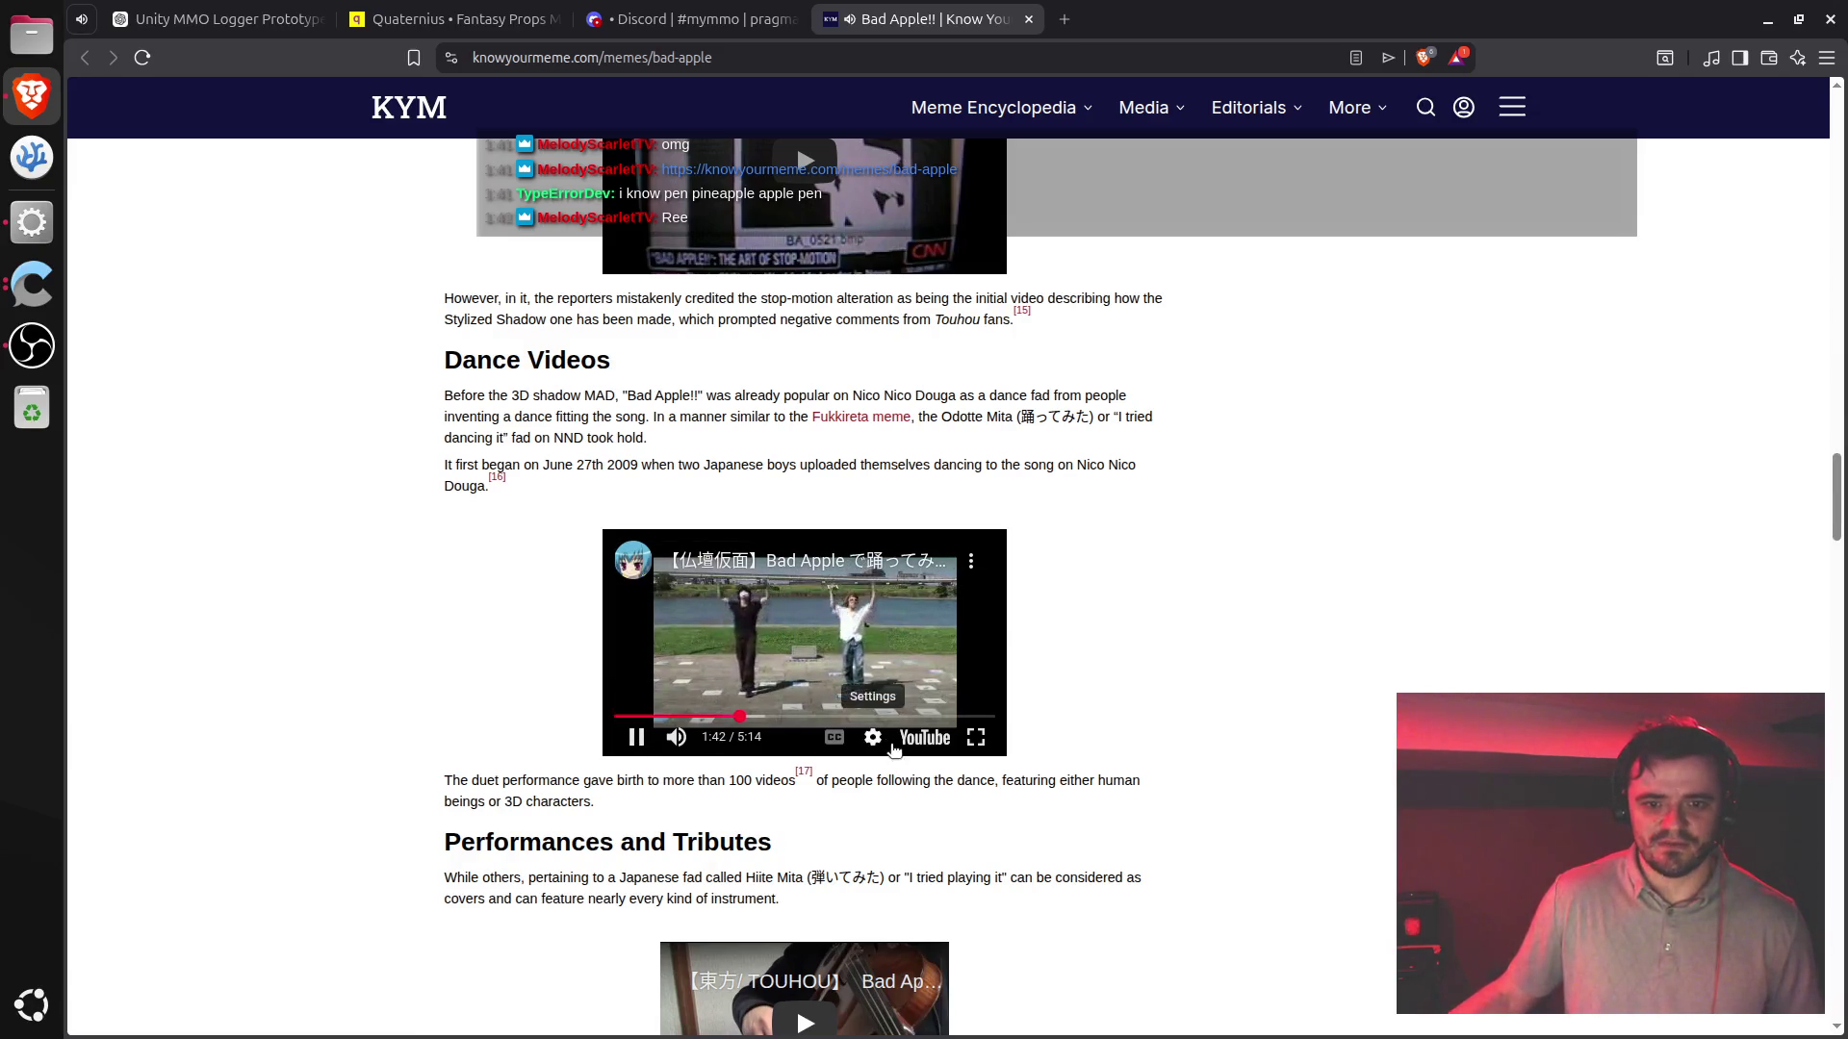
middle_click(917, 744)
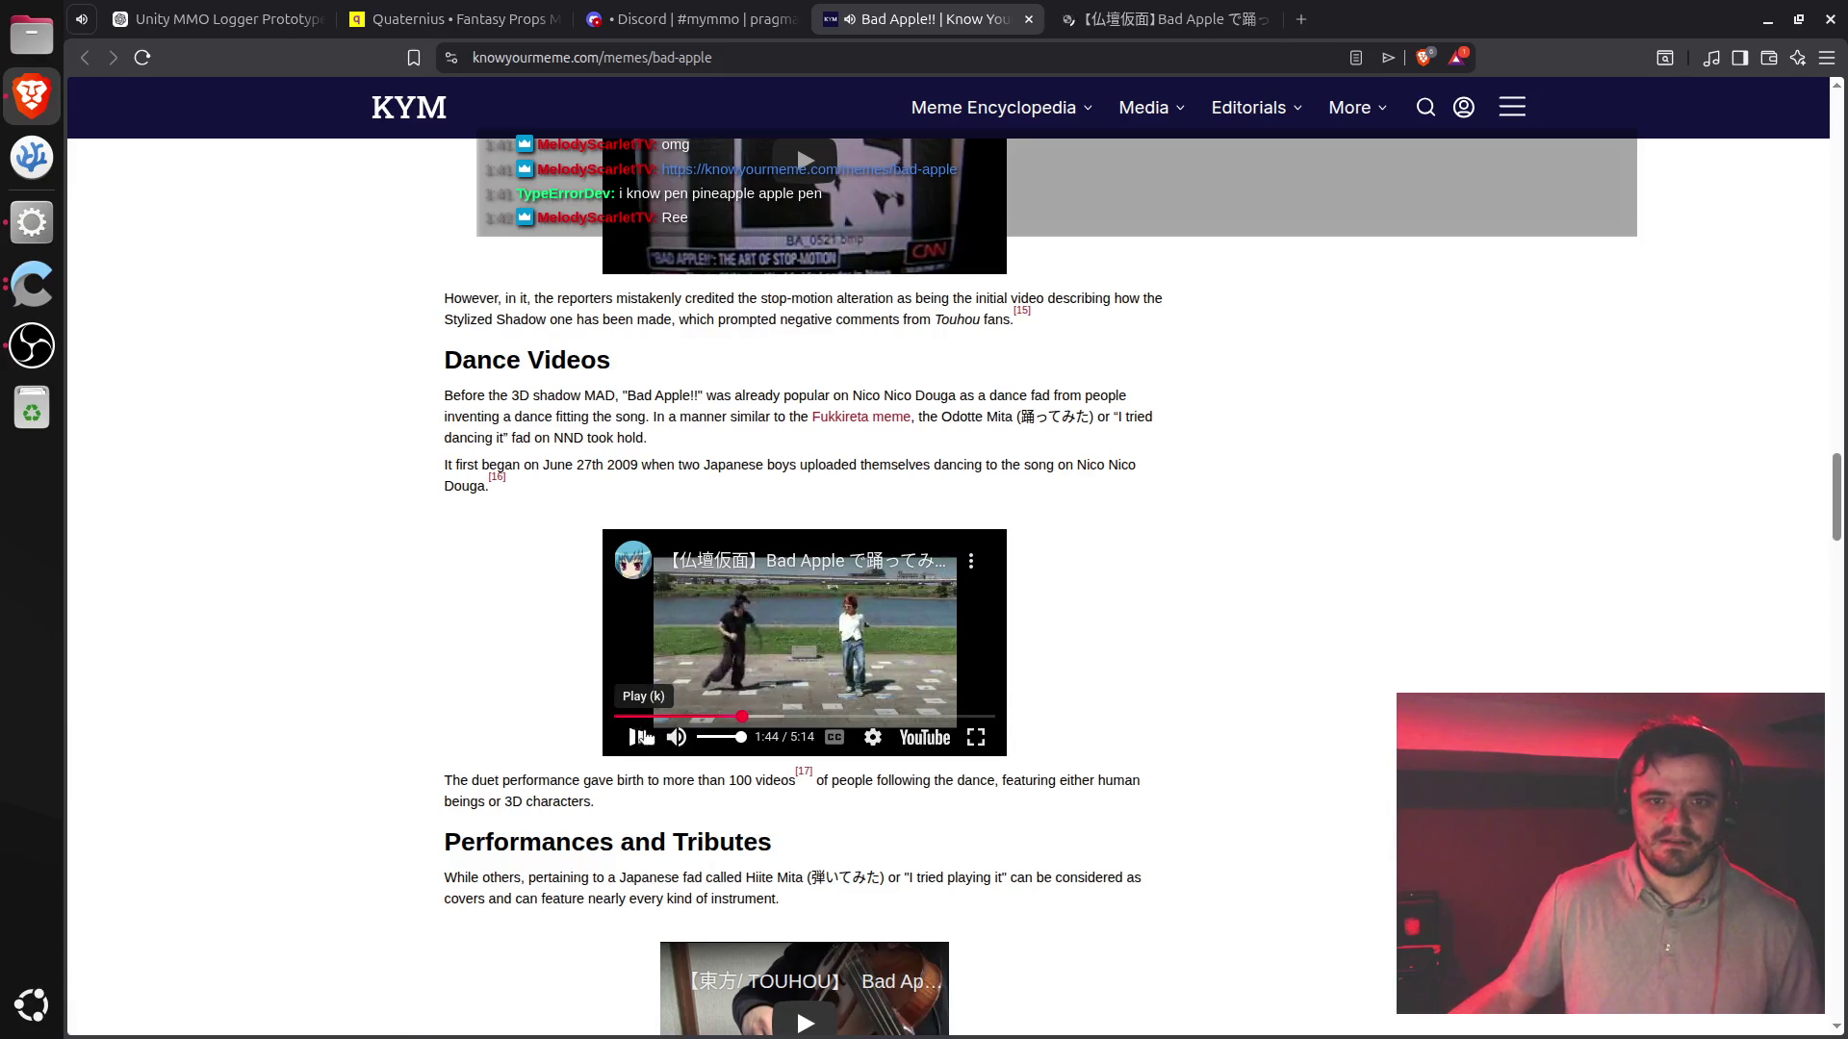
click(1181, 12)
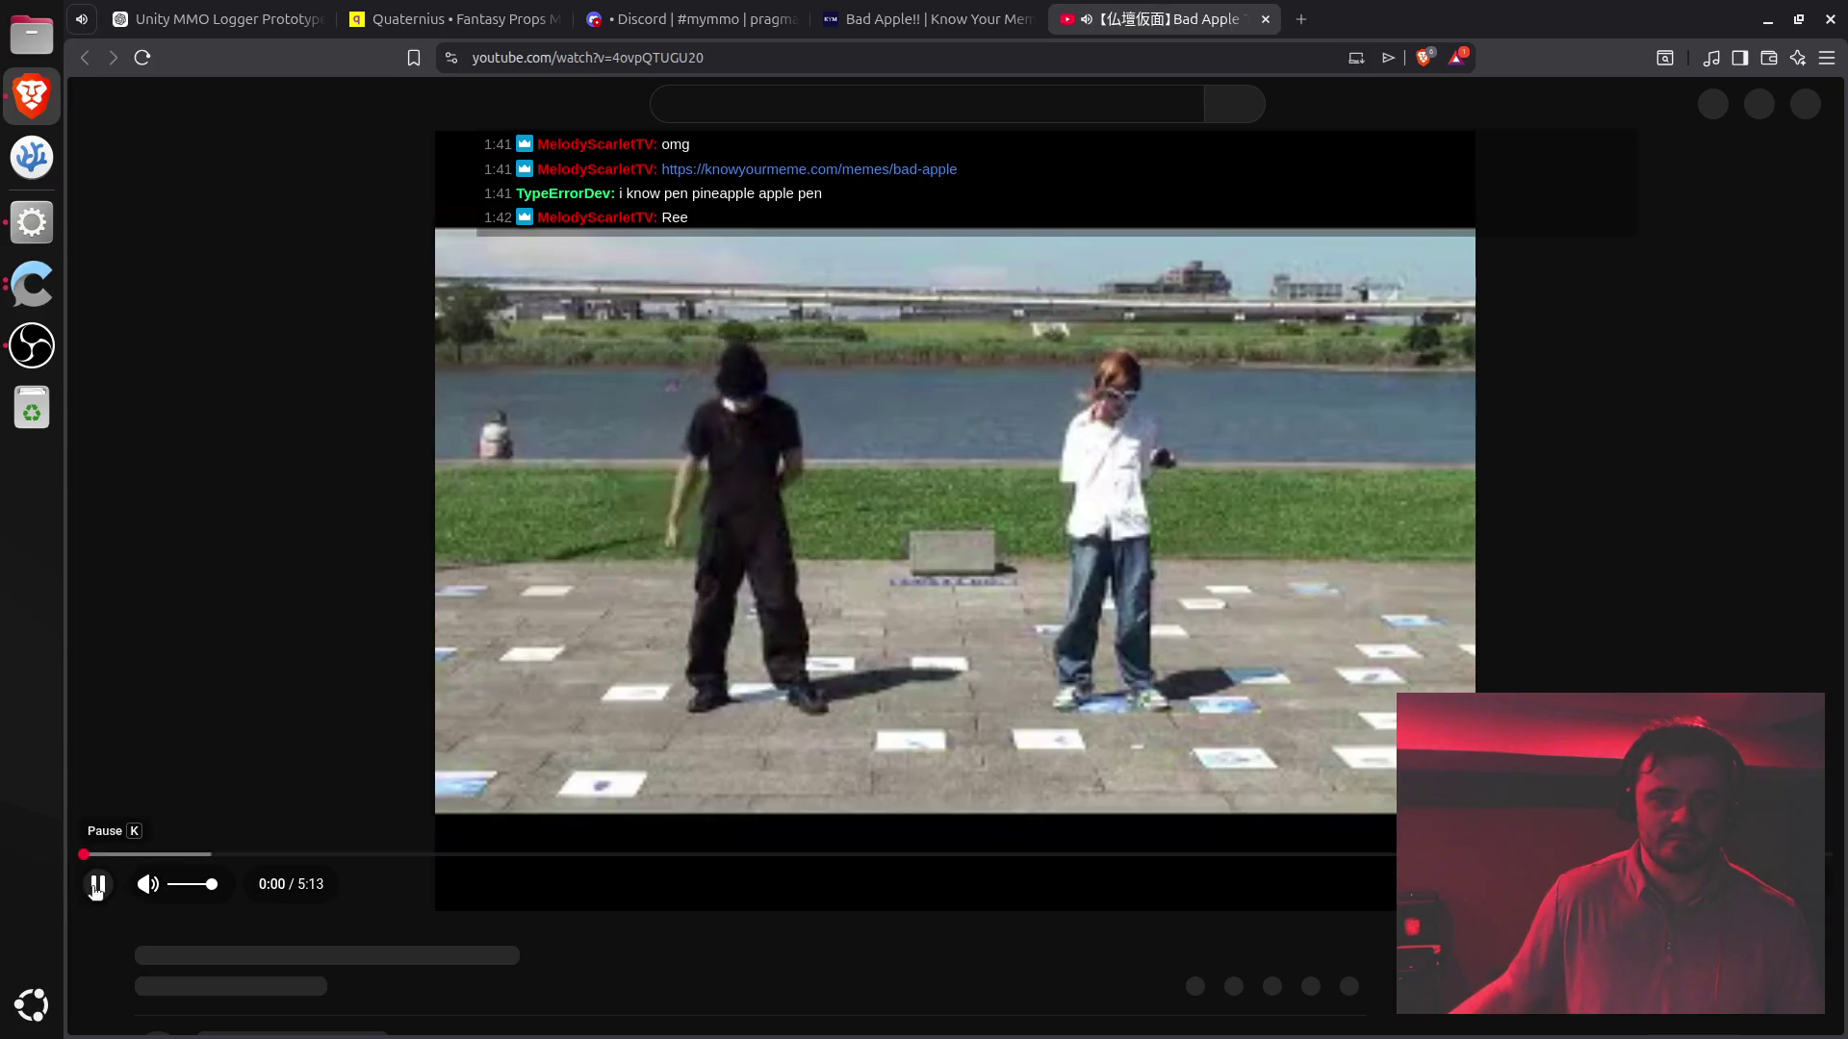
click(97, 885)
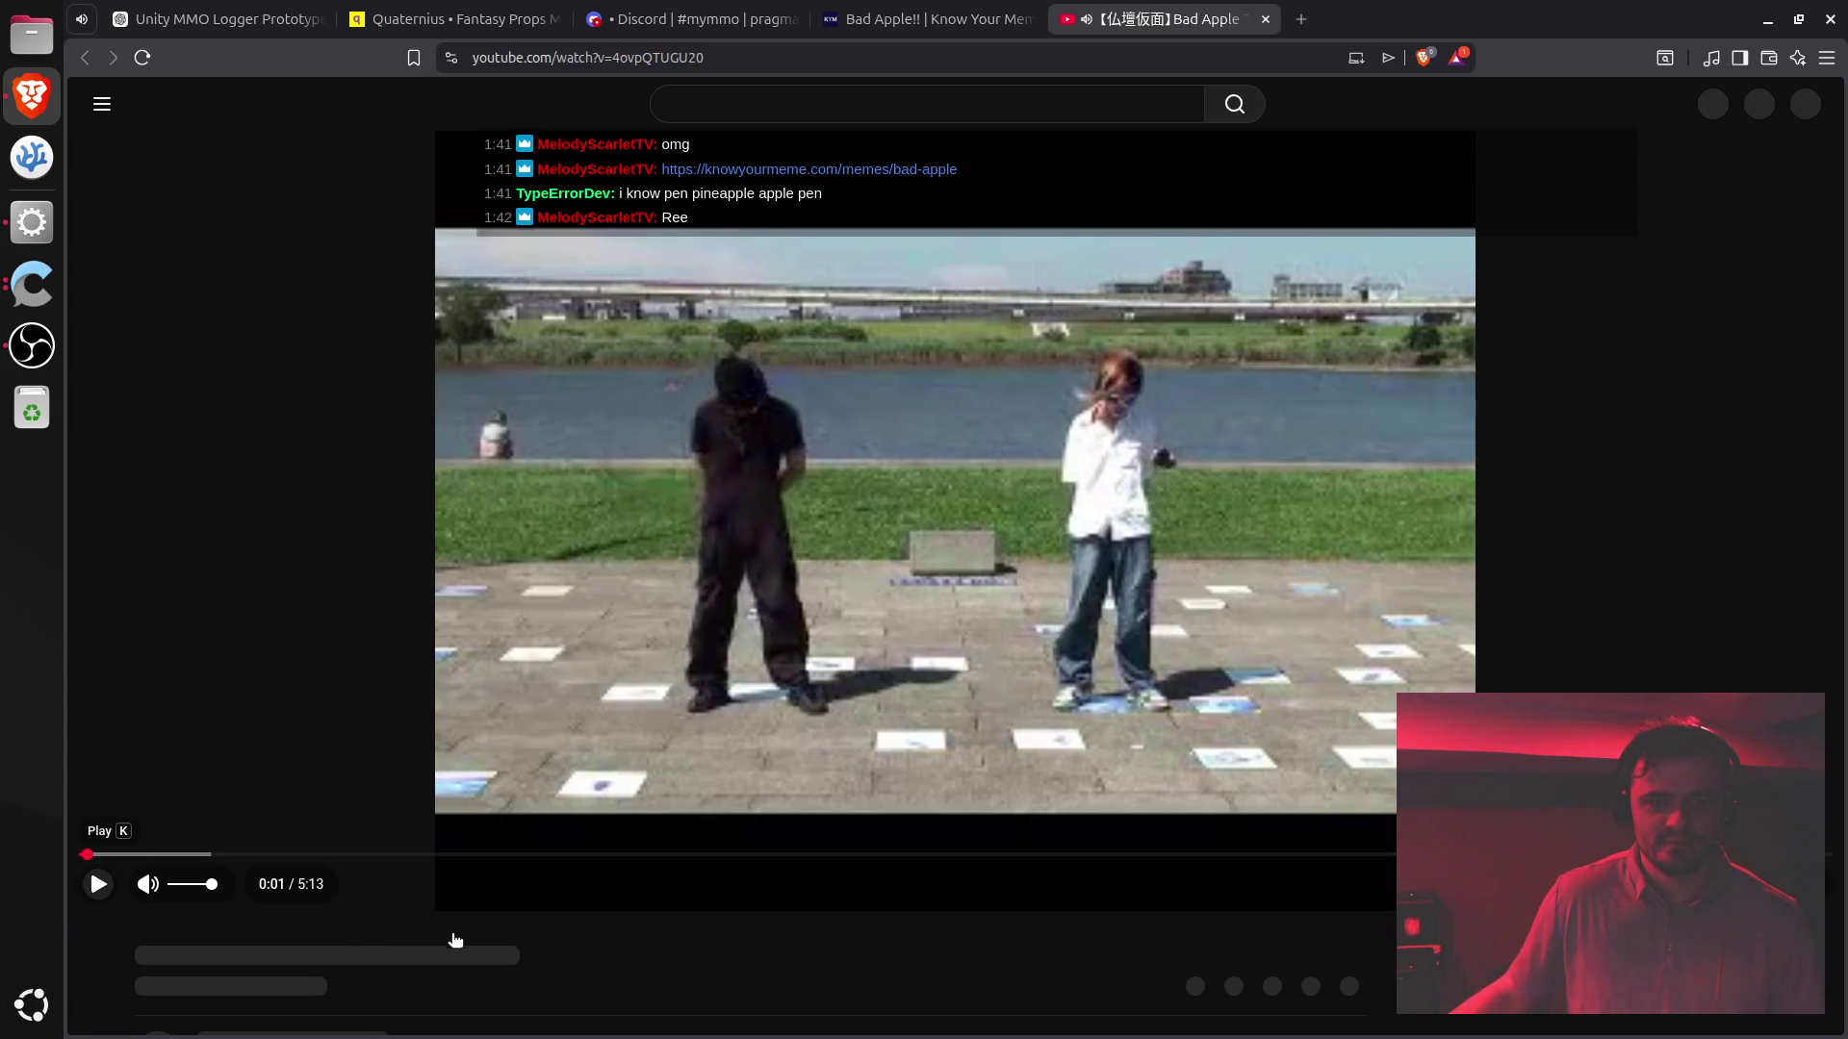
scroll(547, 953, down, 2)
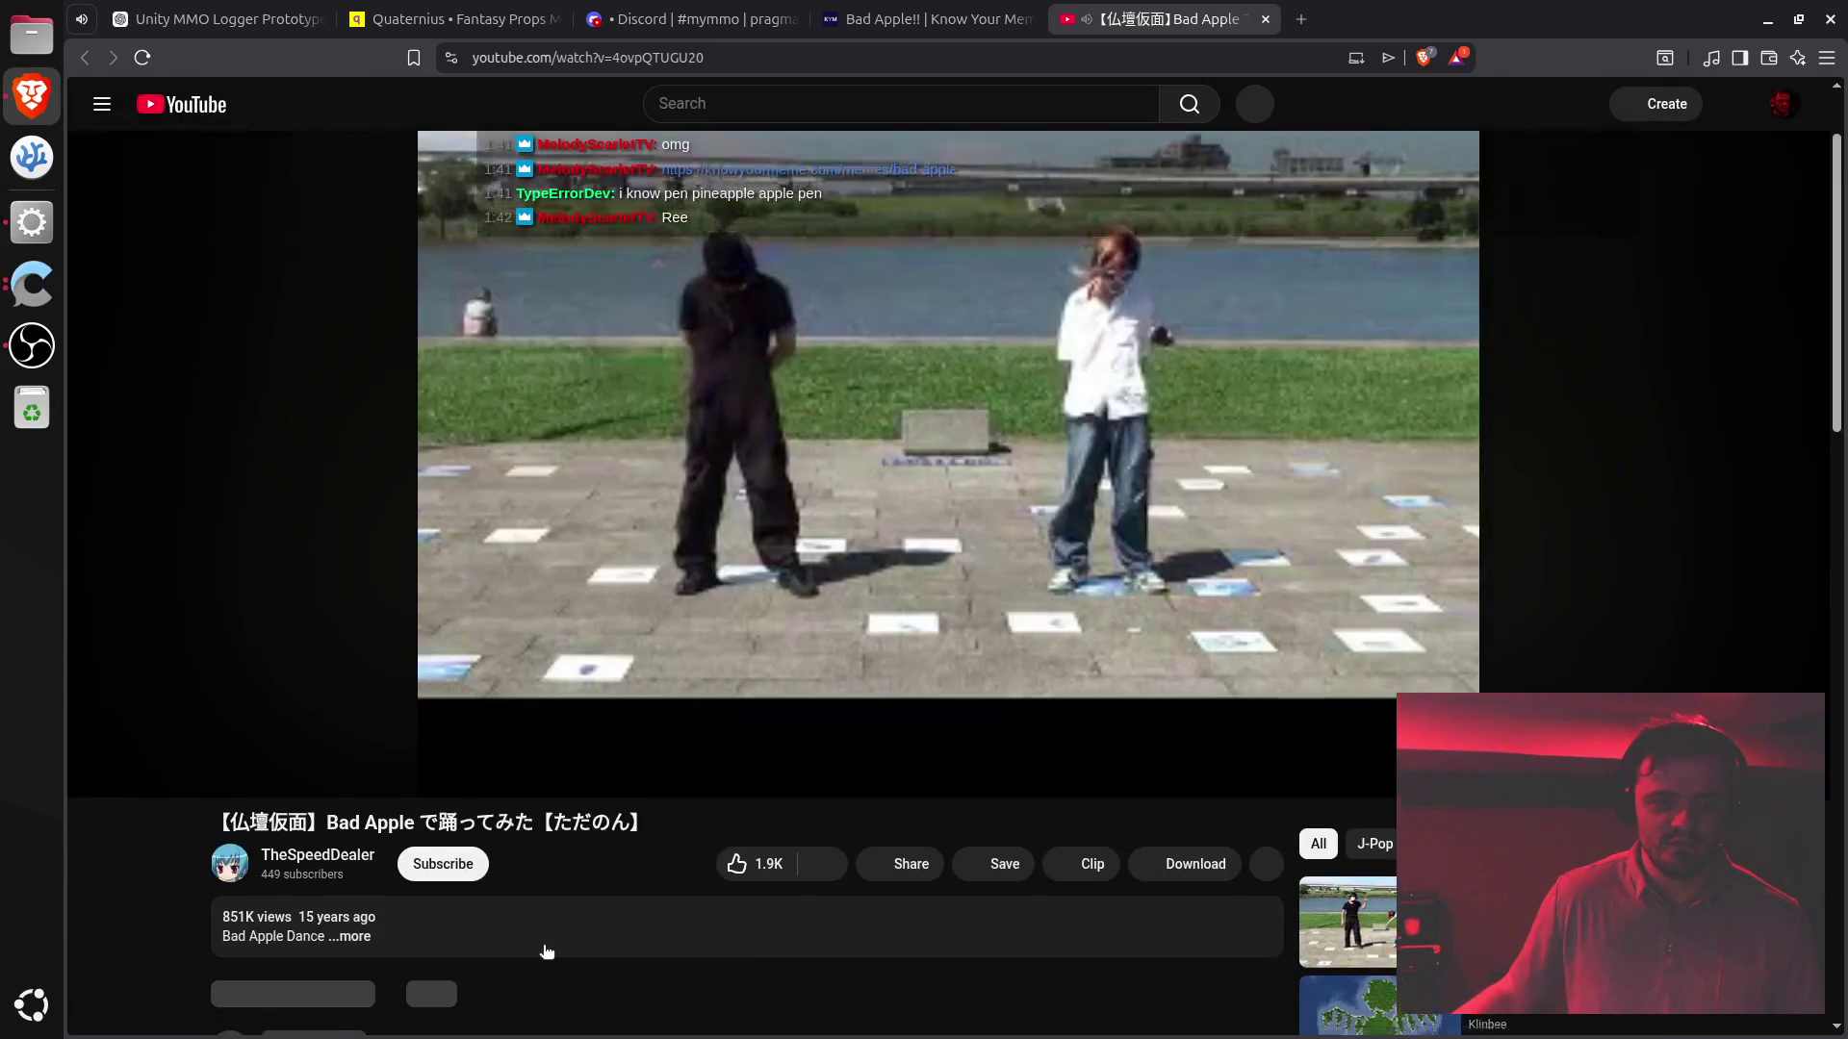
scroll(547, 952, down, 2)
scroll(529, 928, up, 4)
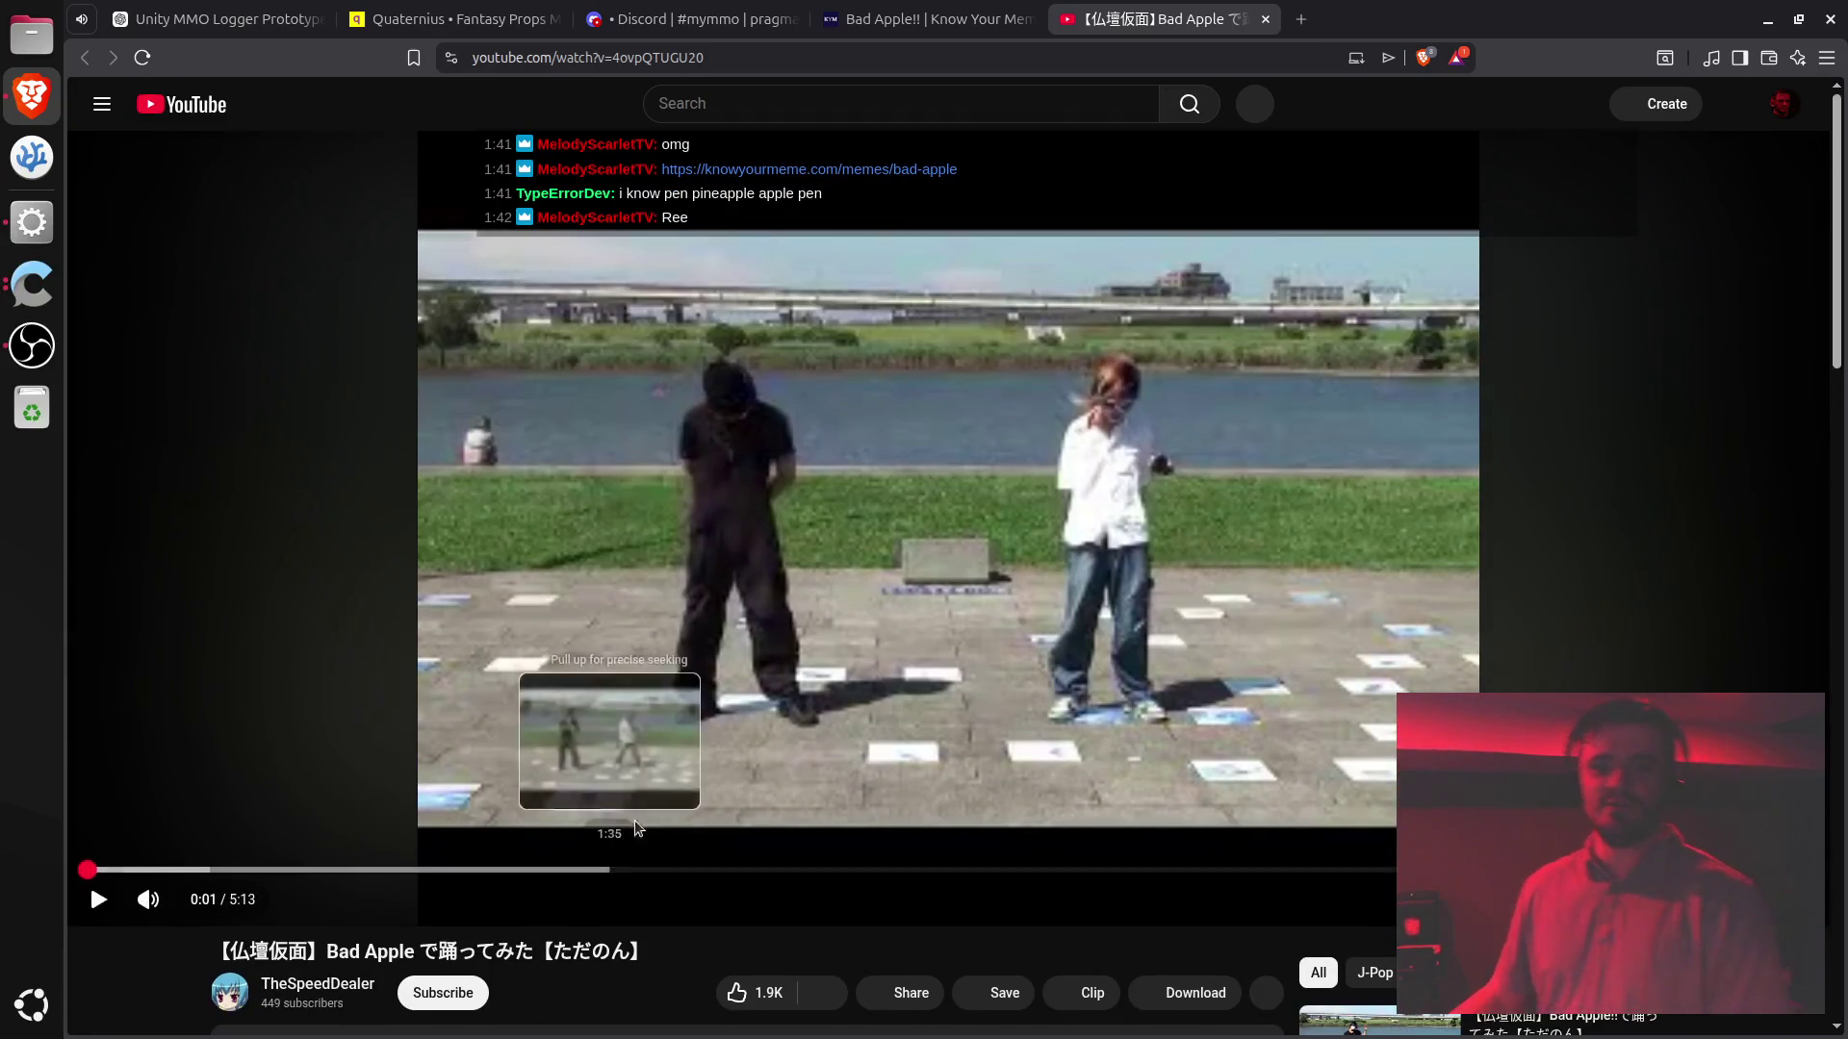
key(ctrl+w)
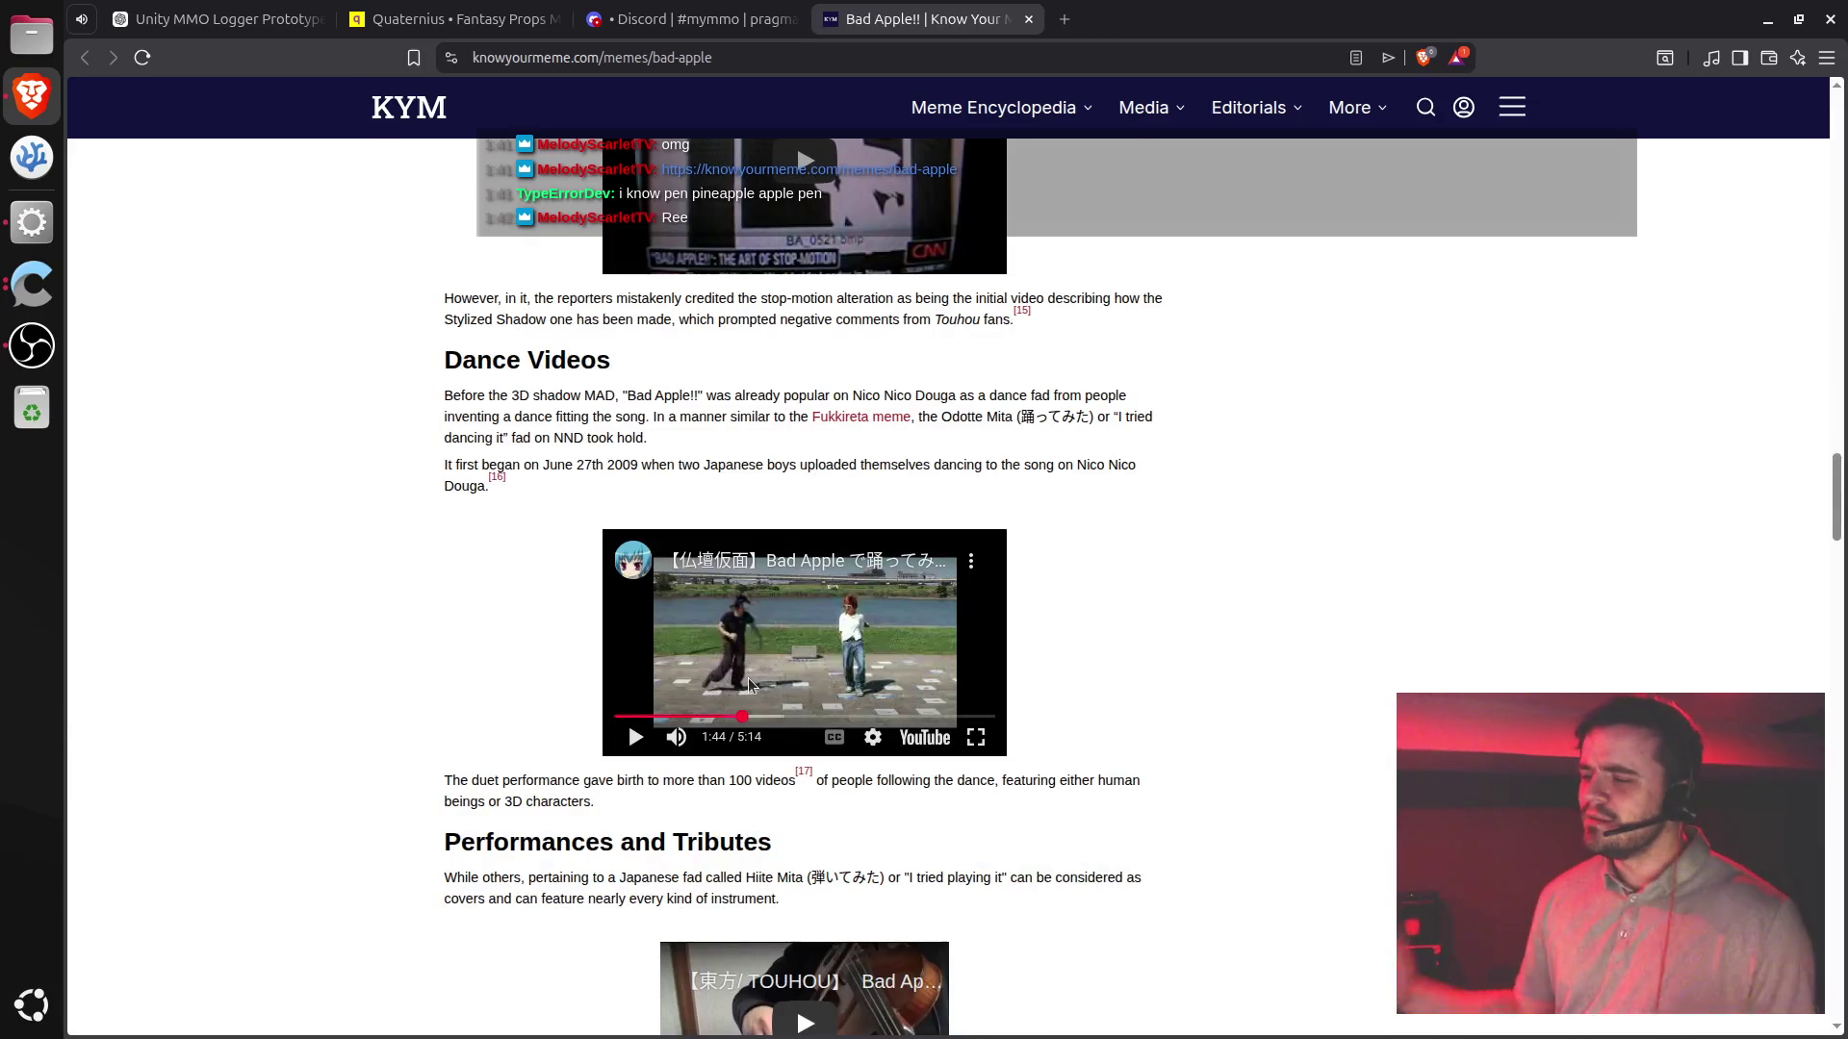
key(ctrl+w)
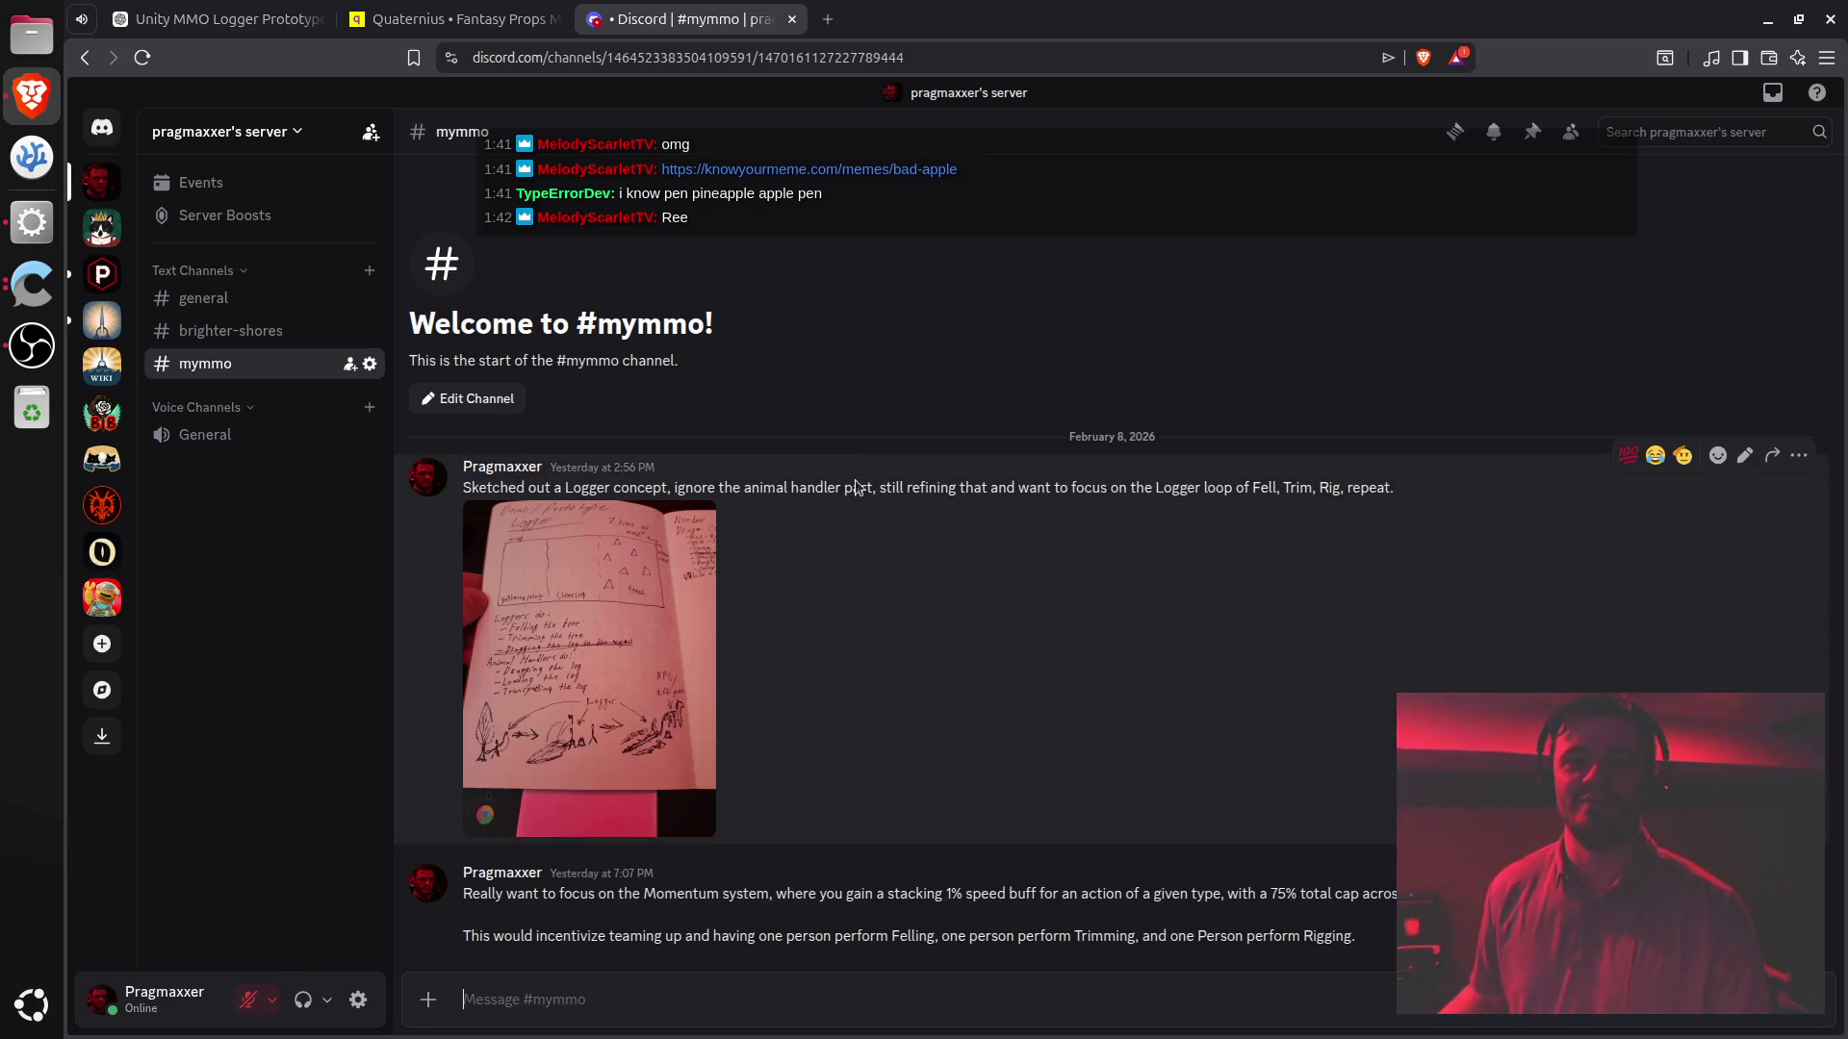
triple_click(856, 490)
drag(856, 490, 938, 938)
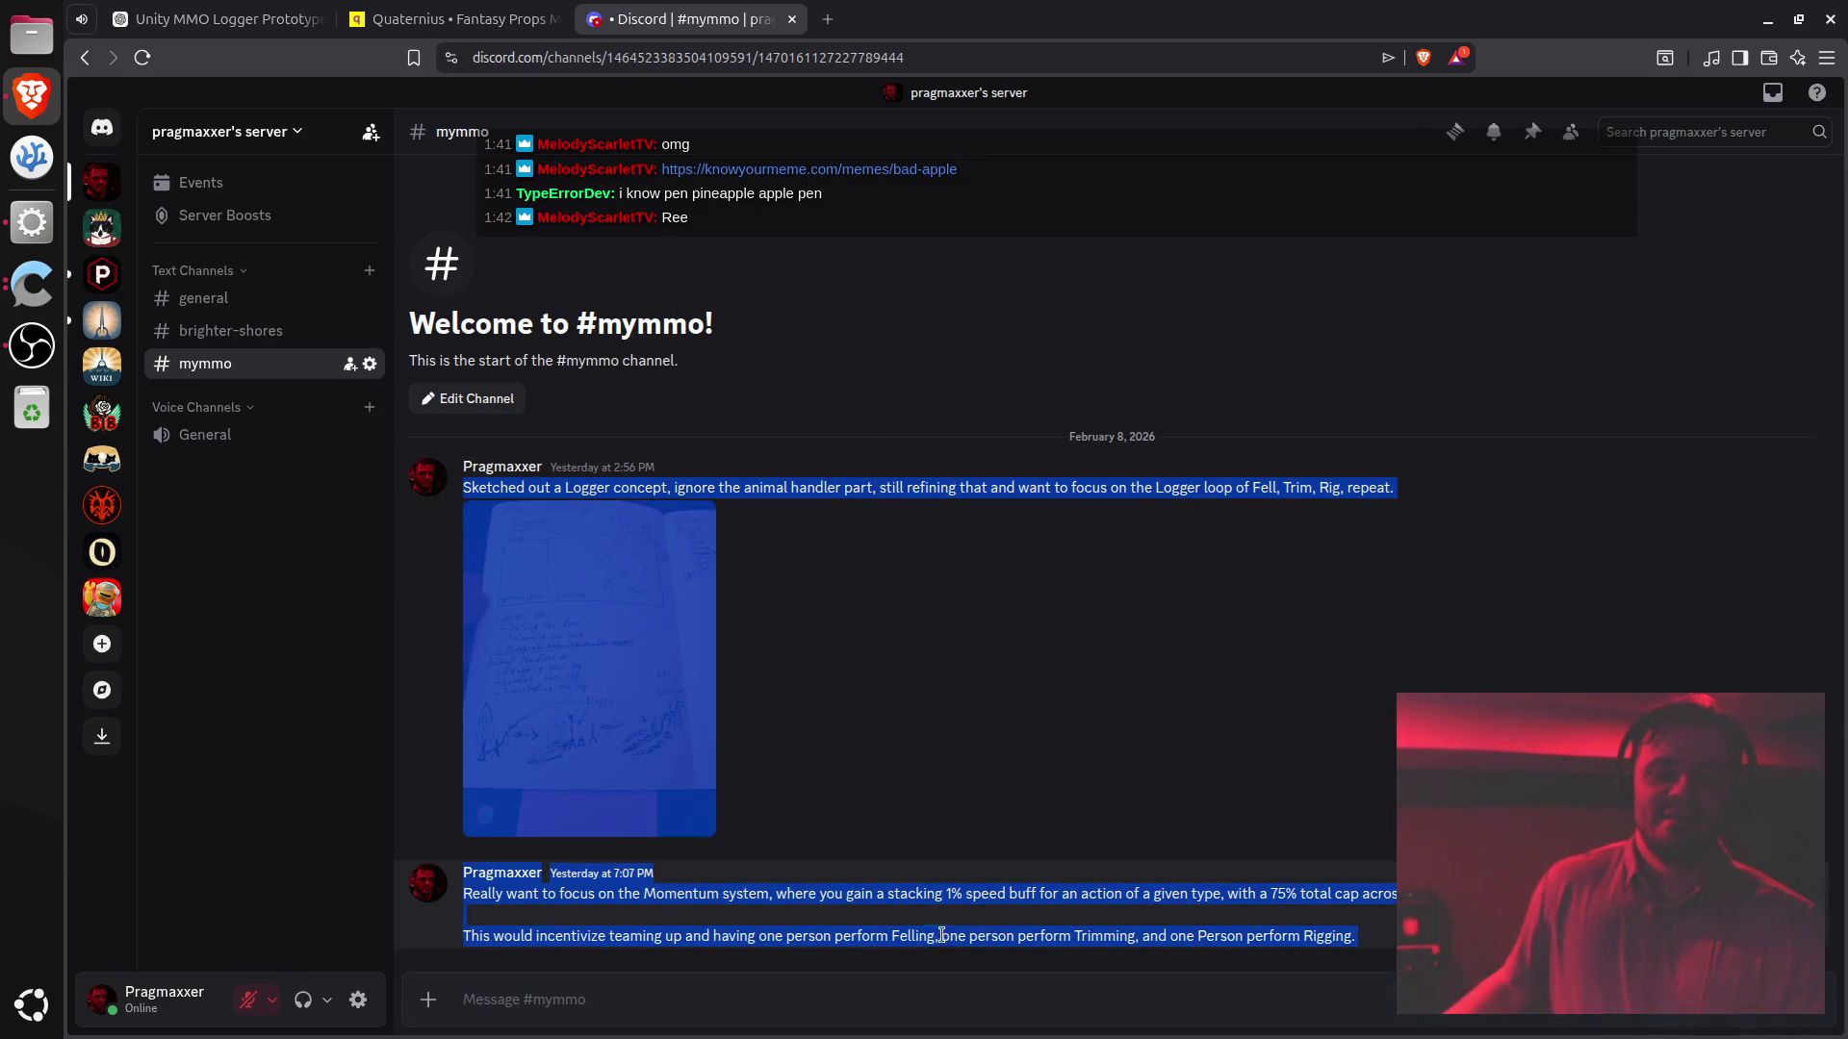
triple_click(911, 933)
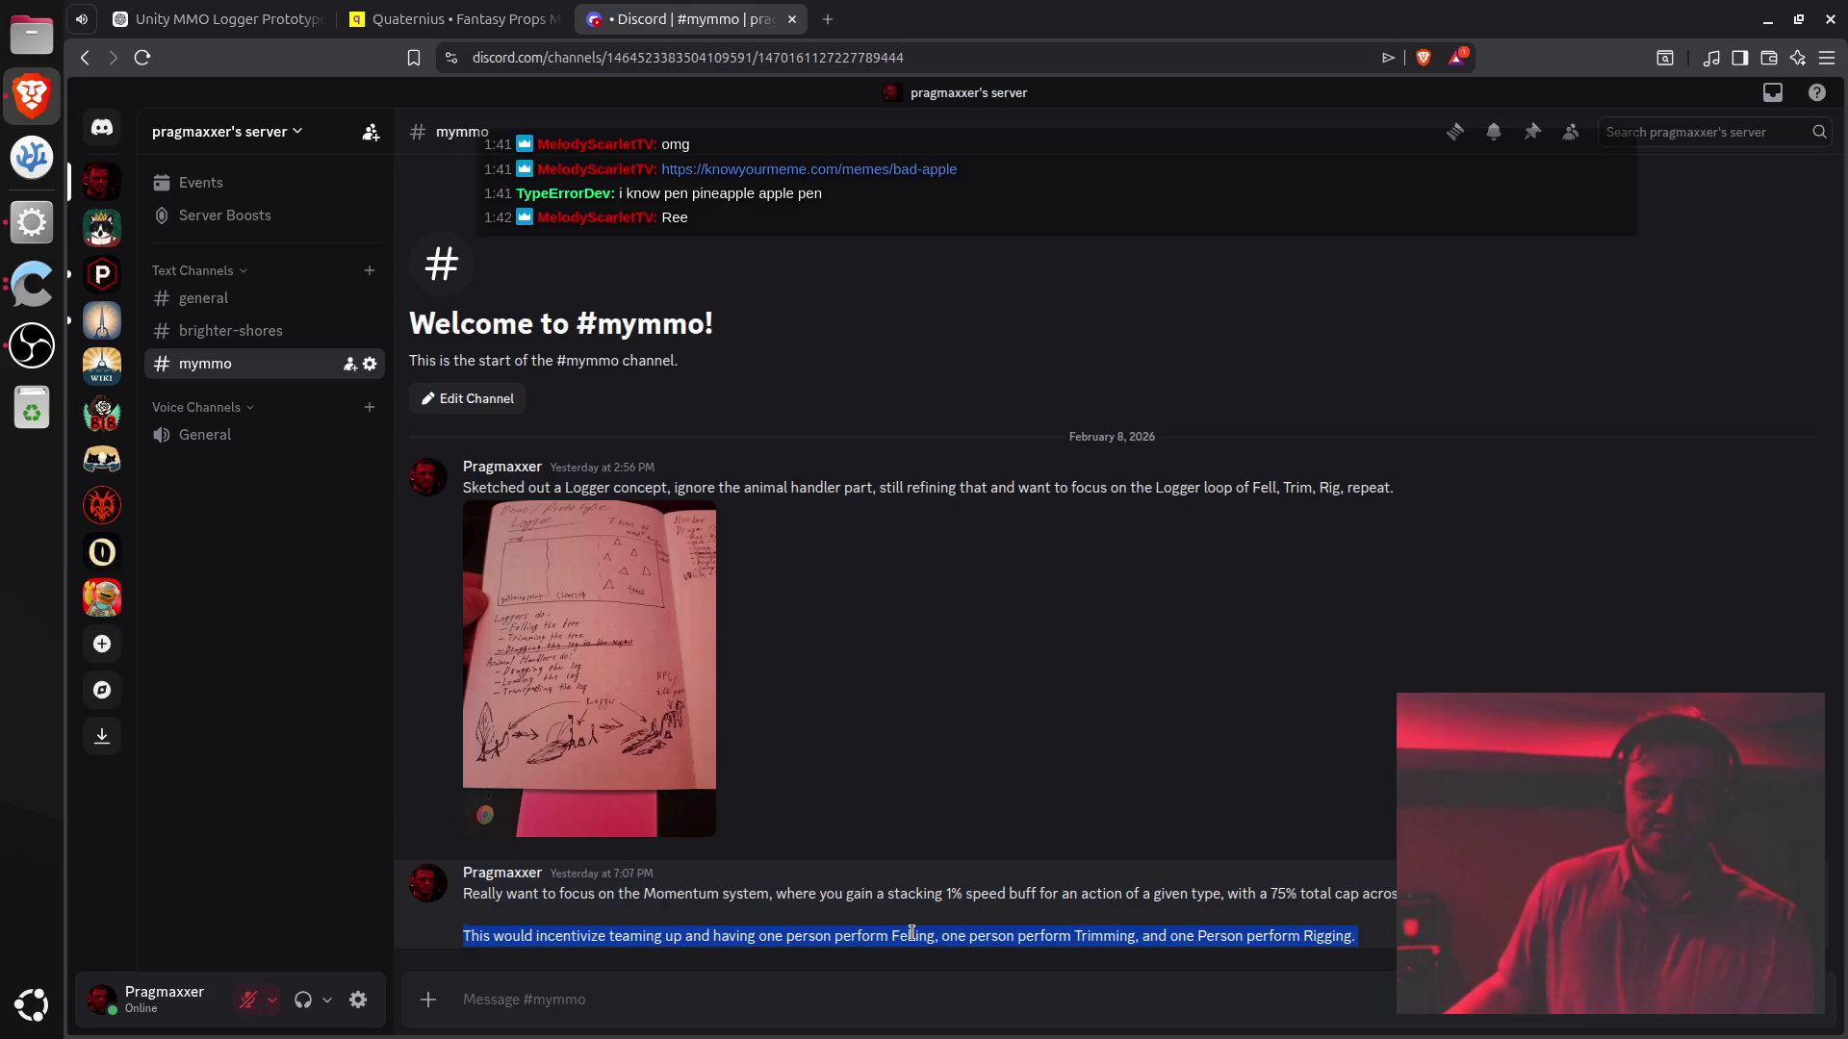
click(941, 670)
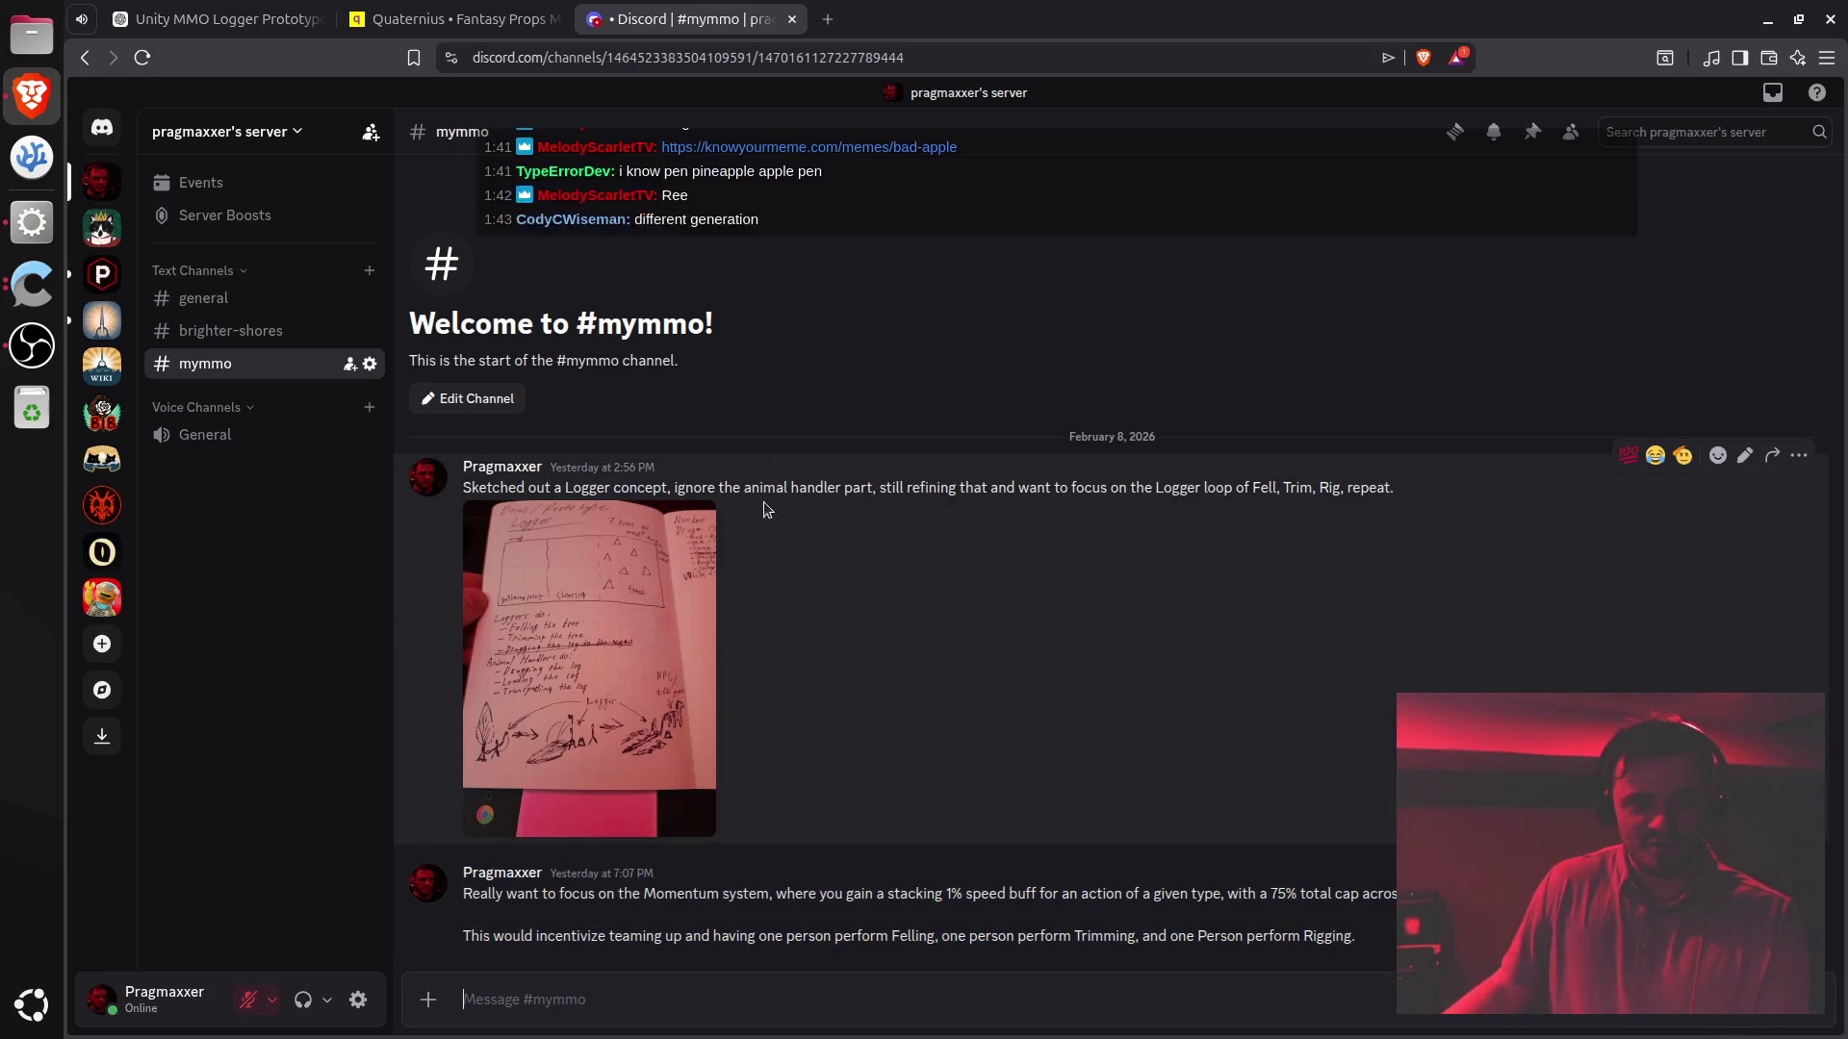
triple_click(797, 491)
drag(797, 490, 876, 932)
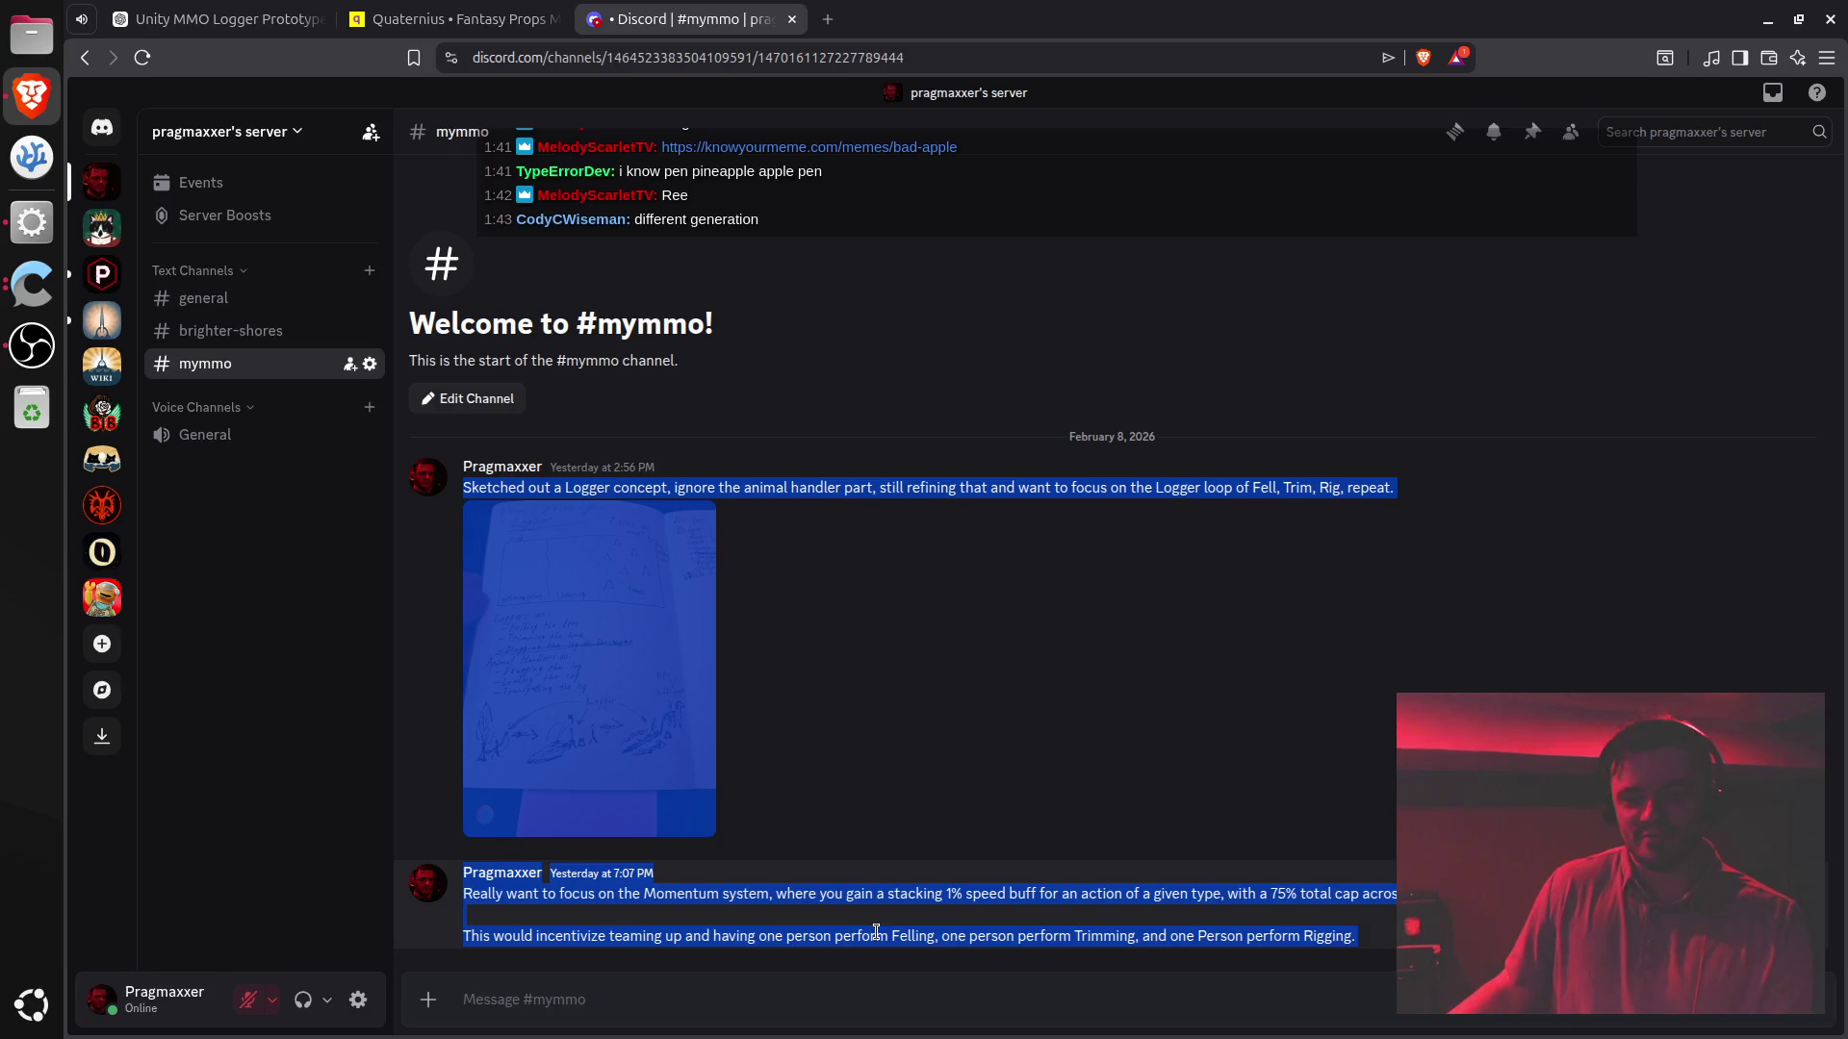
click(887, 910)
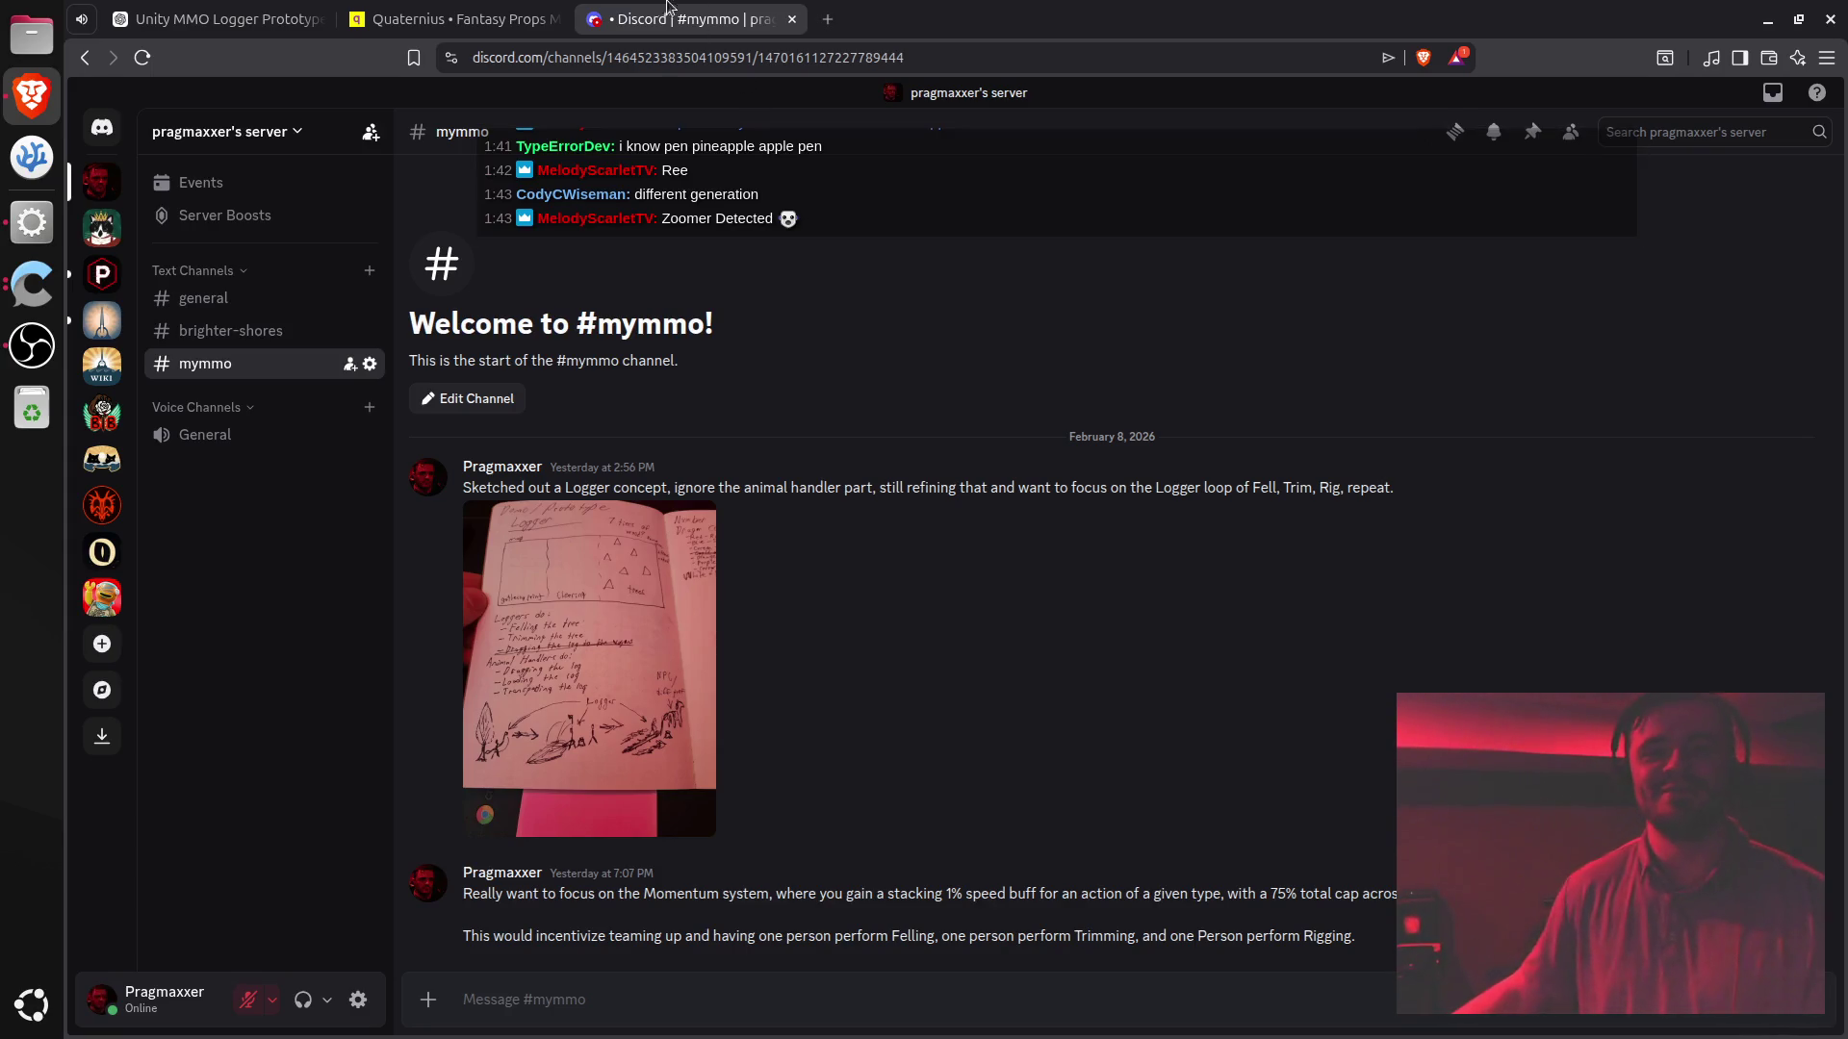
click(38, 229)
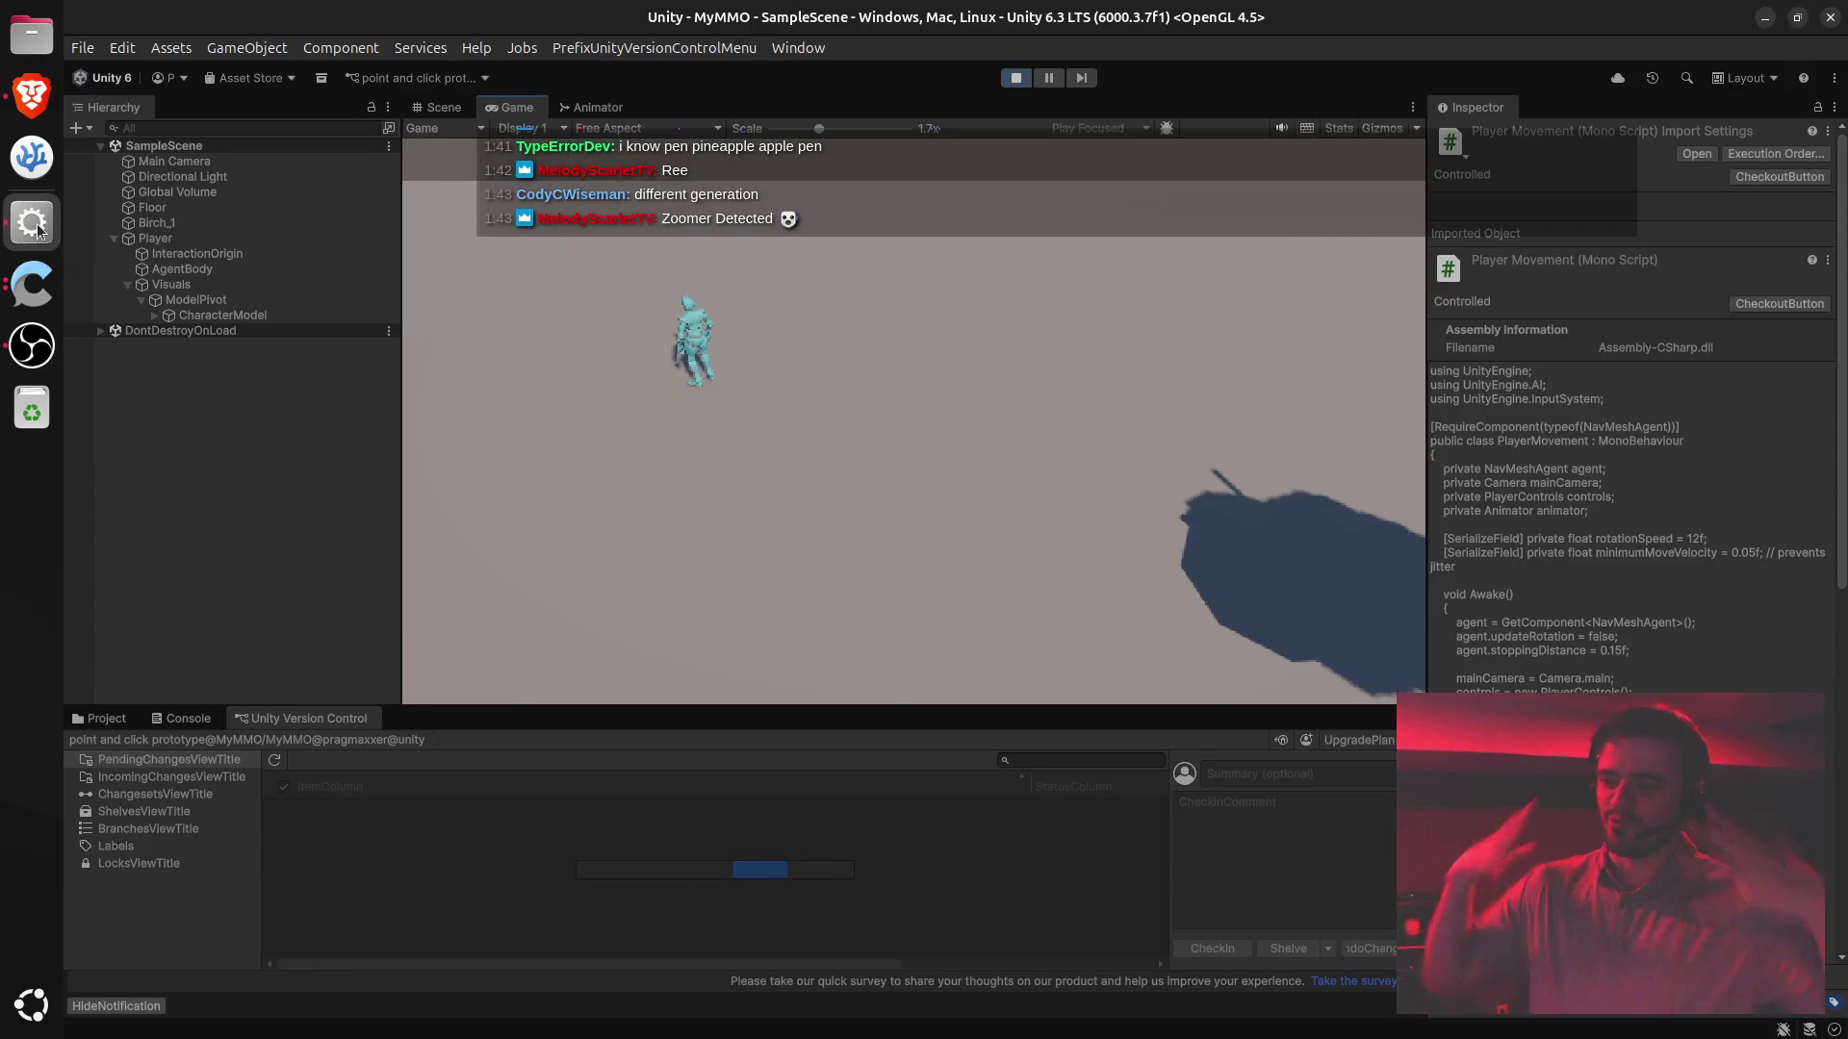
- Walk the character back and forth across the floor, down-right, left and up-right
click(866, 433)
click(679, 567)
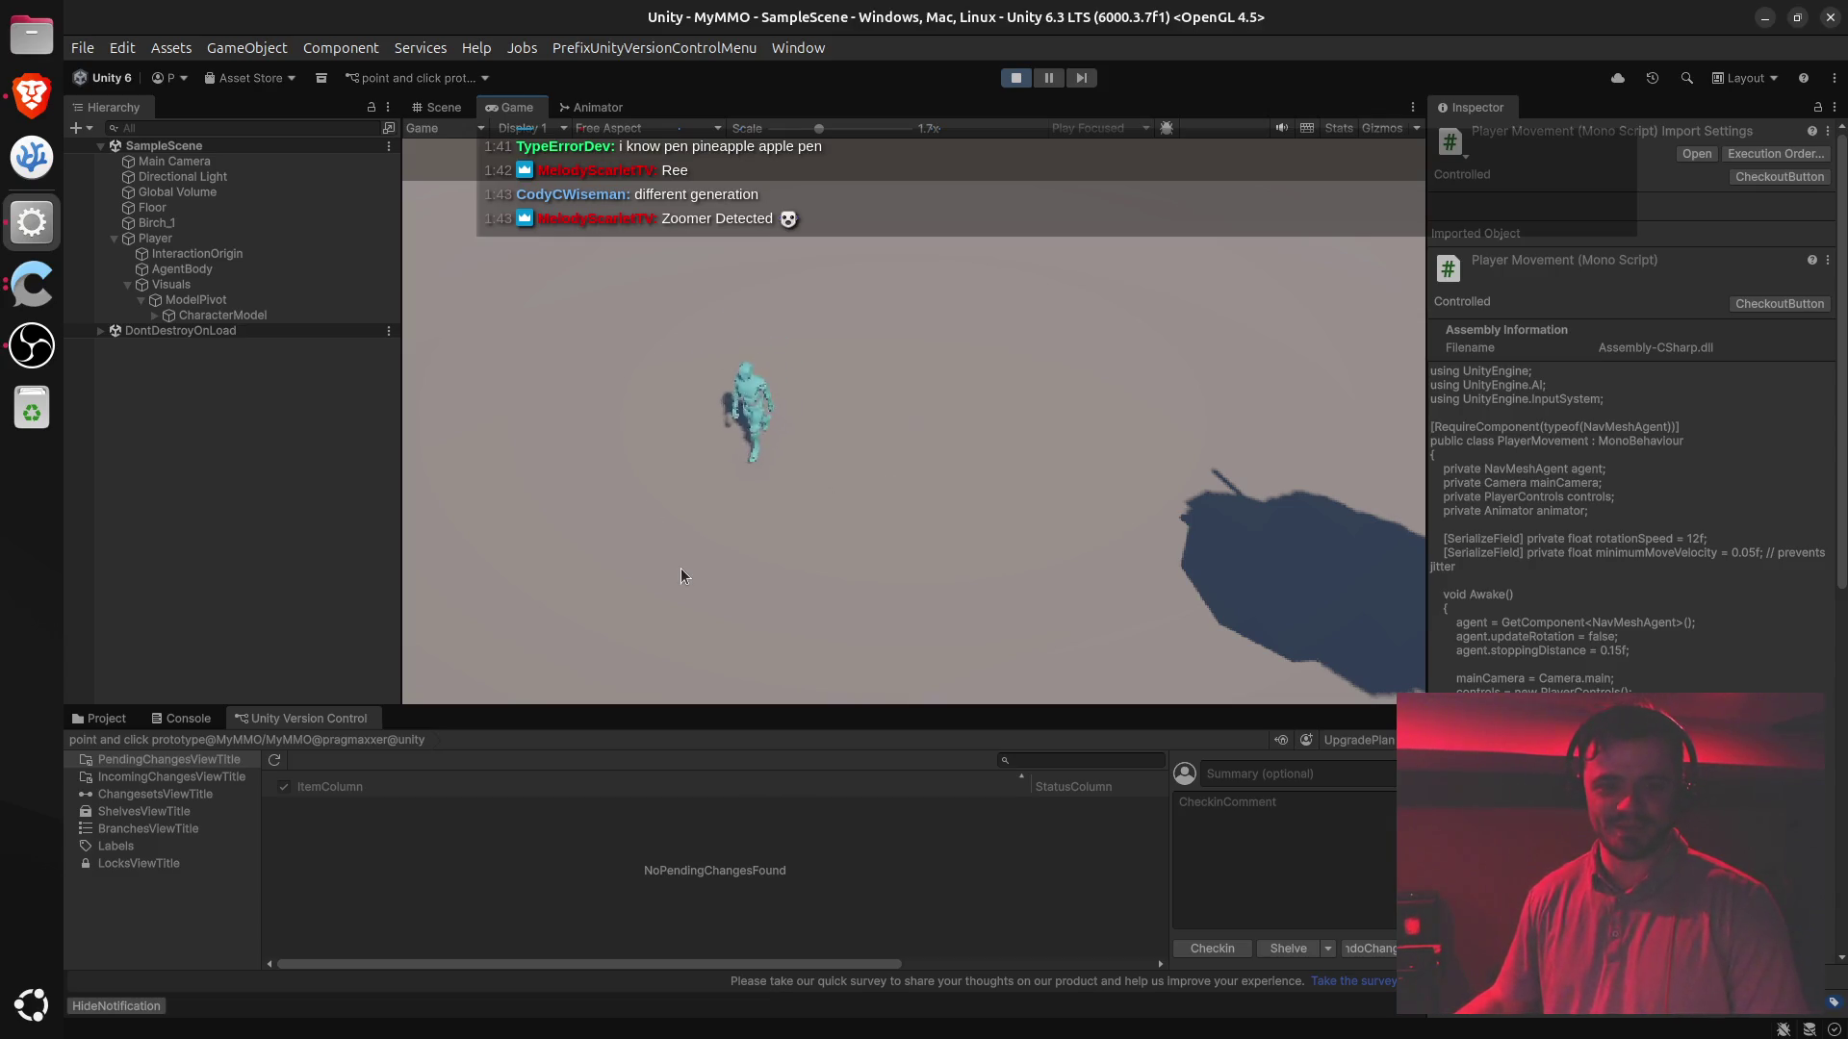
click(797, 481)
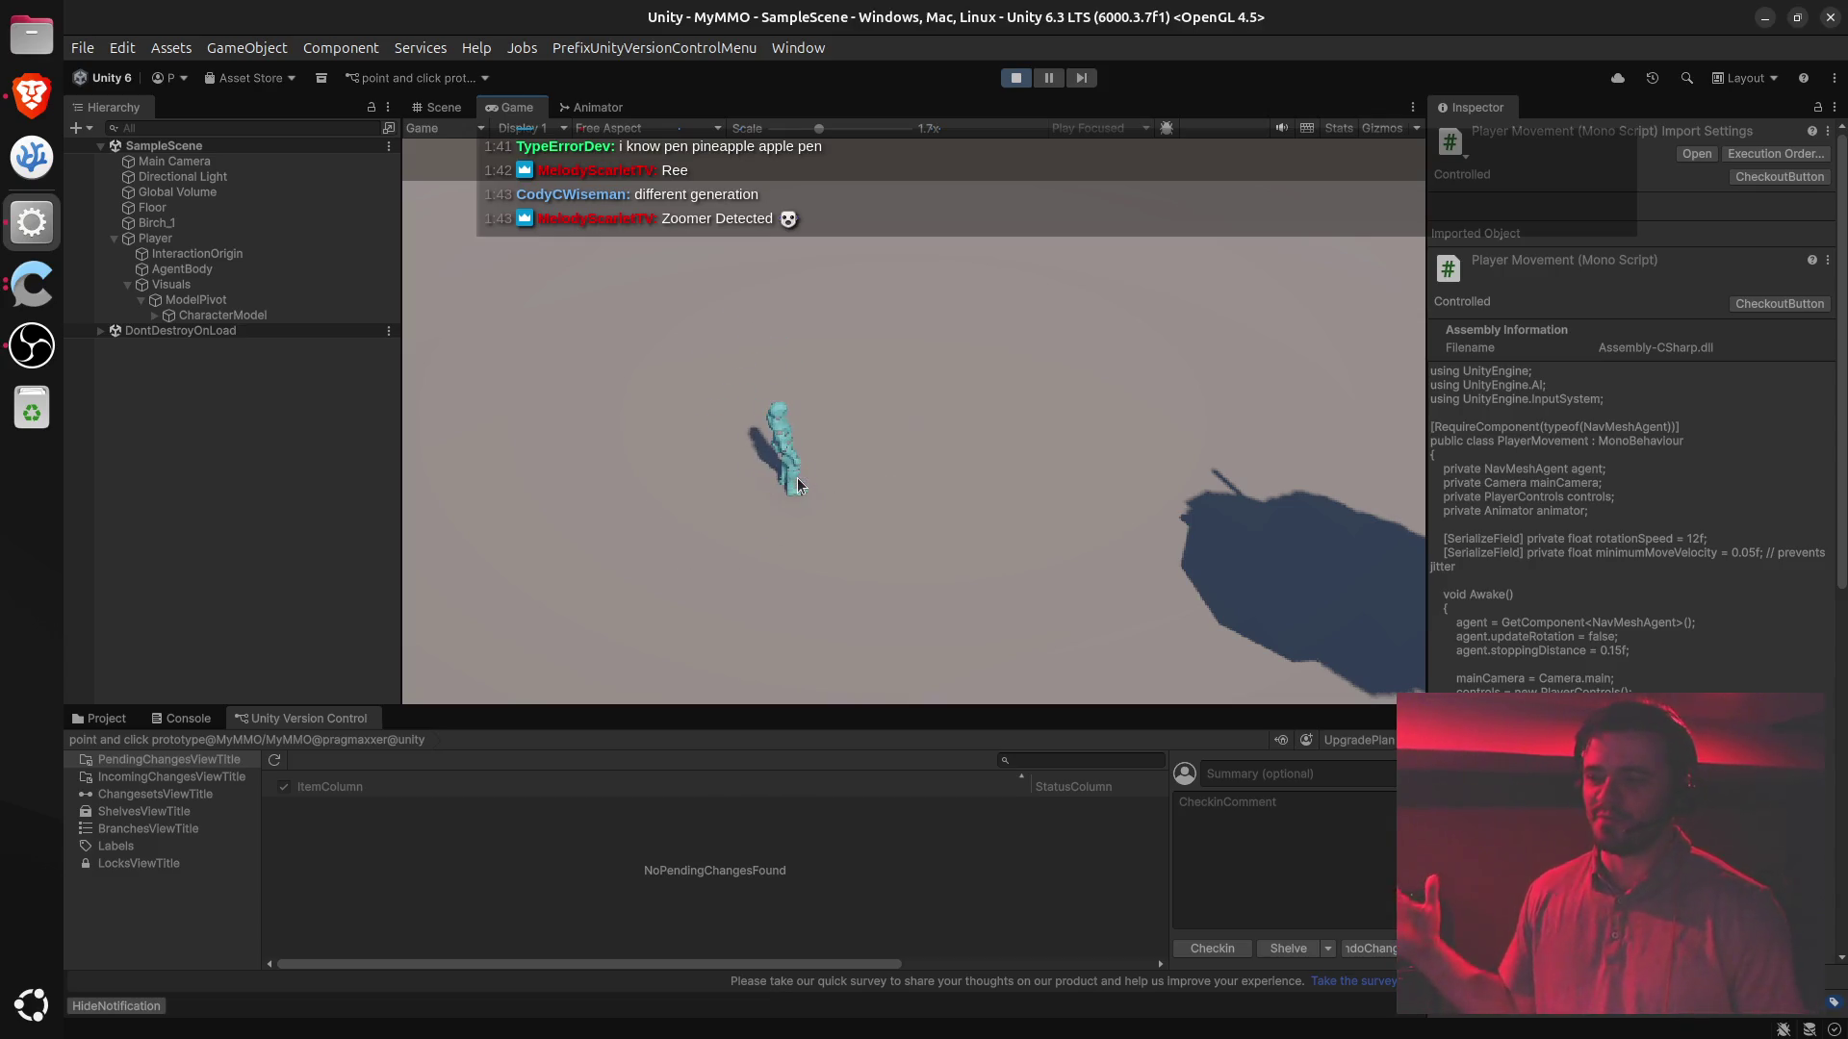
click(886, 493)
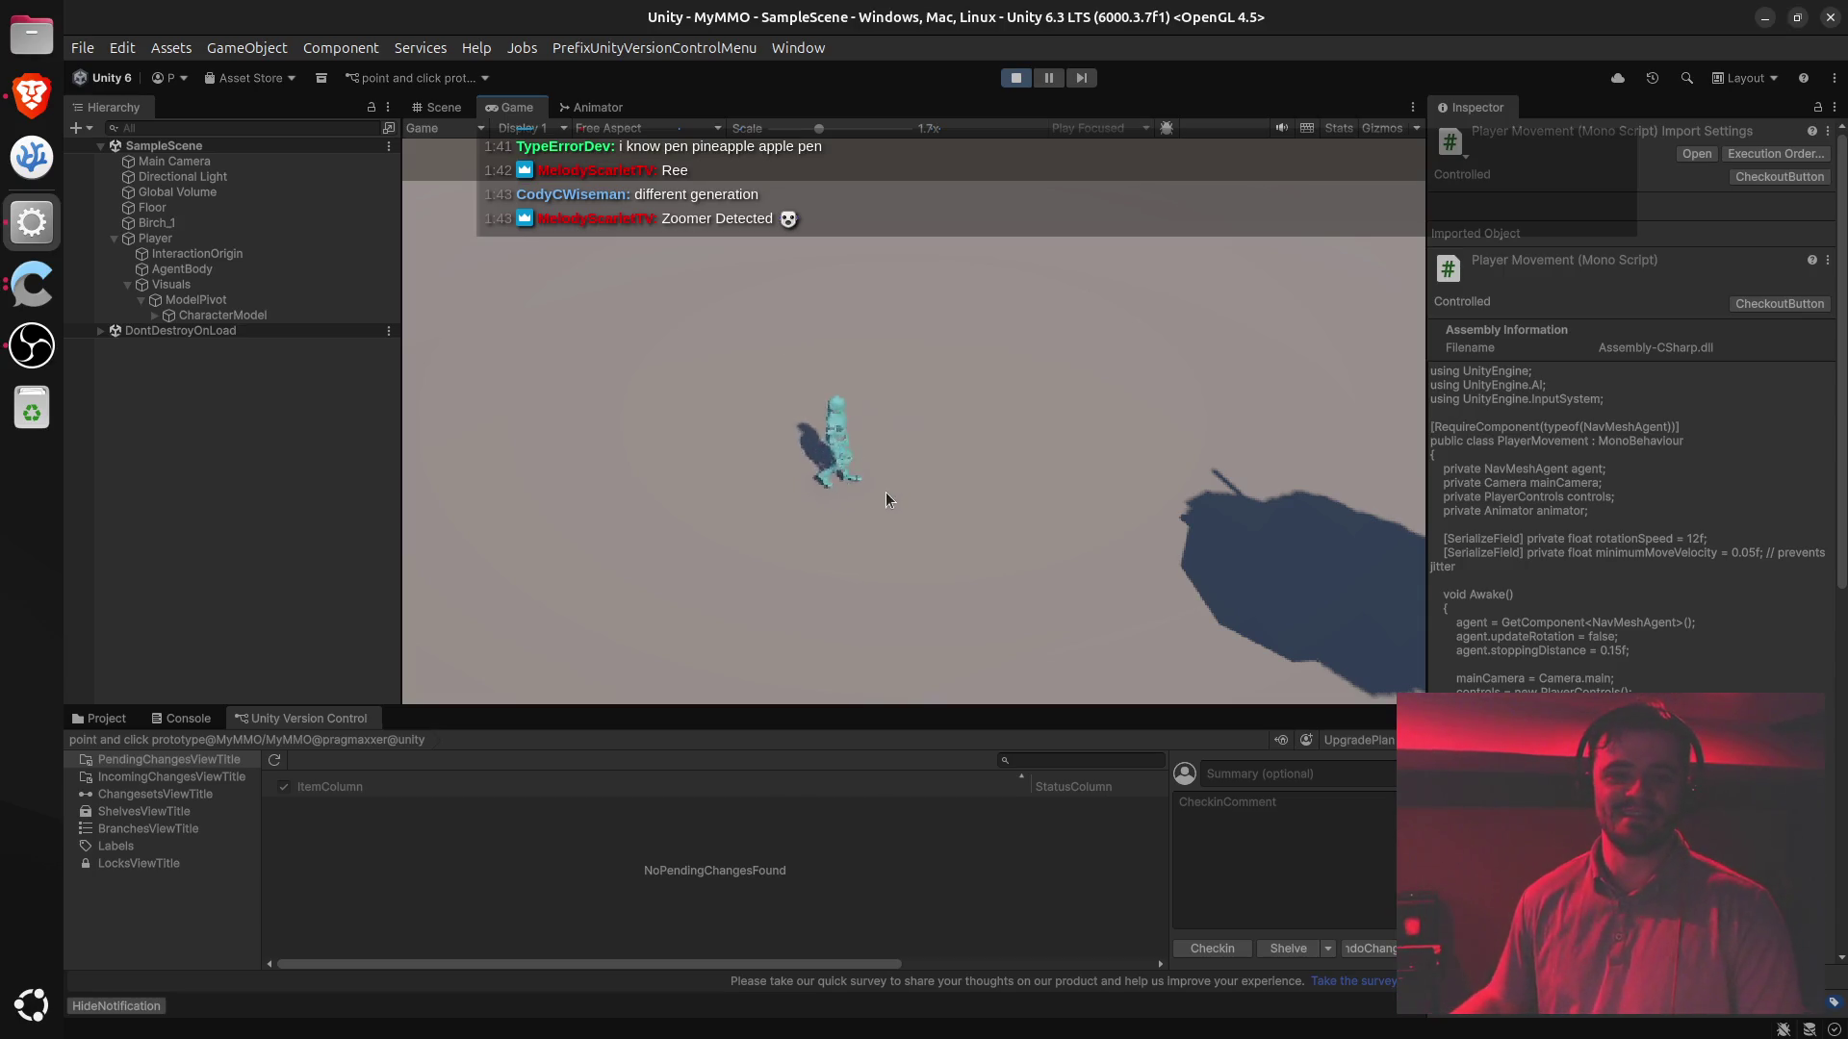
click(940, 535)
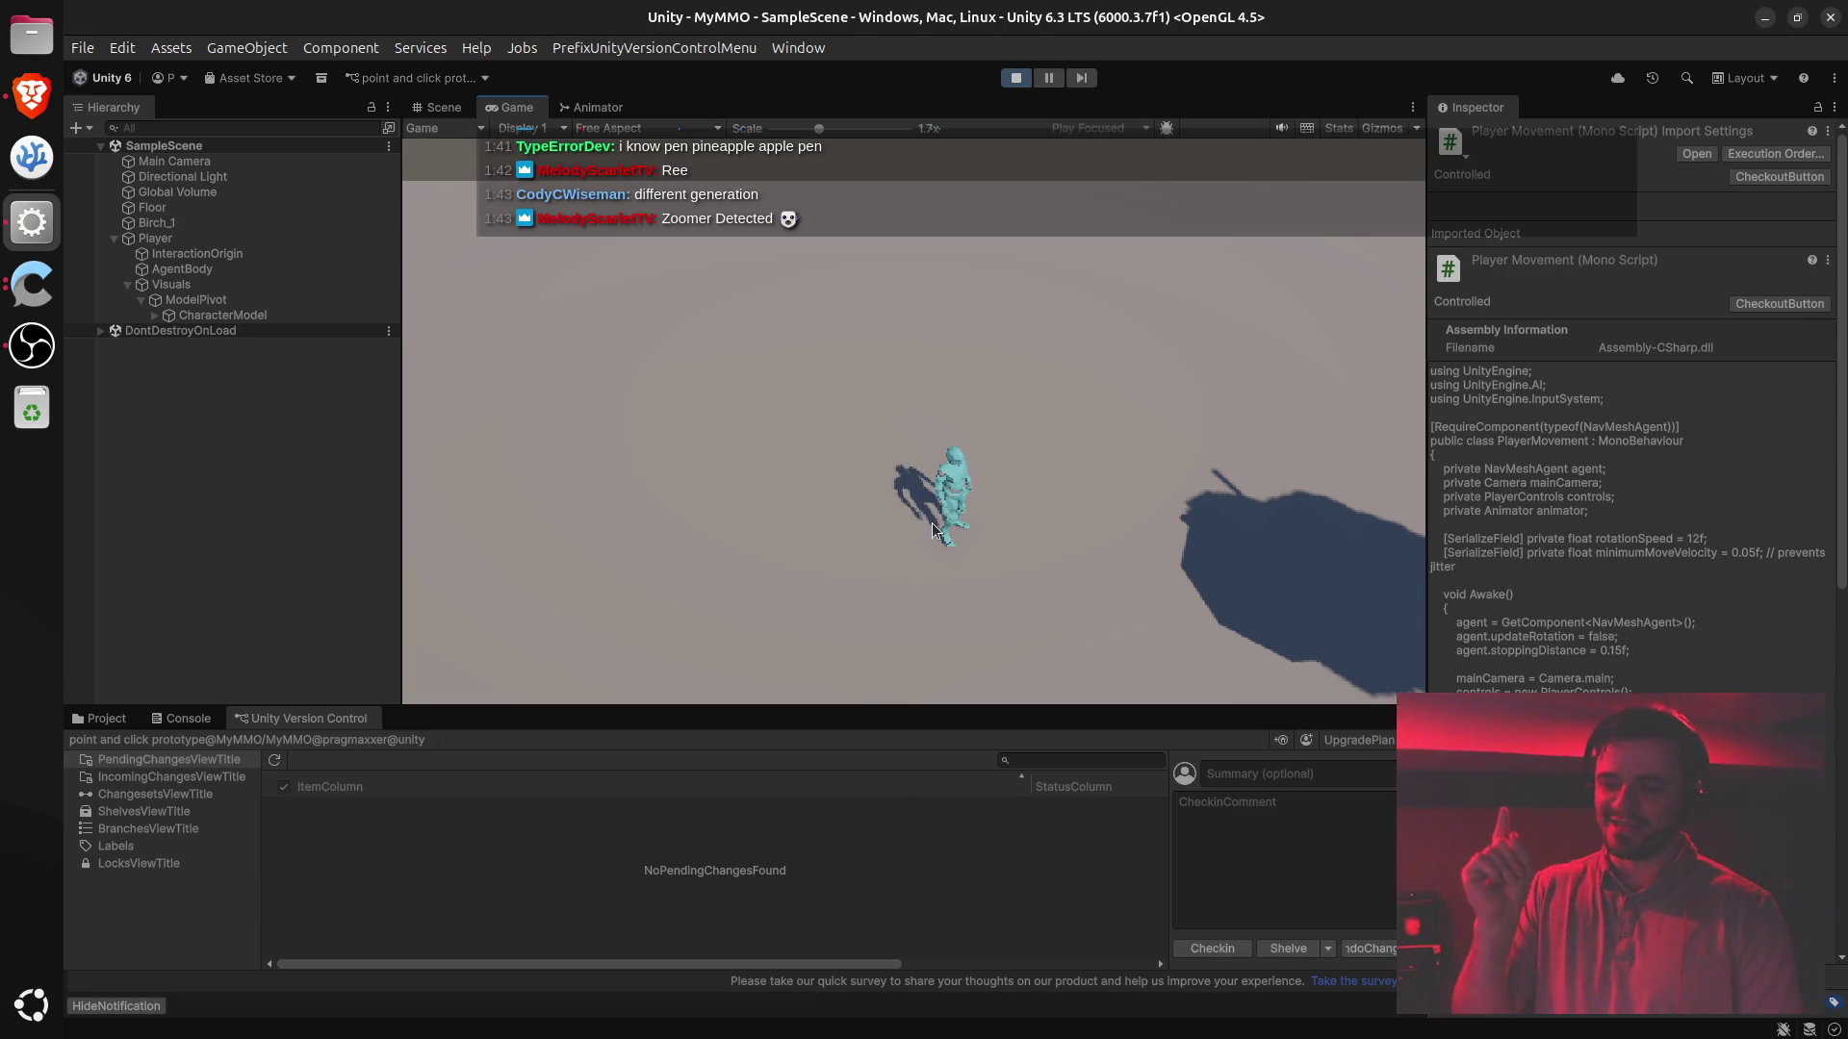
click(787, 511)
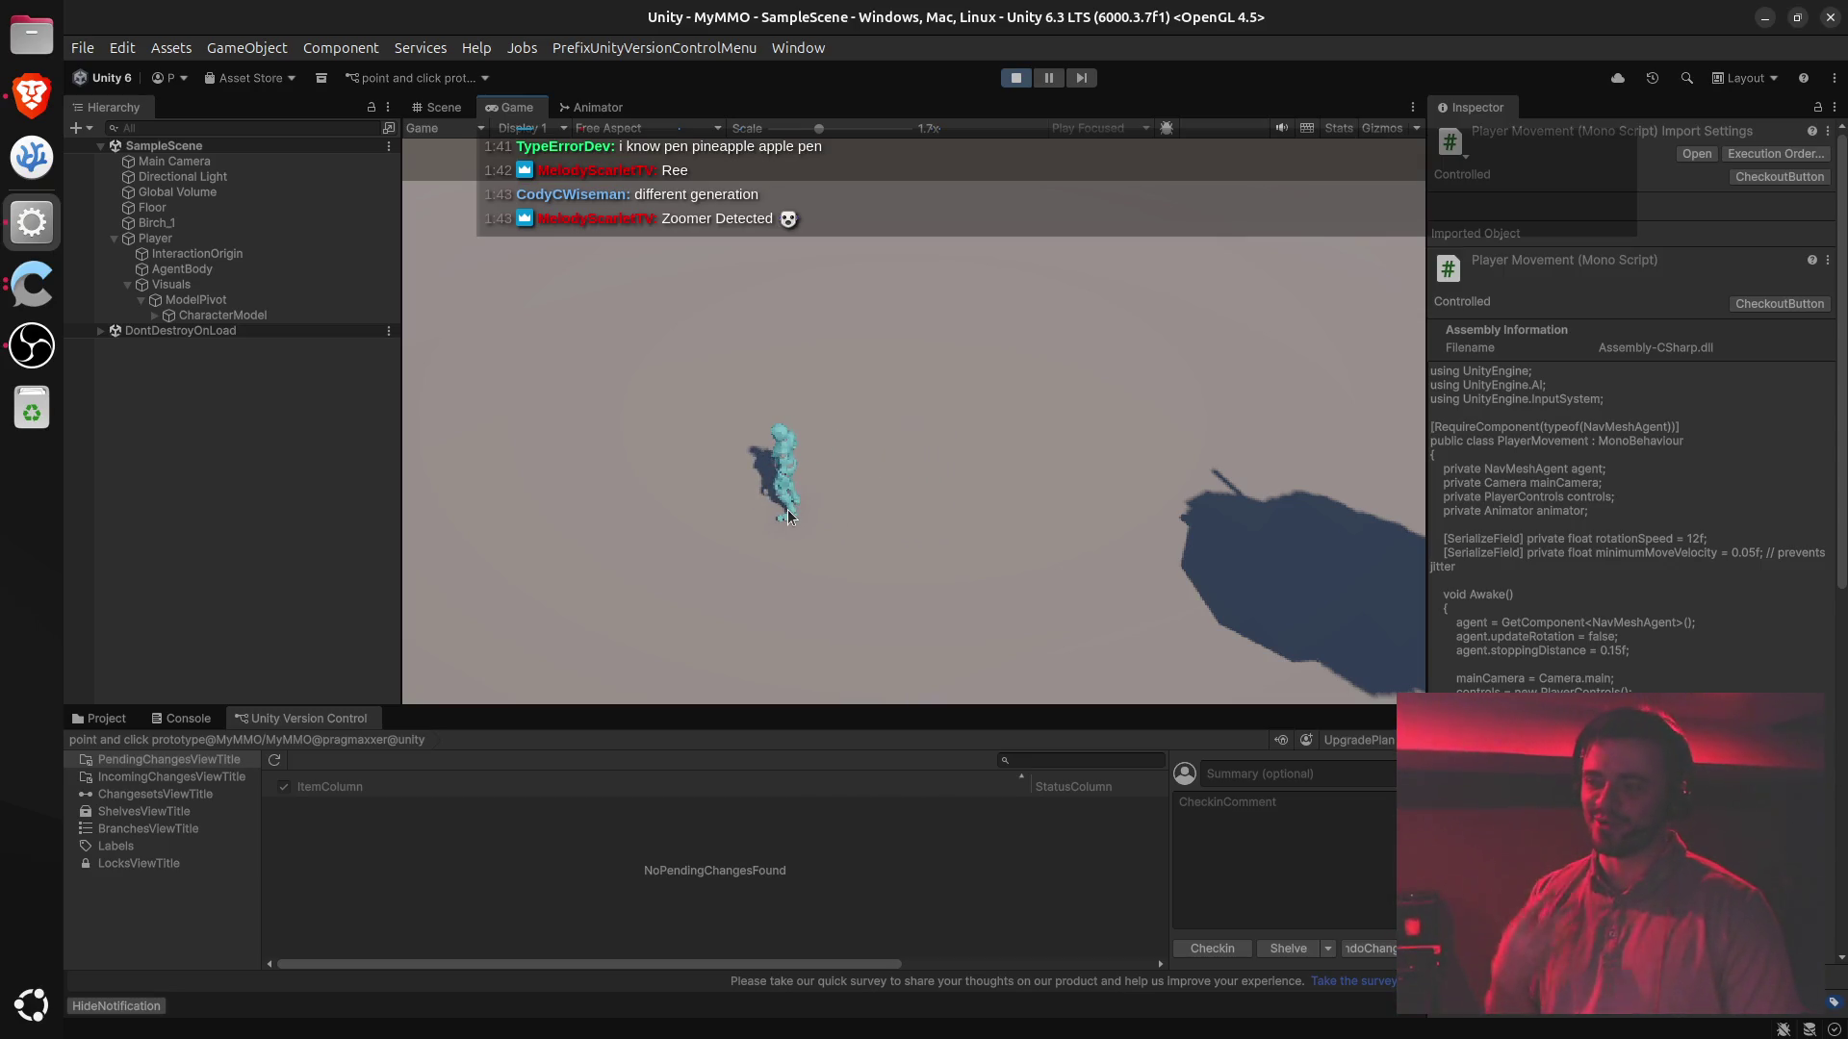
click(965, 535)
click(727, 511)
click(839, 459)
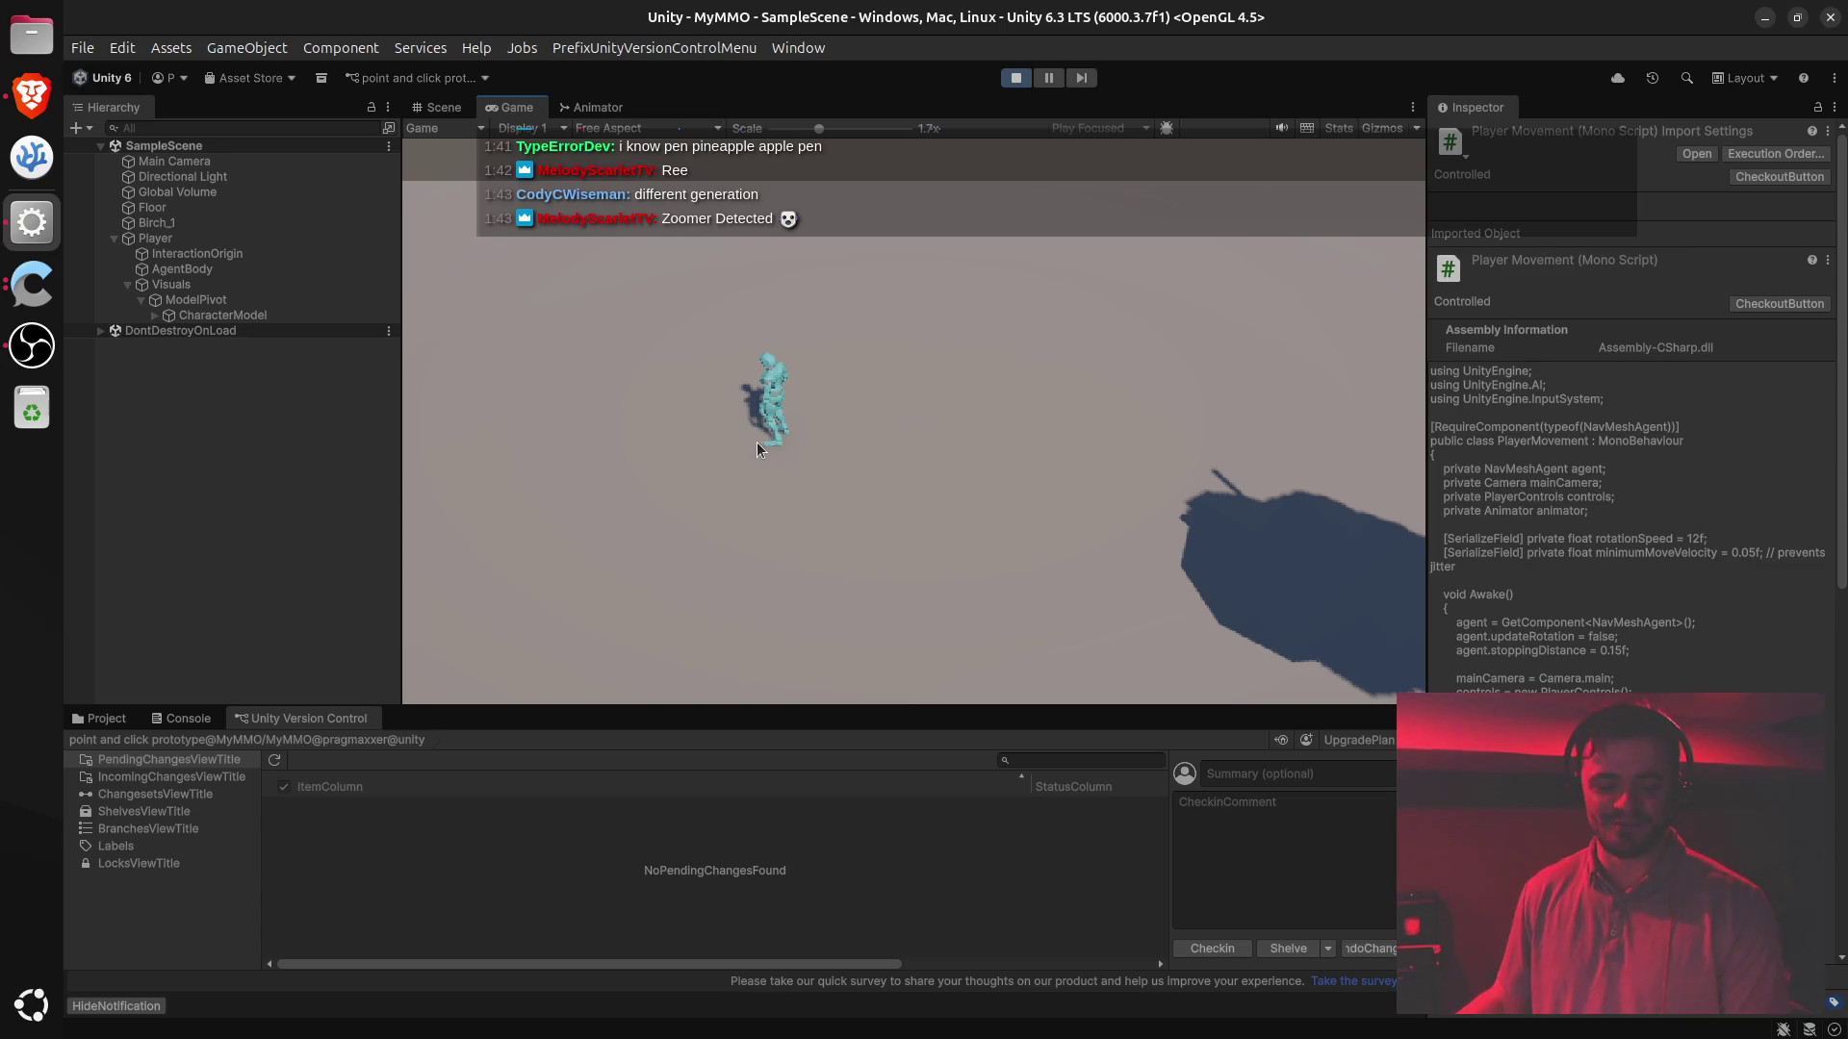
- Send the character on further walks far left and right, then go back to Discord
click(817, 351)
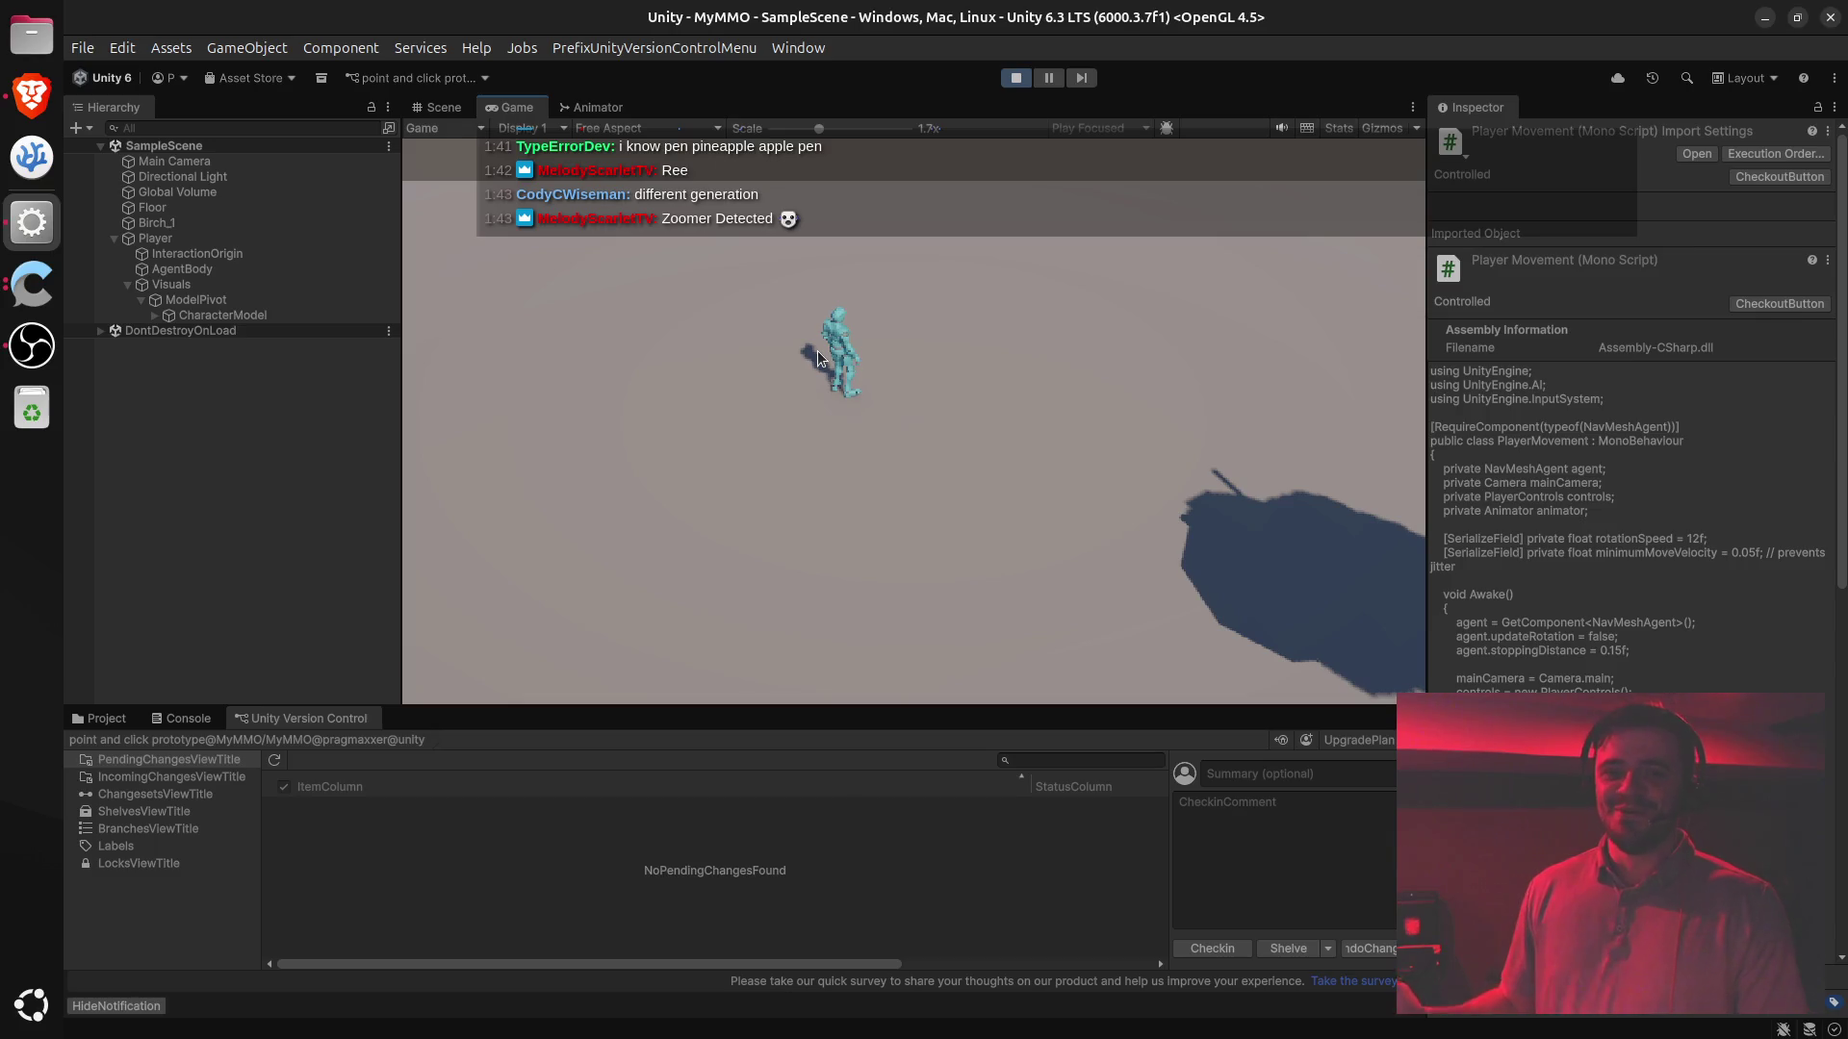
click(899, 417)
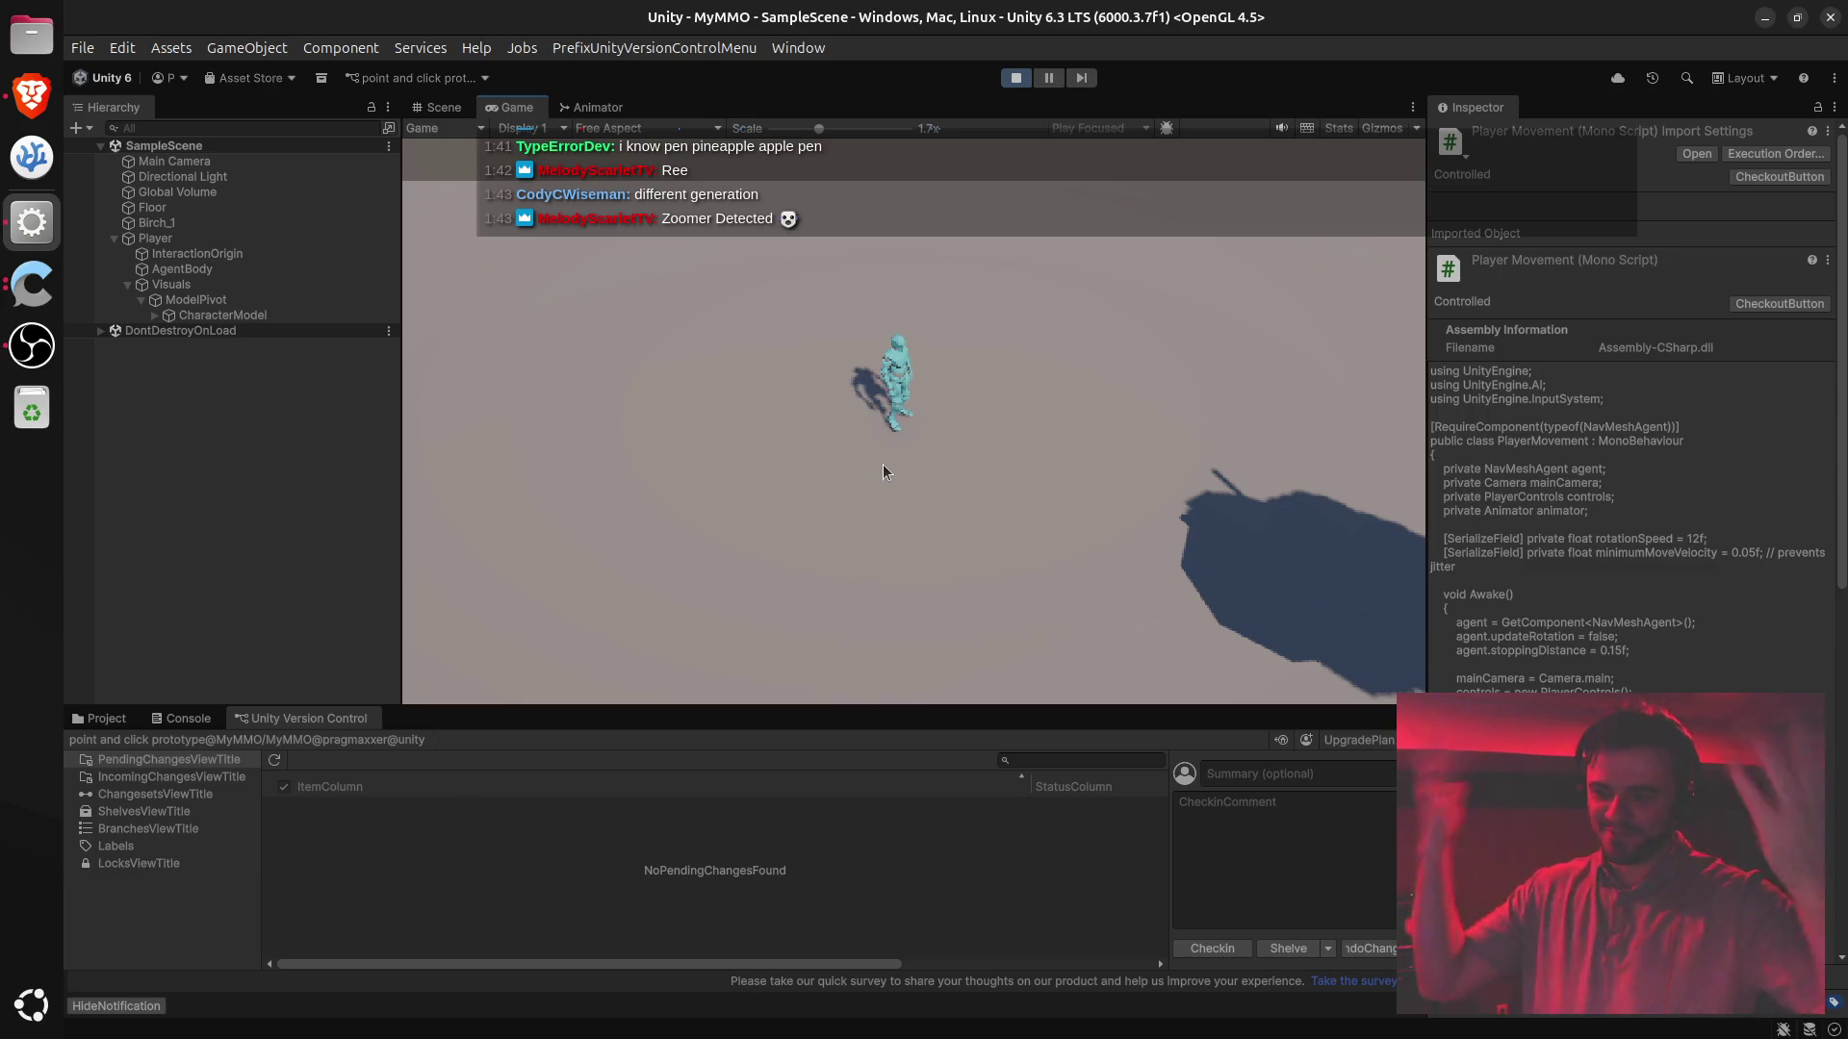
click(878, 445)
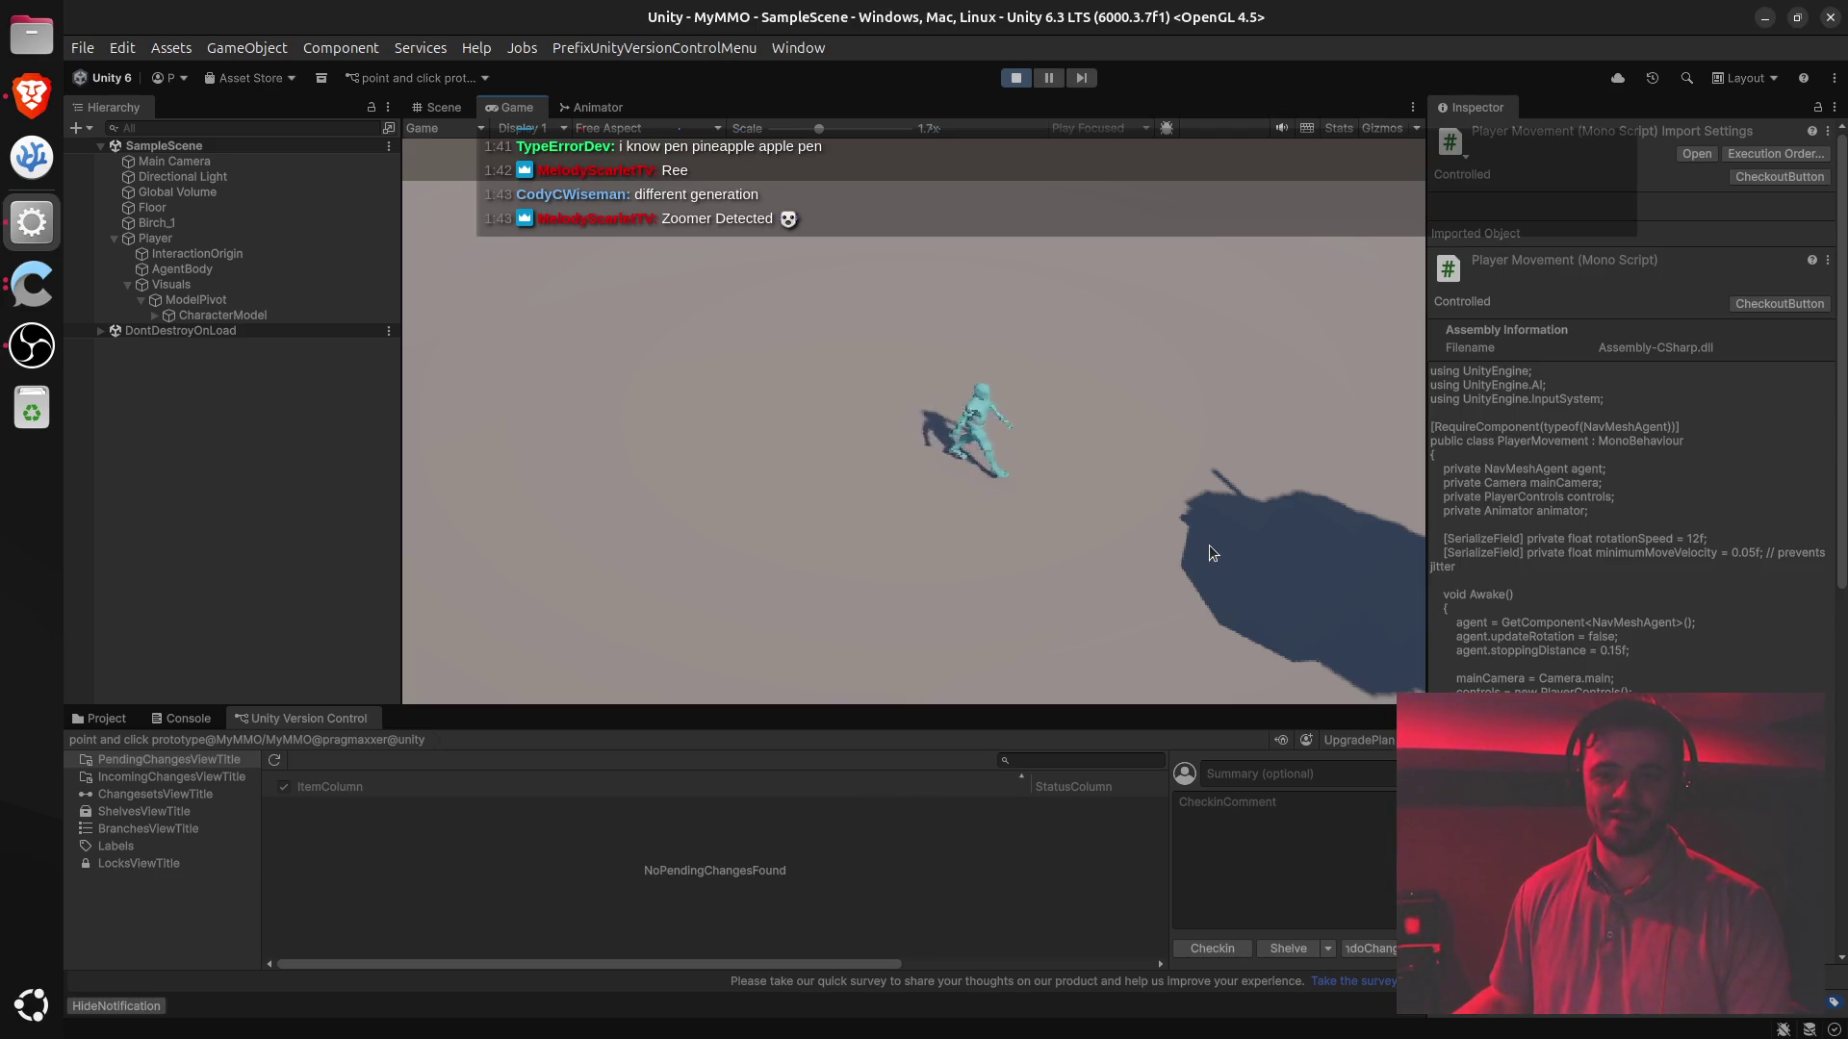
click(990, 528)
click(931, 469)
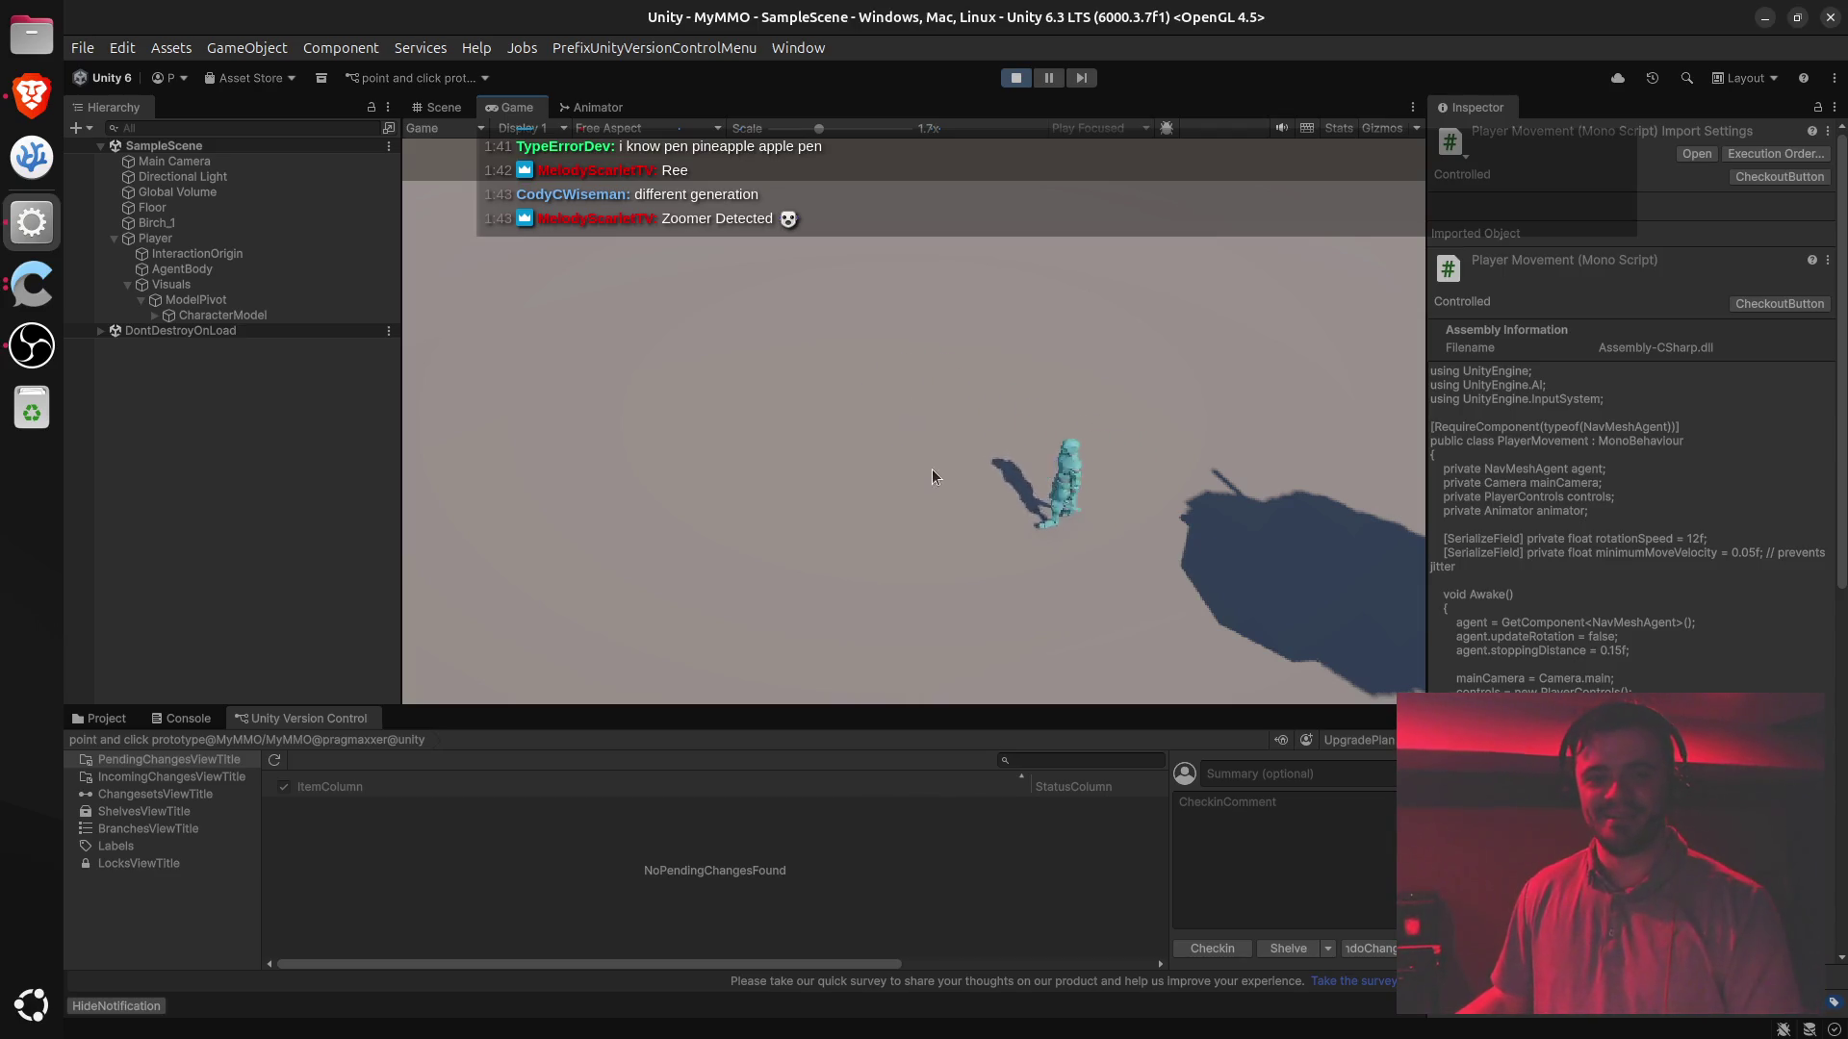
click(685, 441)
click(540, 491)
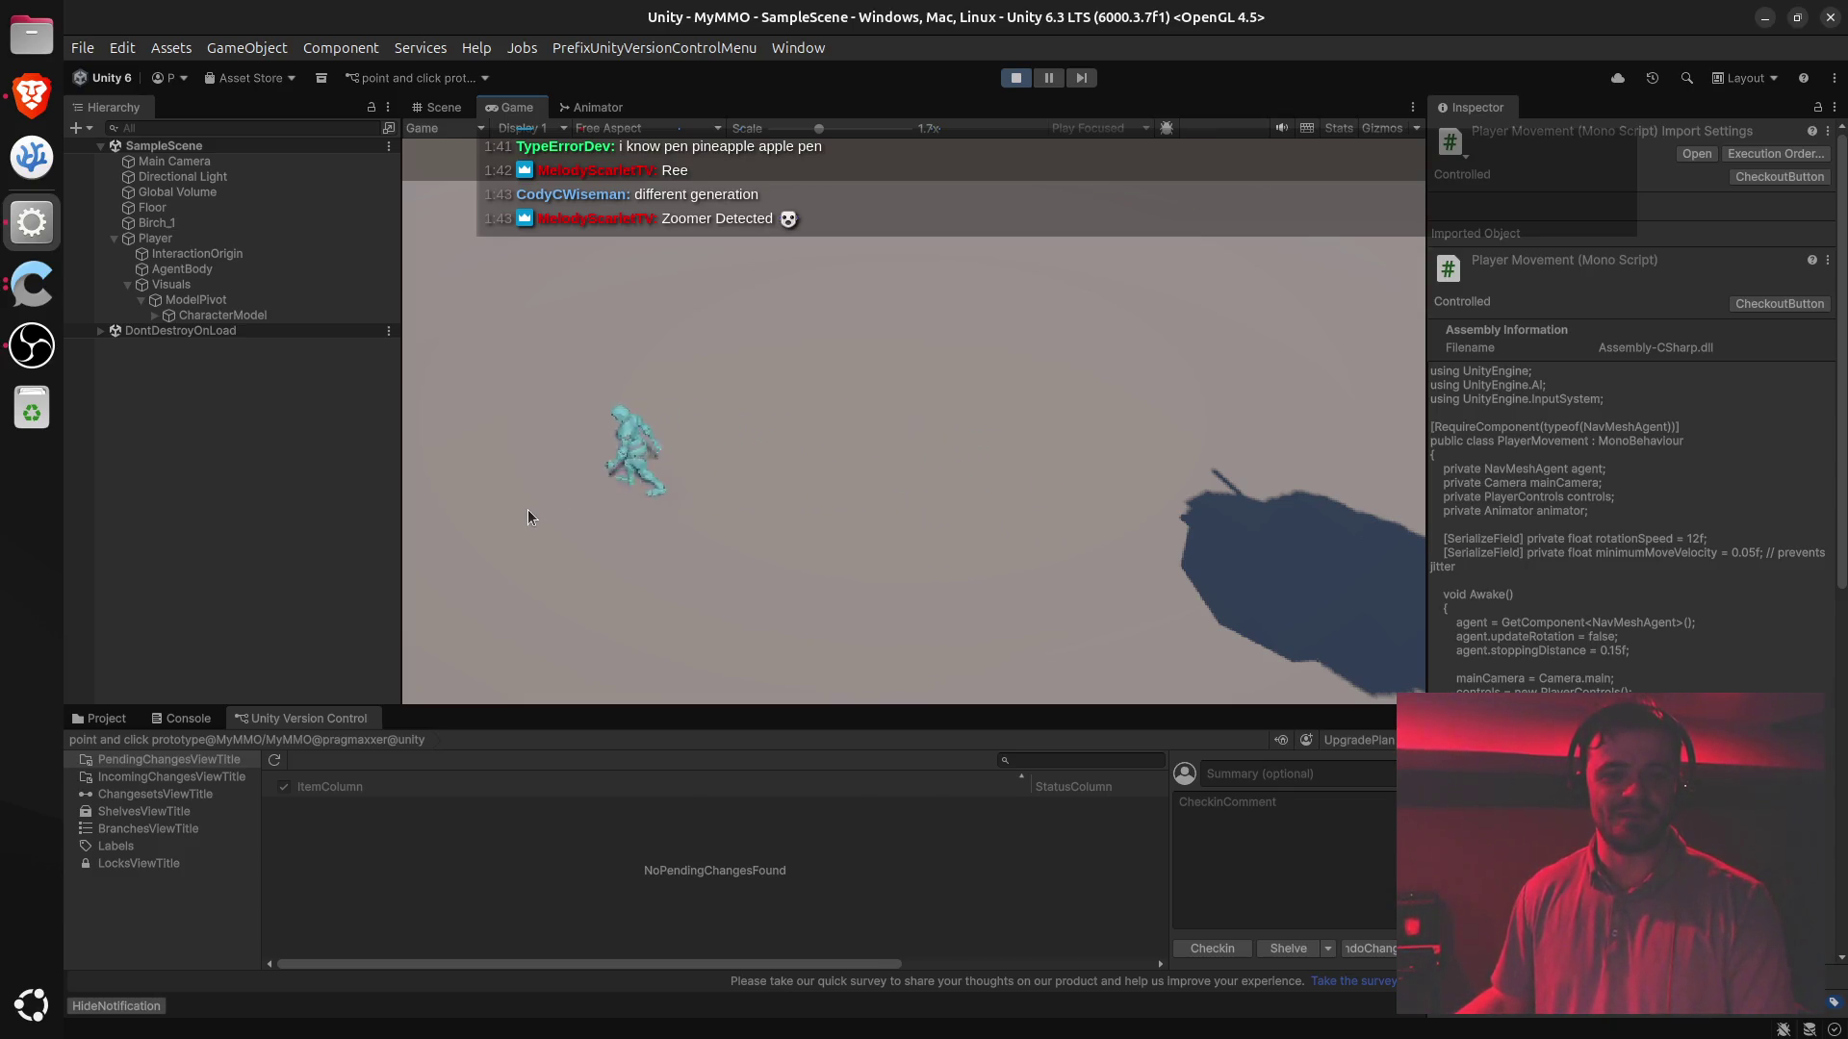
click(1051, 517)
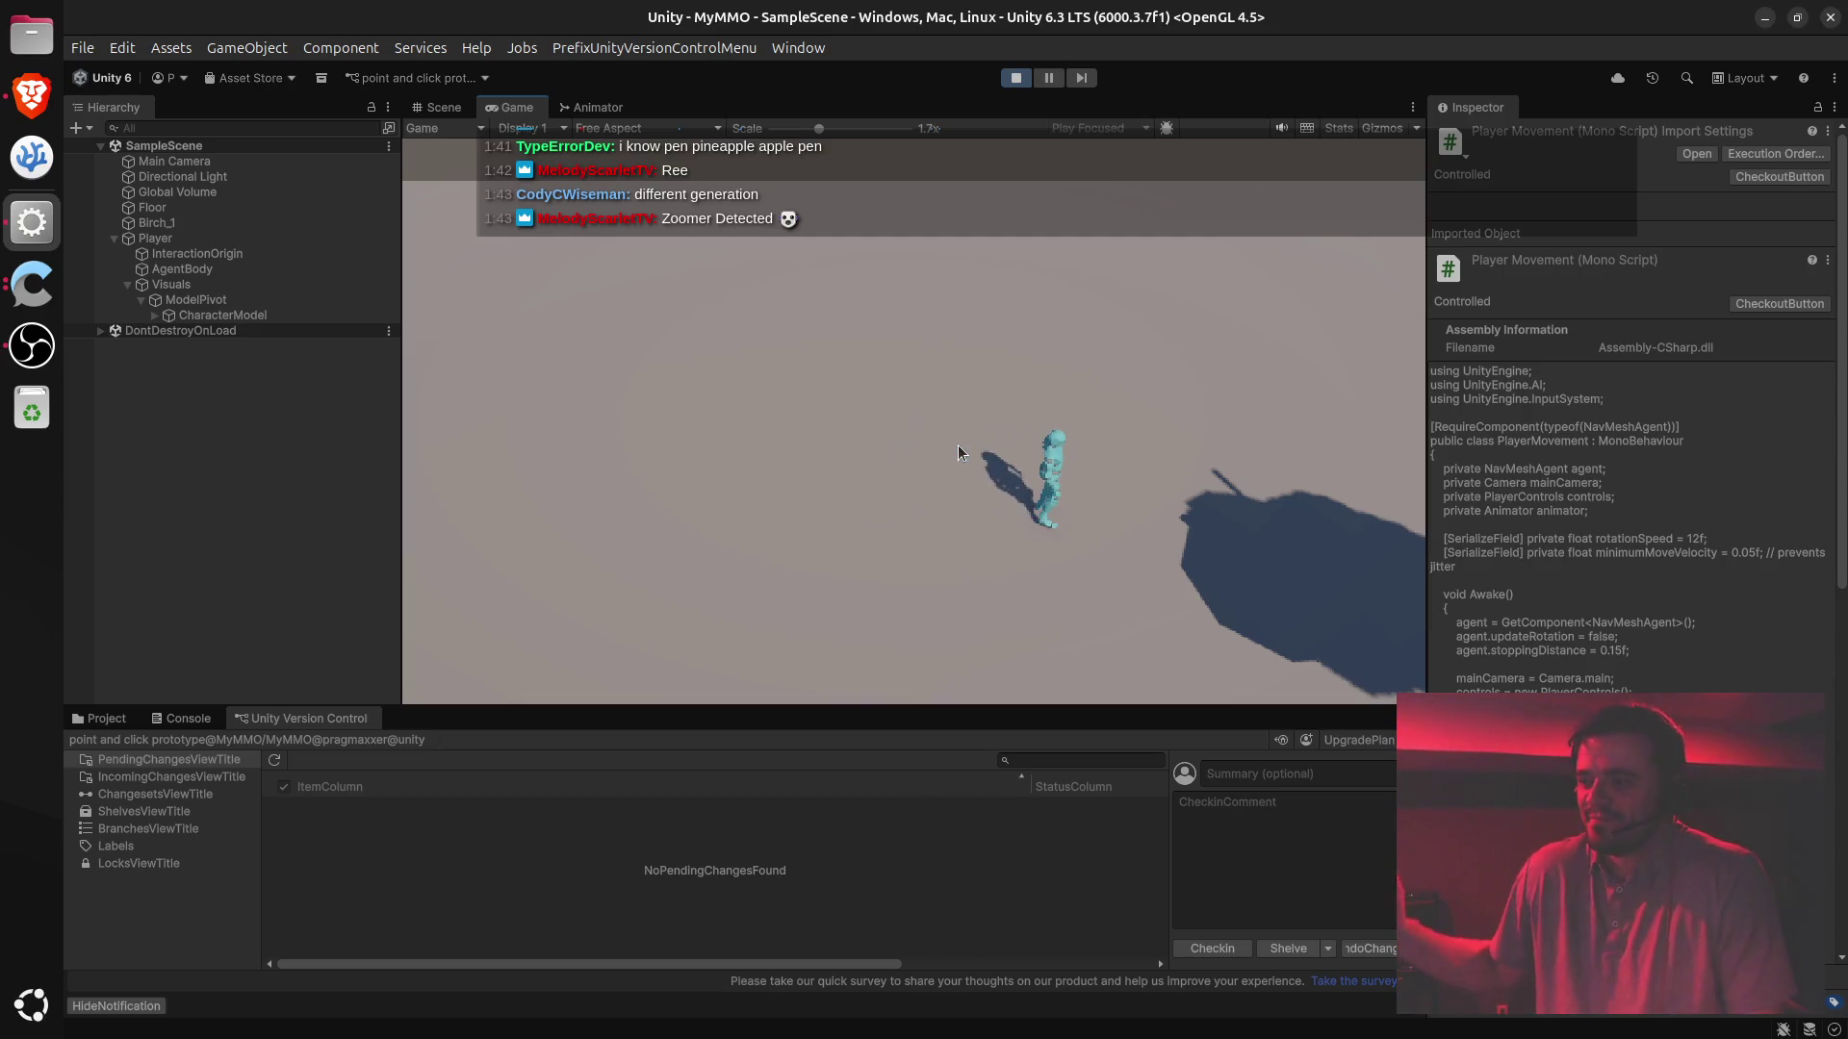
click(799, 460)
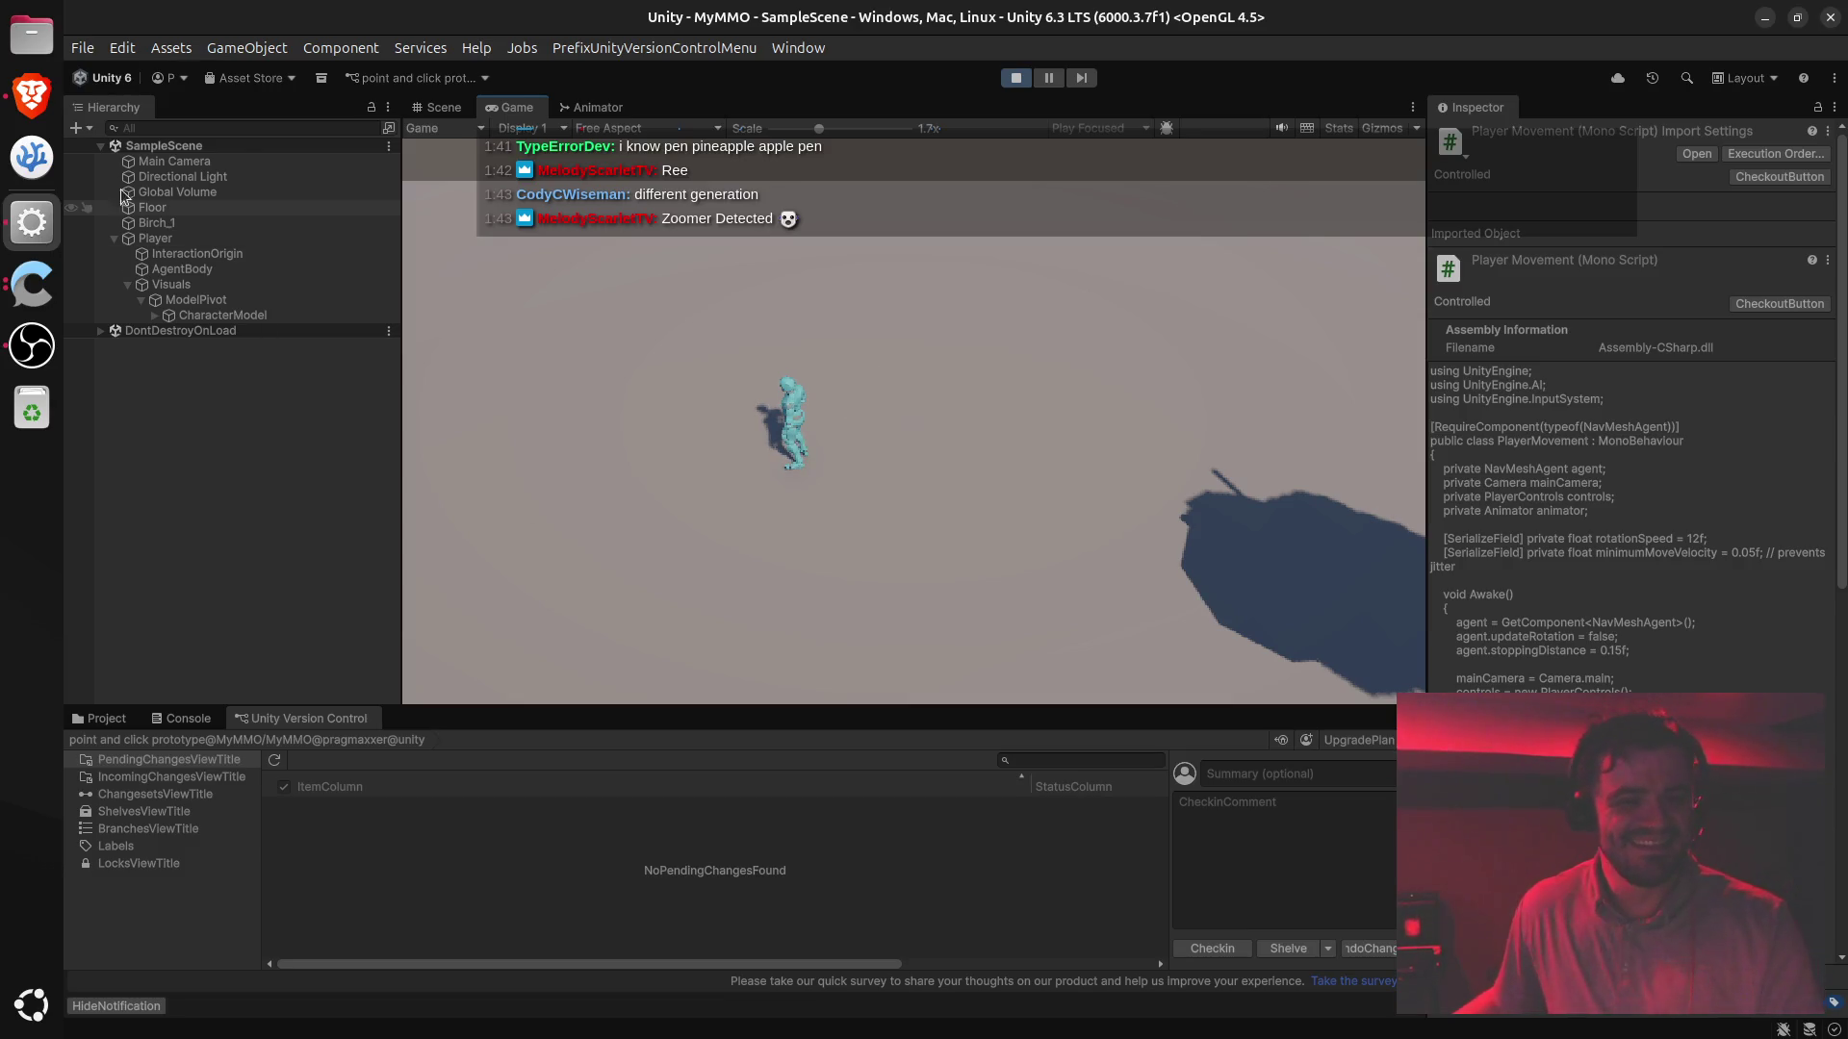
click(39, 101)
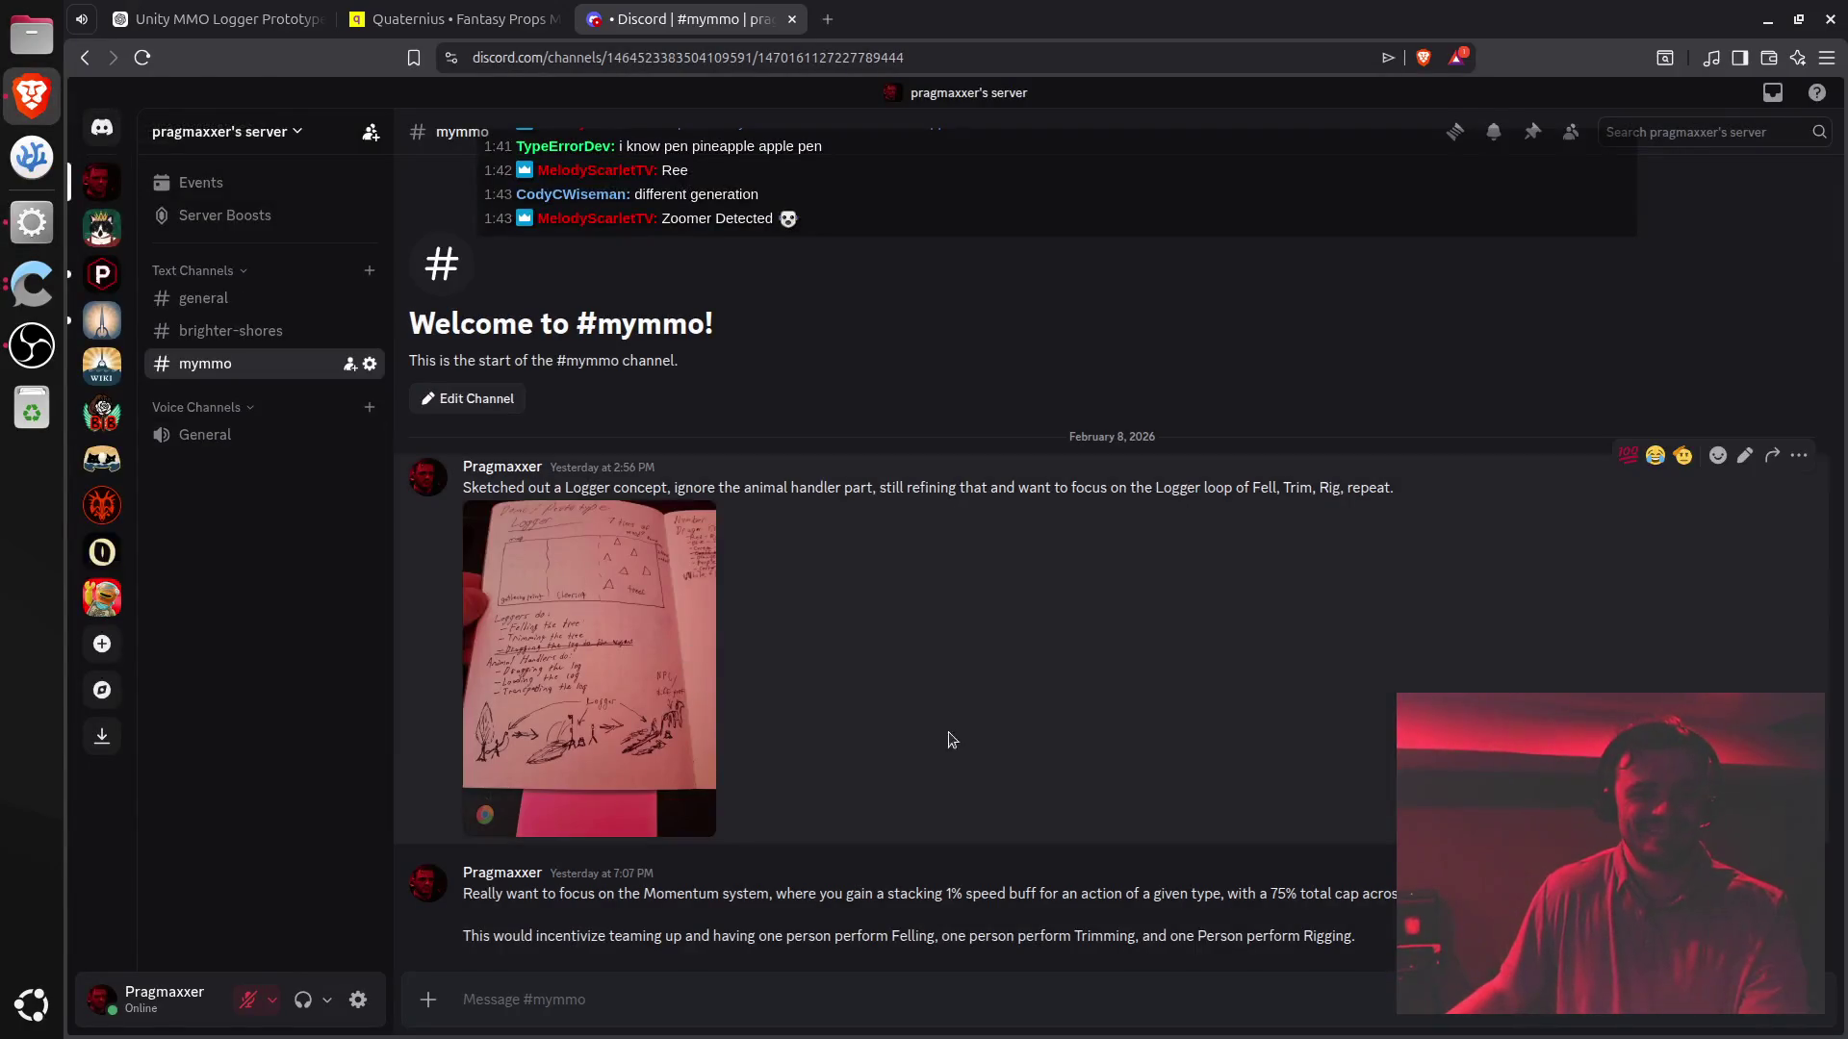
- Highlight the Logger concept messages and image, deselect, then bring Unity back to the front
triple_click(596, 486)
drag(596, 486, 666, 981)
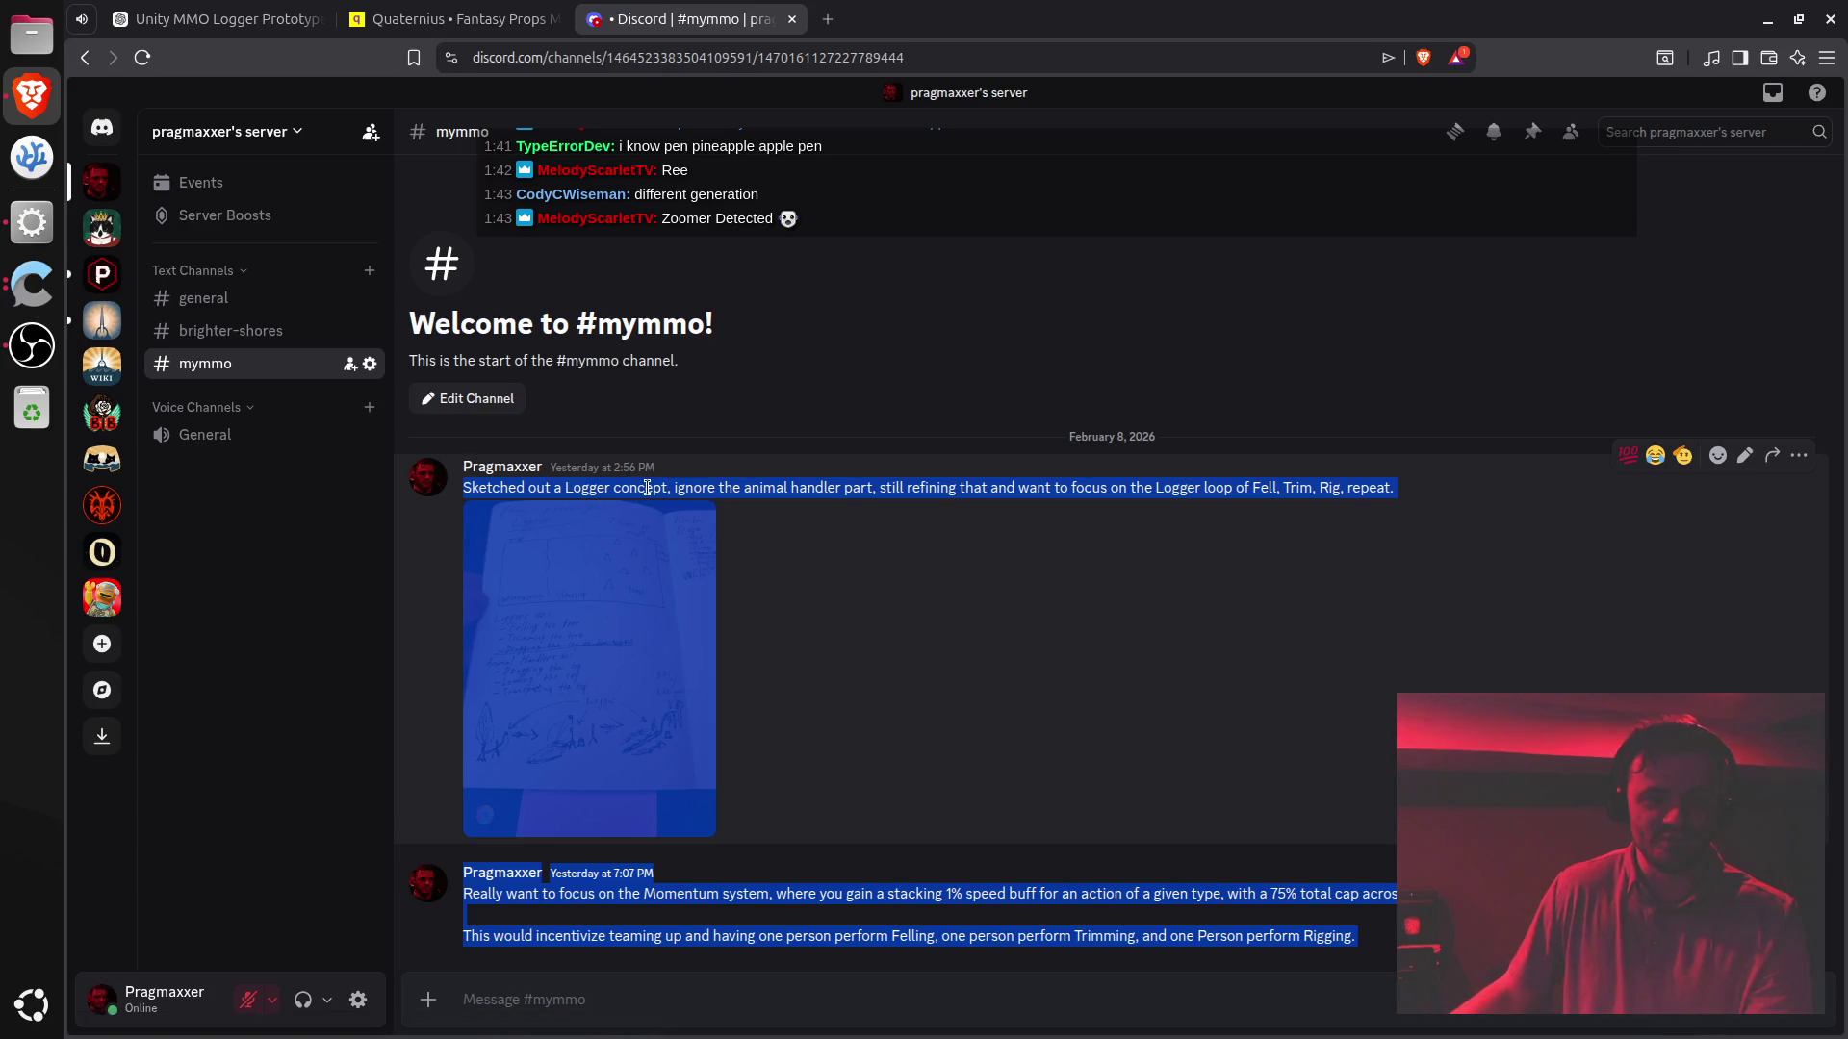
double_click(647, 487)
triple_click(647, 487)
drag(647, 487, 662, 931)
click(659, 932)
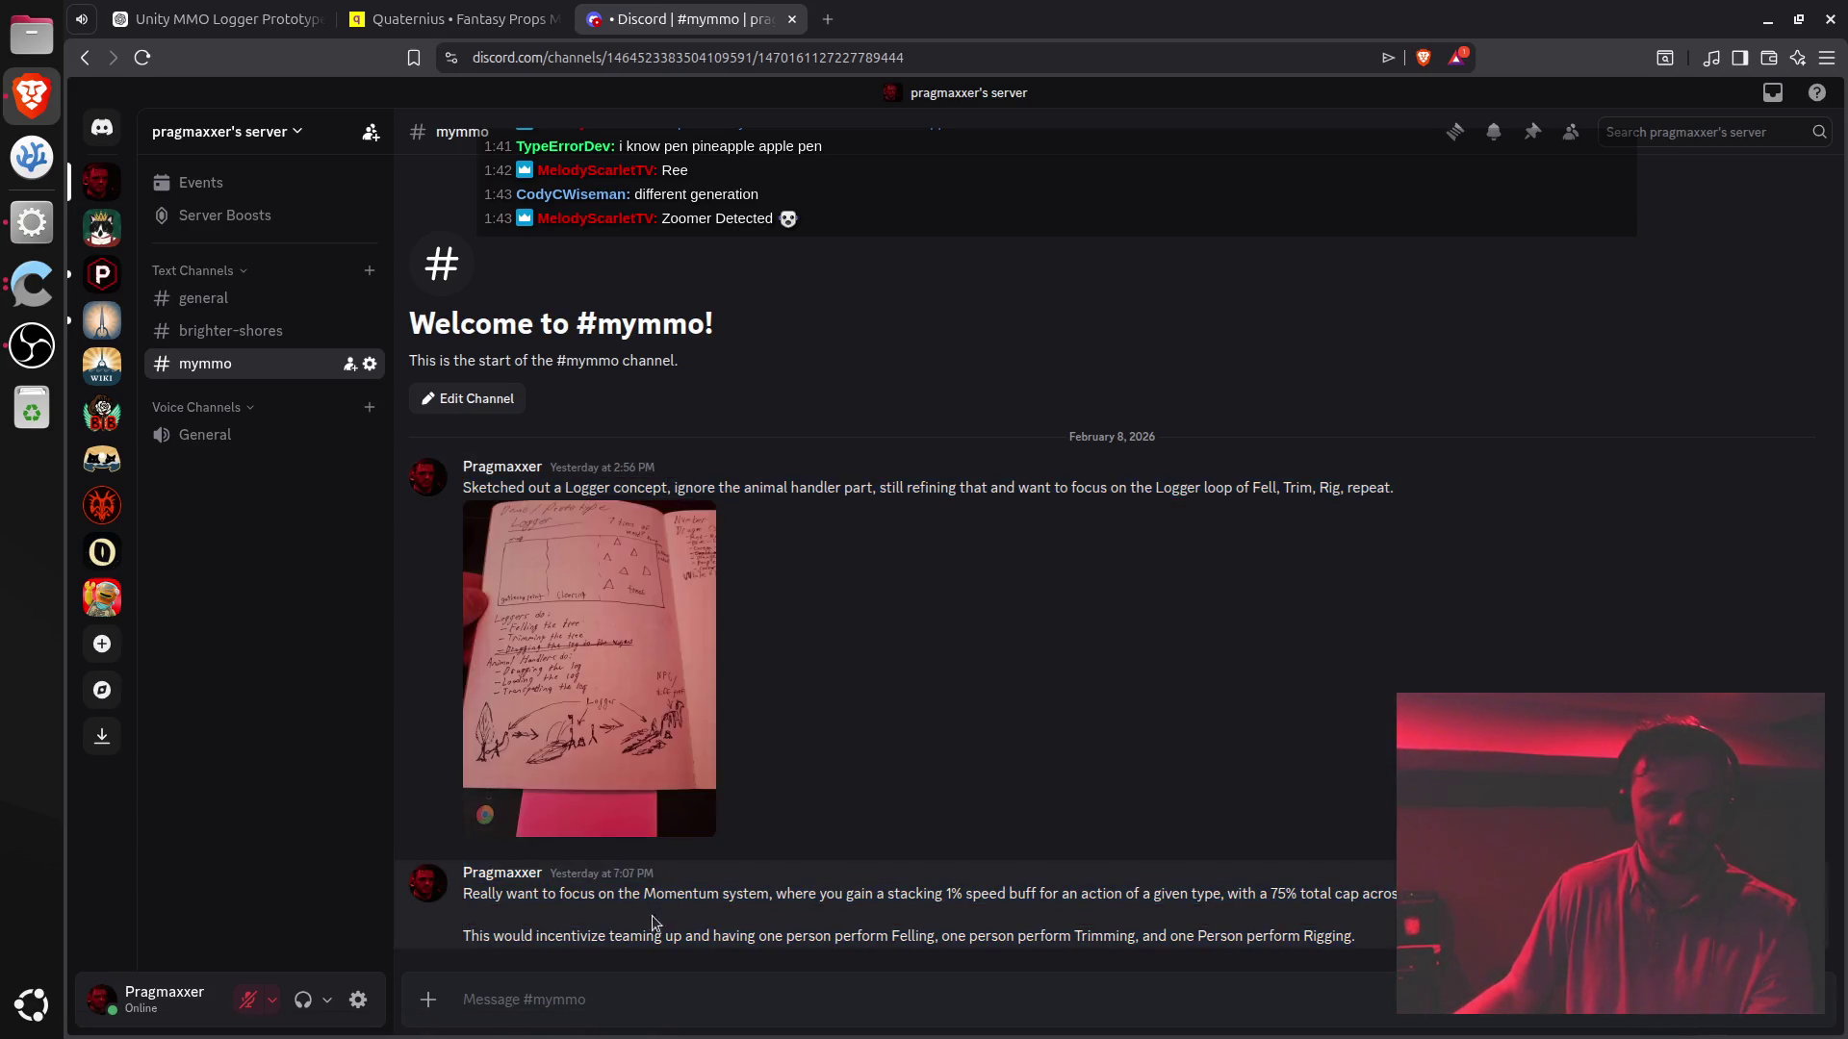
click(32, 222)
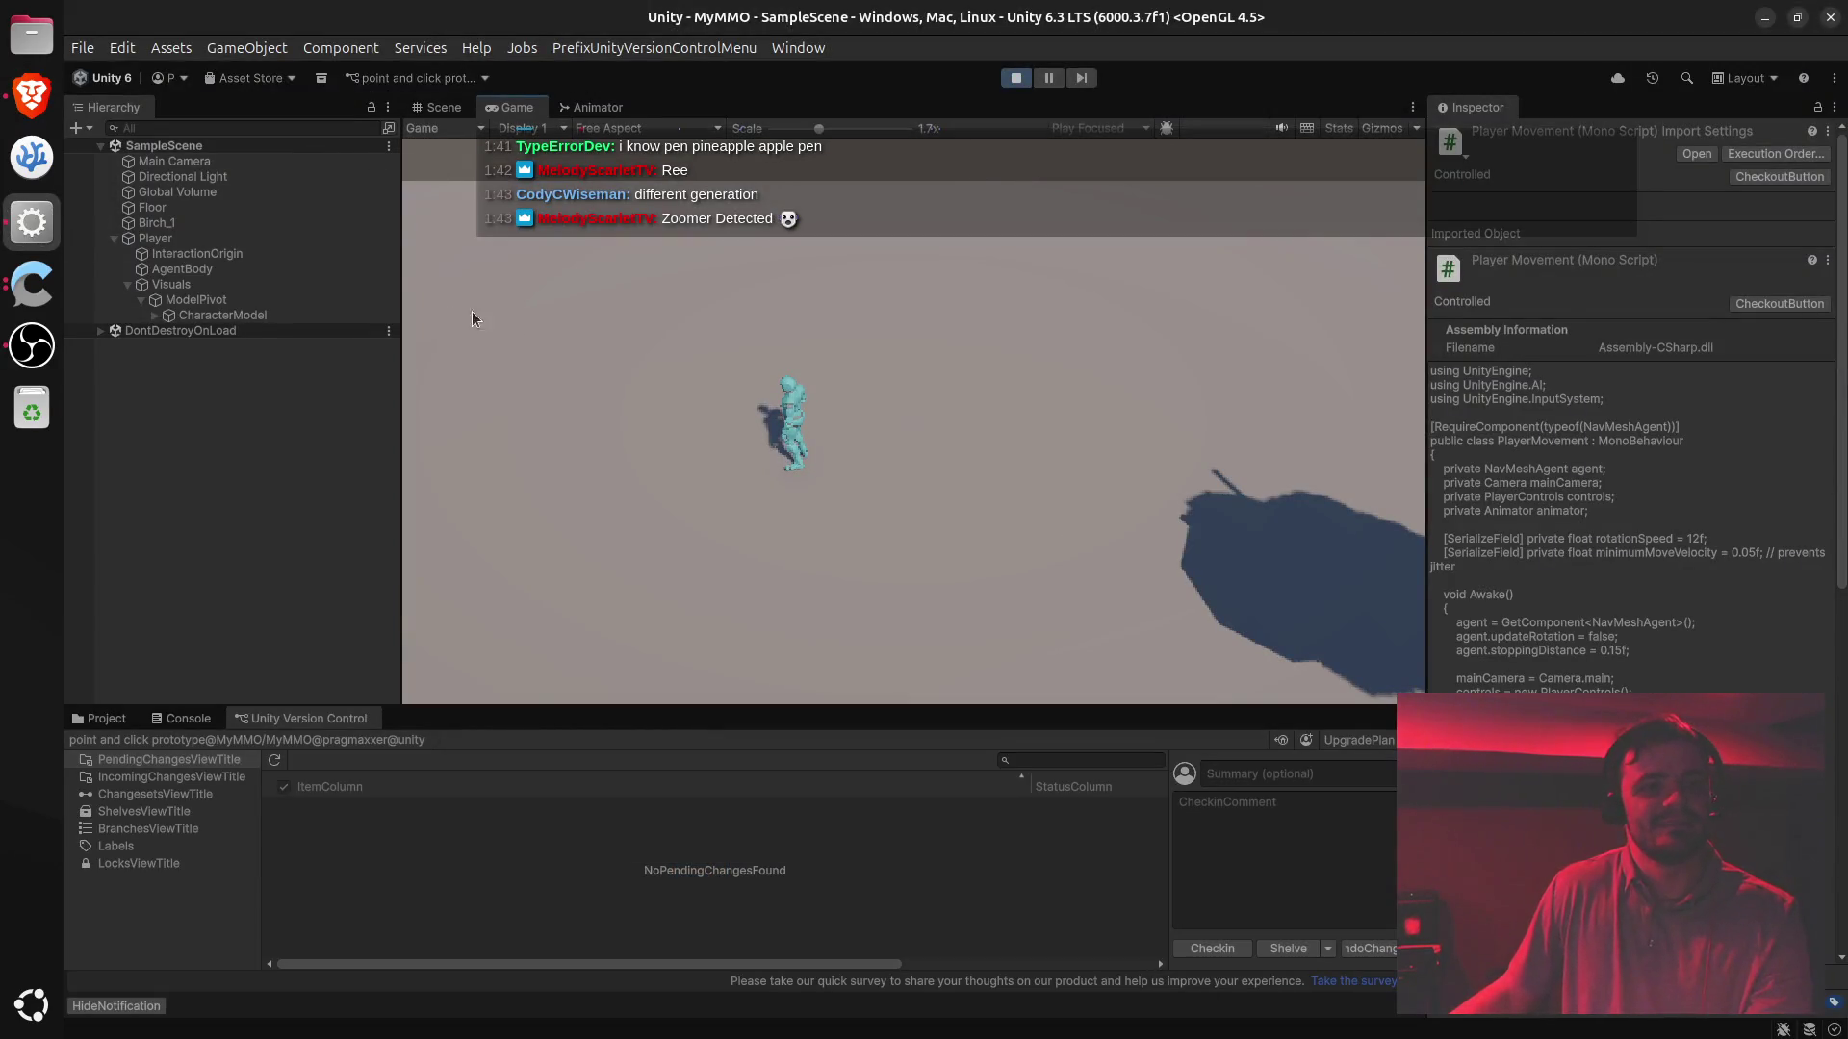
- Walk the character back and forth across the floor with eight click-to-move targets, then exit play mode
drag(697, 200, 688, 231)
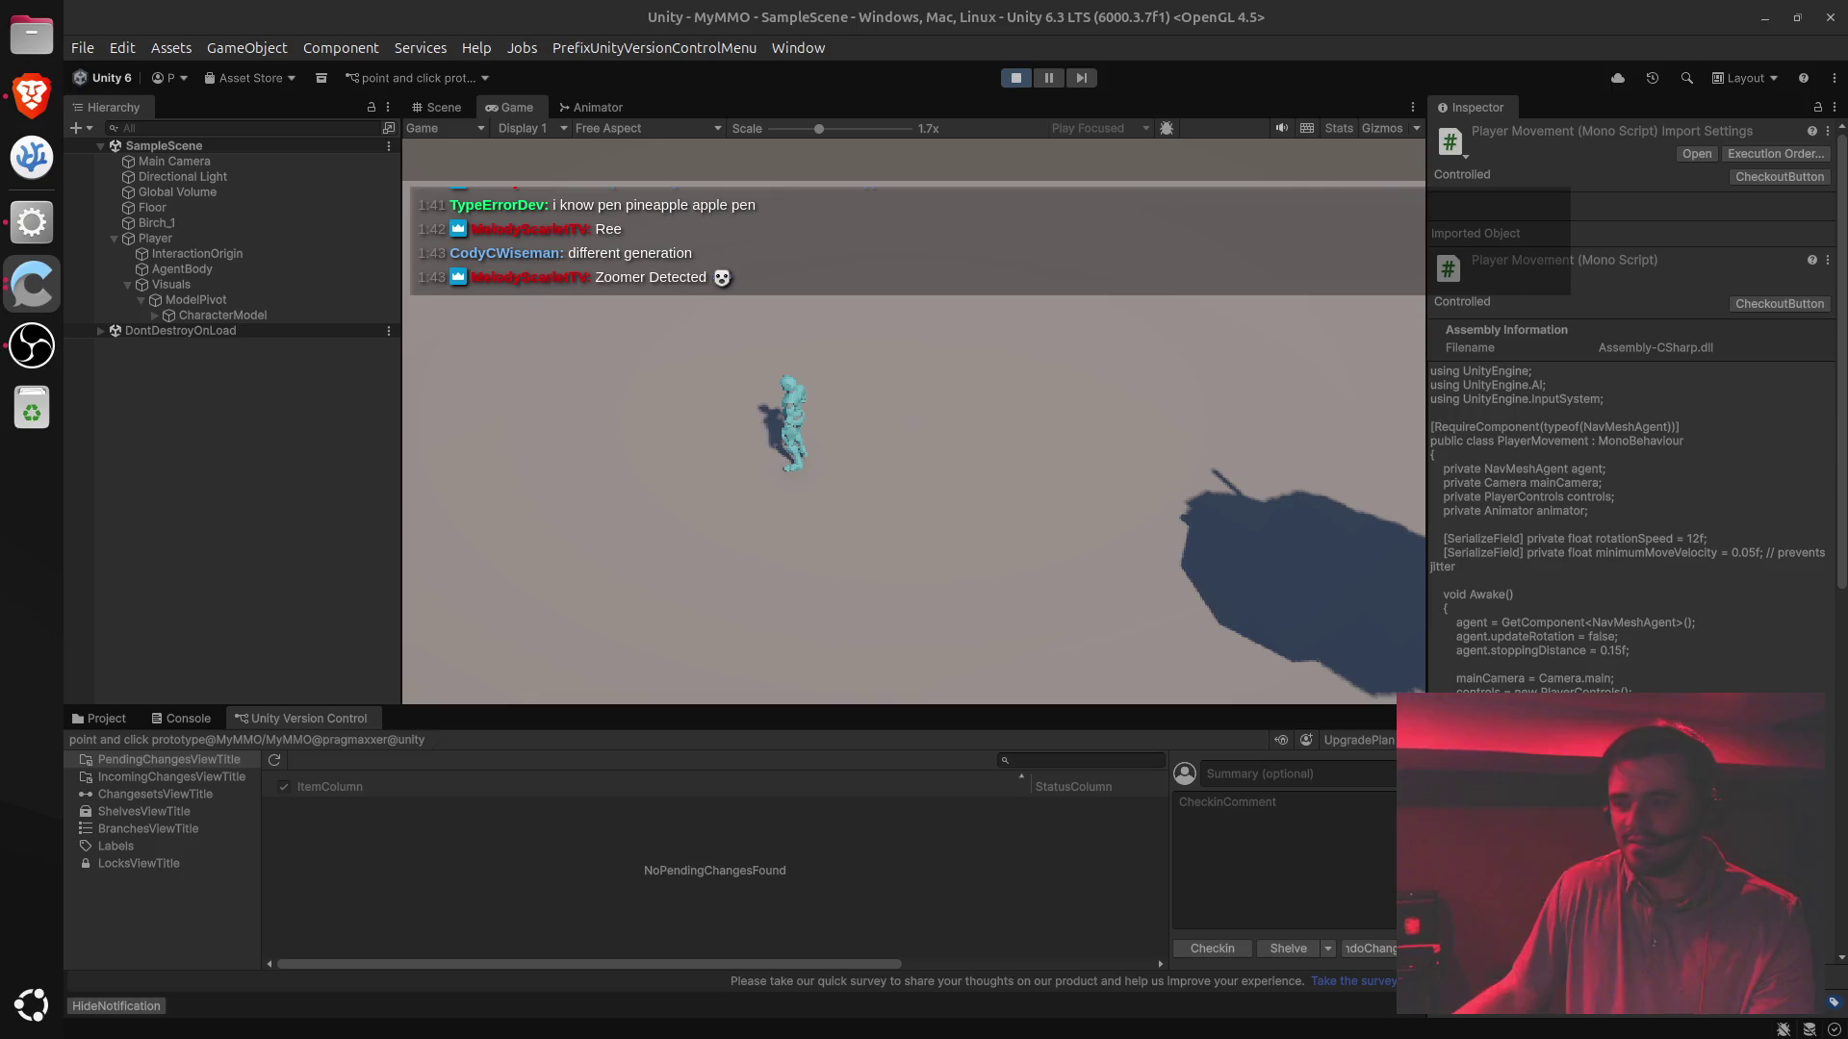
key(alt+Tab)
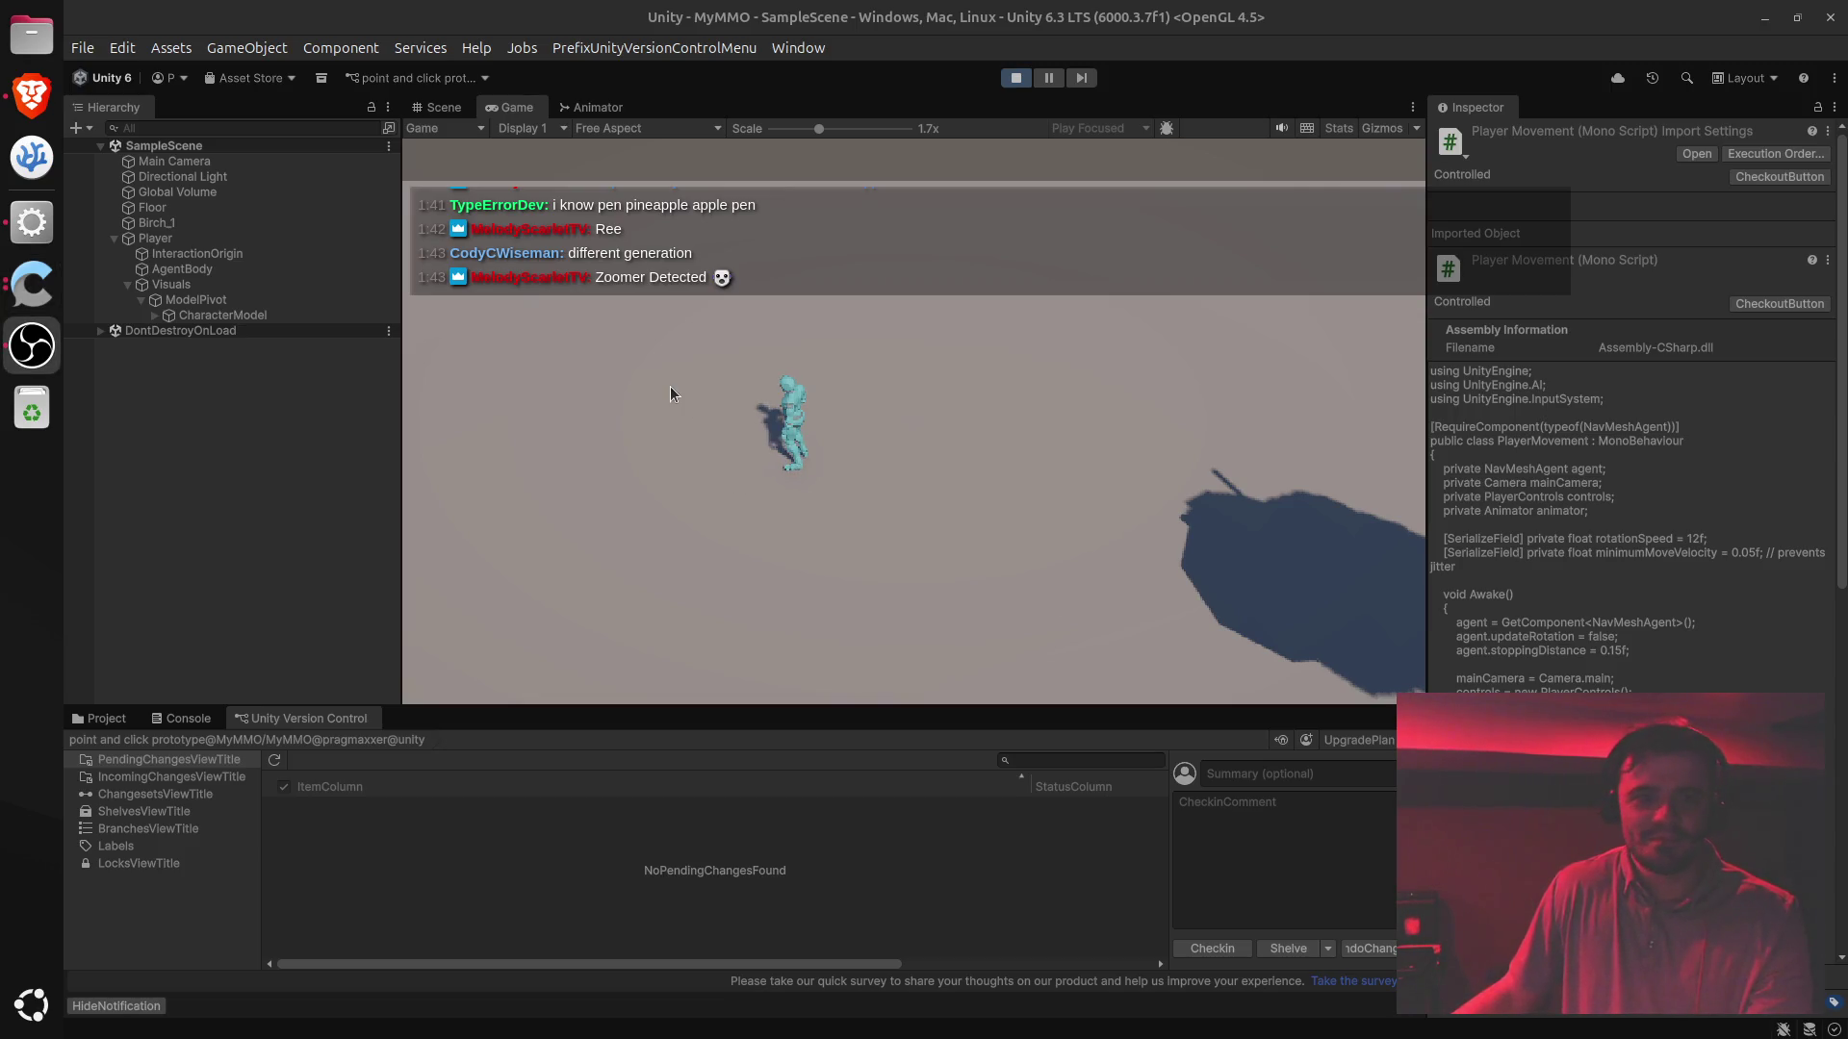
click(672, 392)
click(1128, 522)
click(587, 425)
click(984, 464)
click(664, 462)
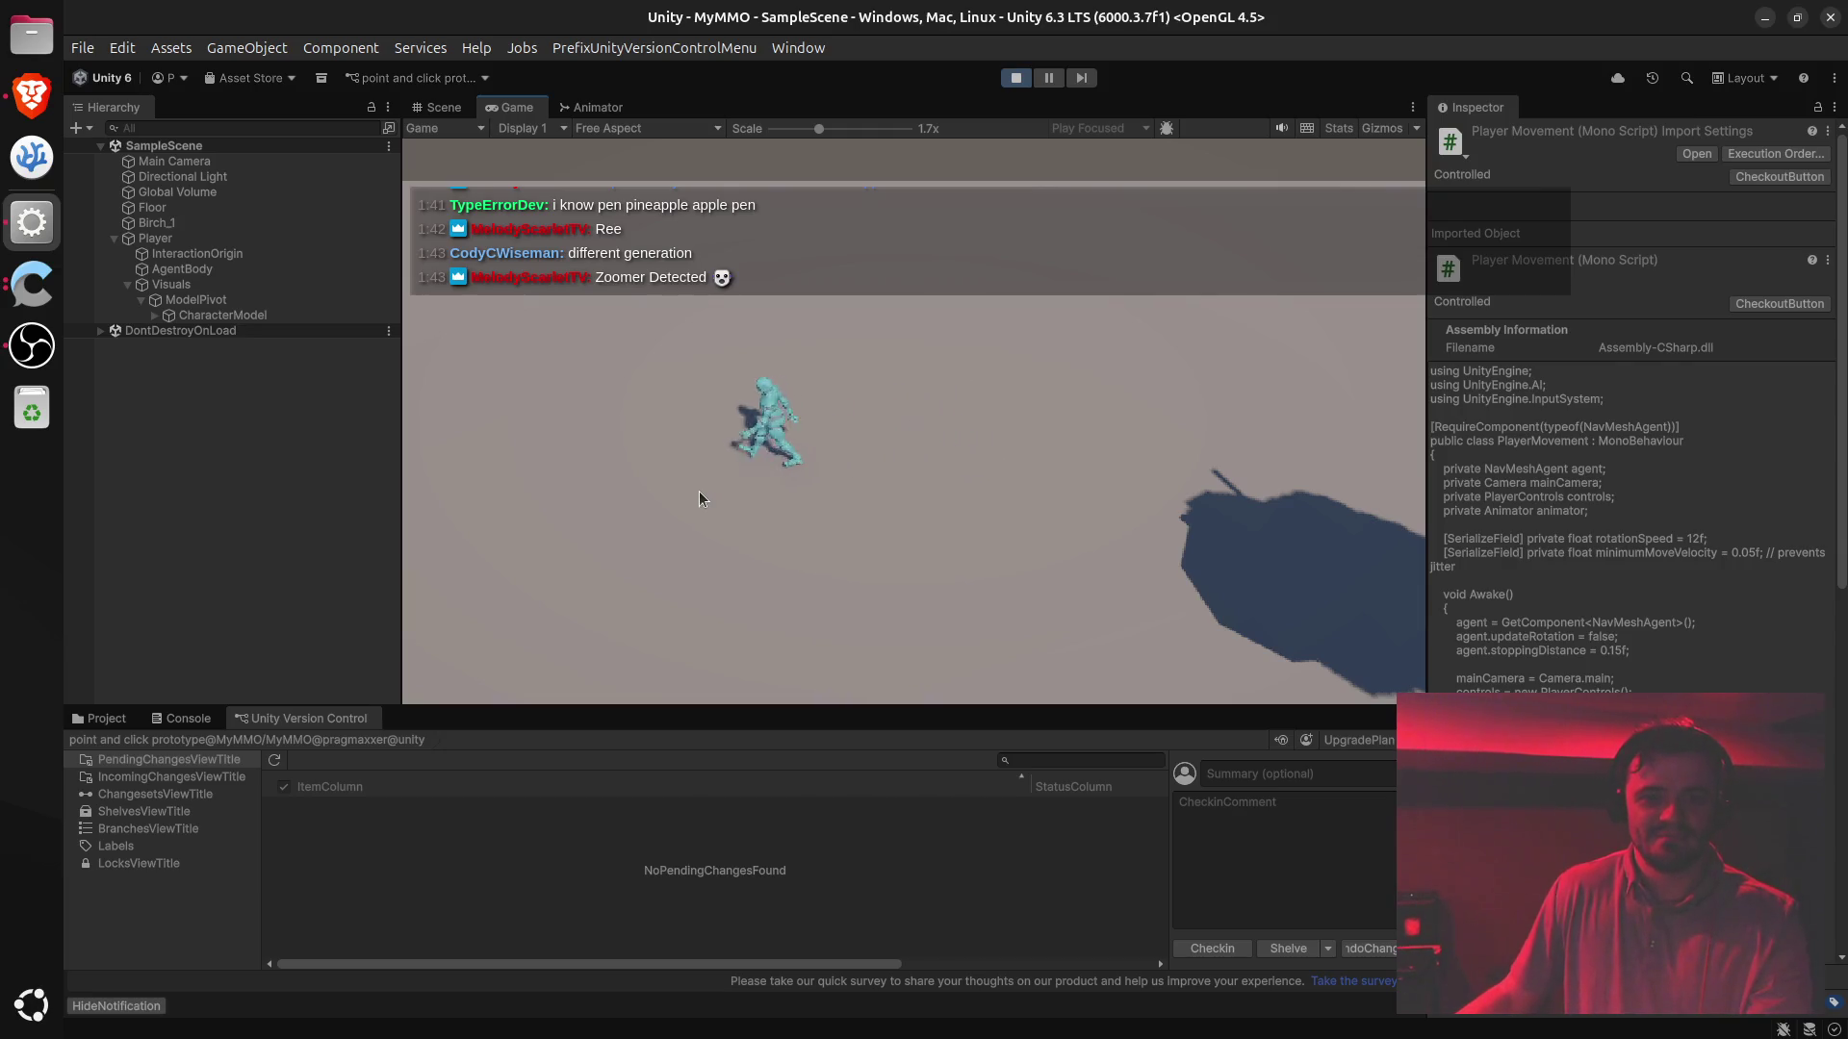
click(843, 452)
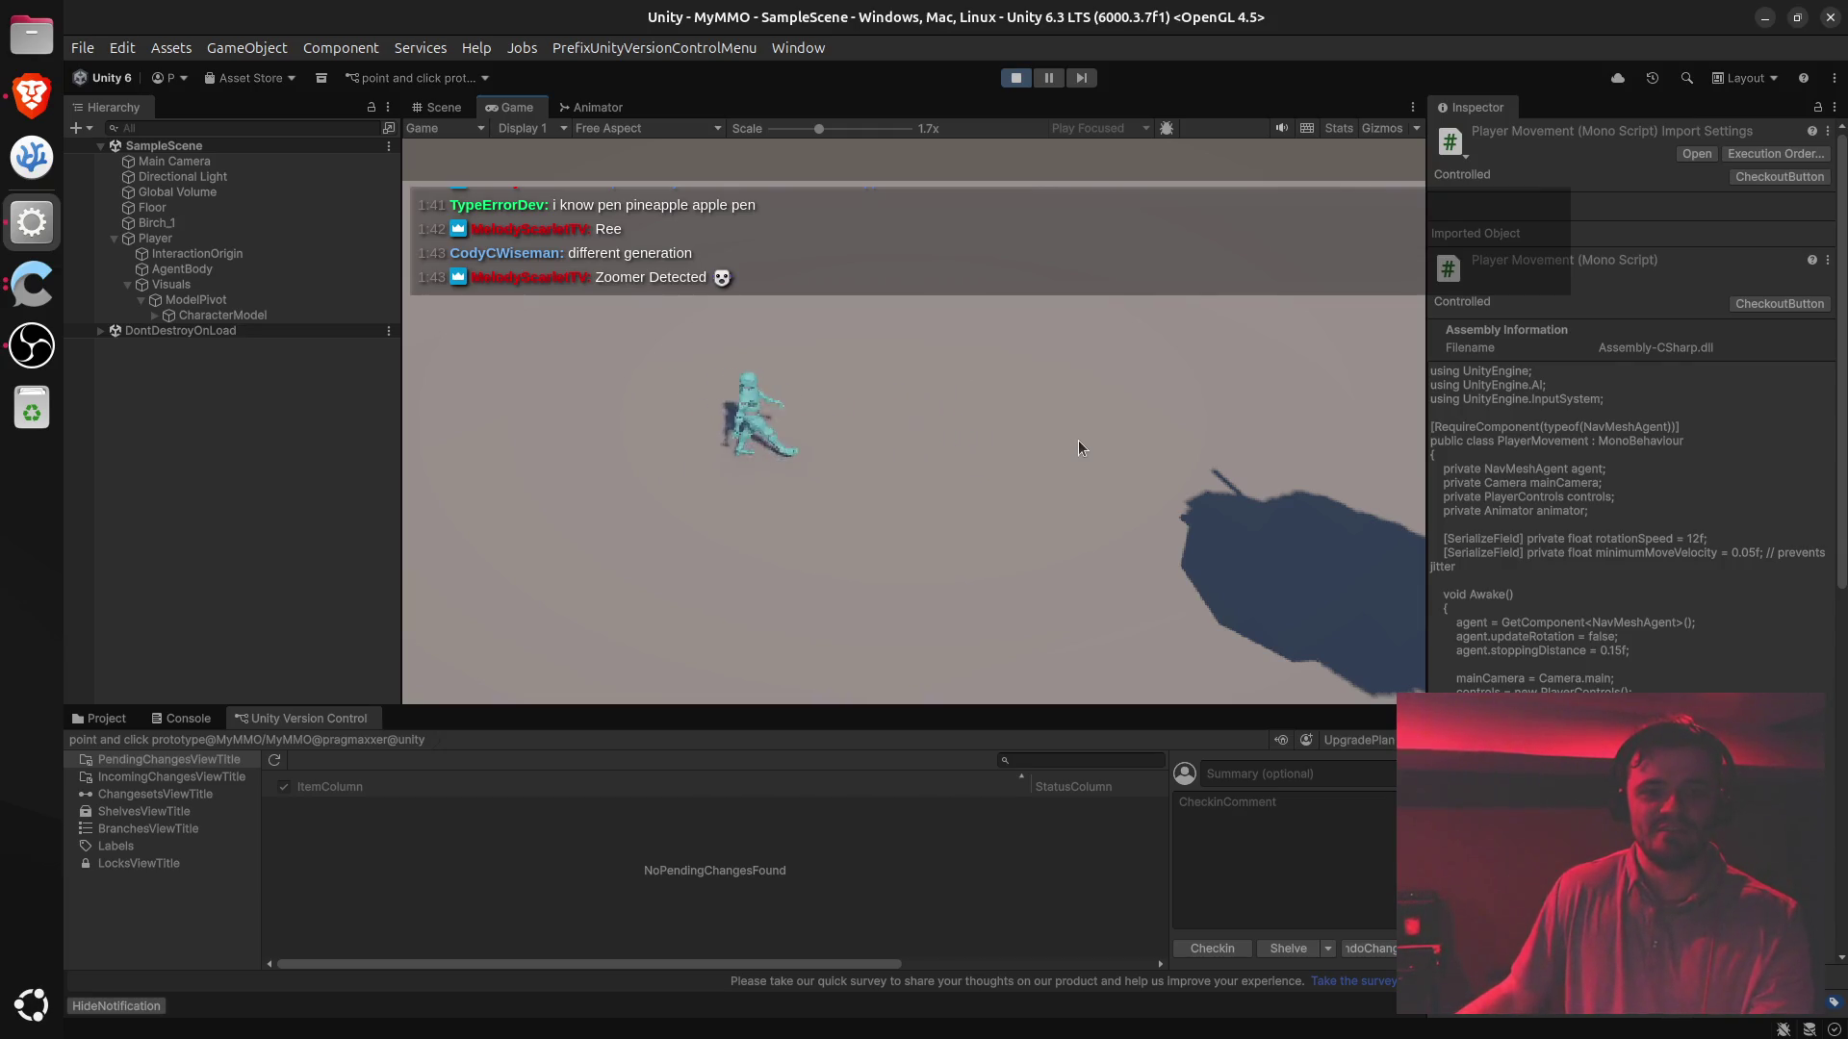
click(931, 533)
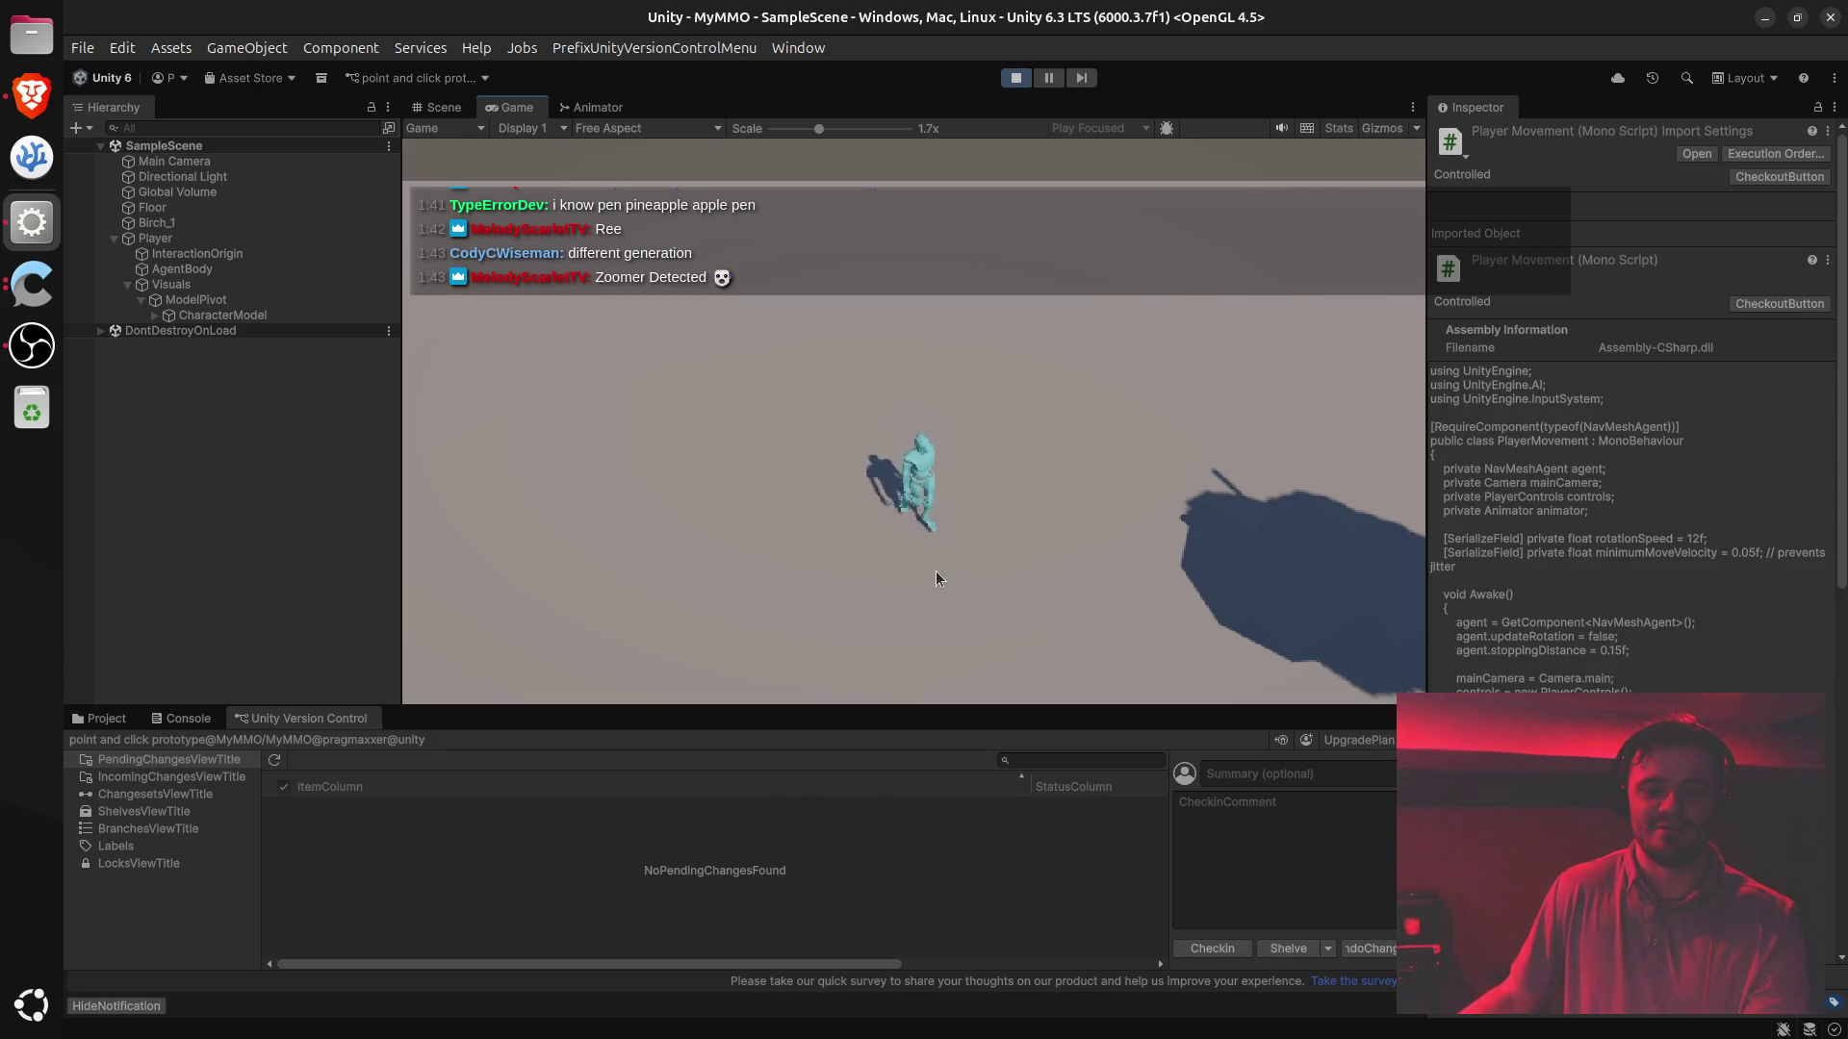
click(1124, 448)
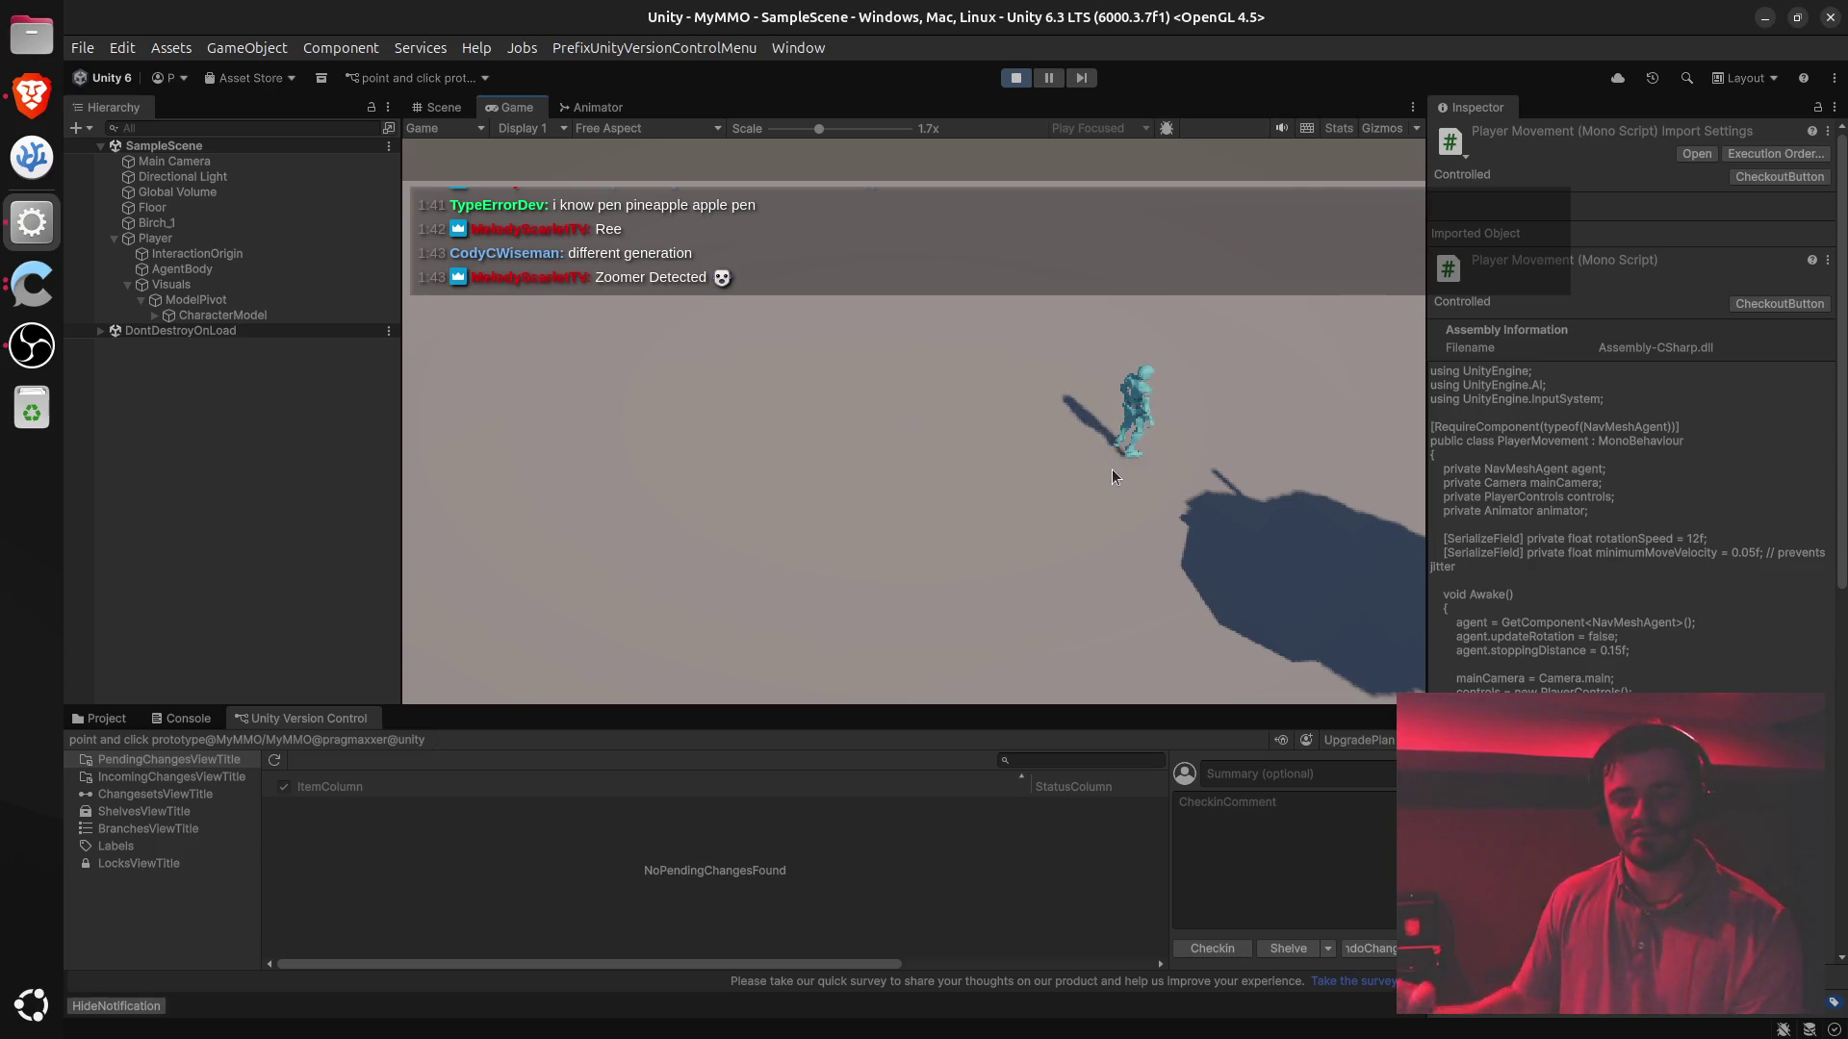
click(1013, 79)
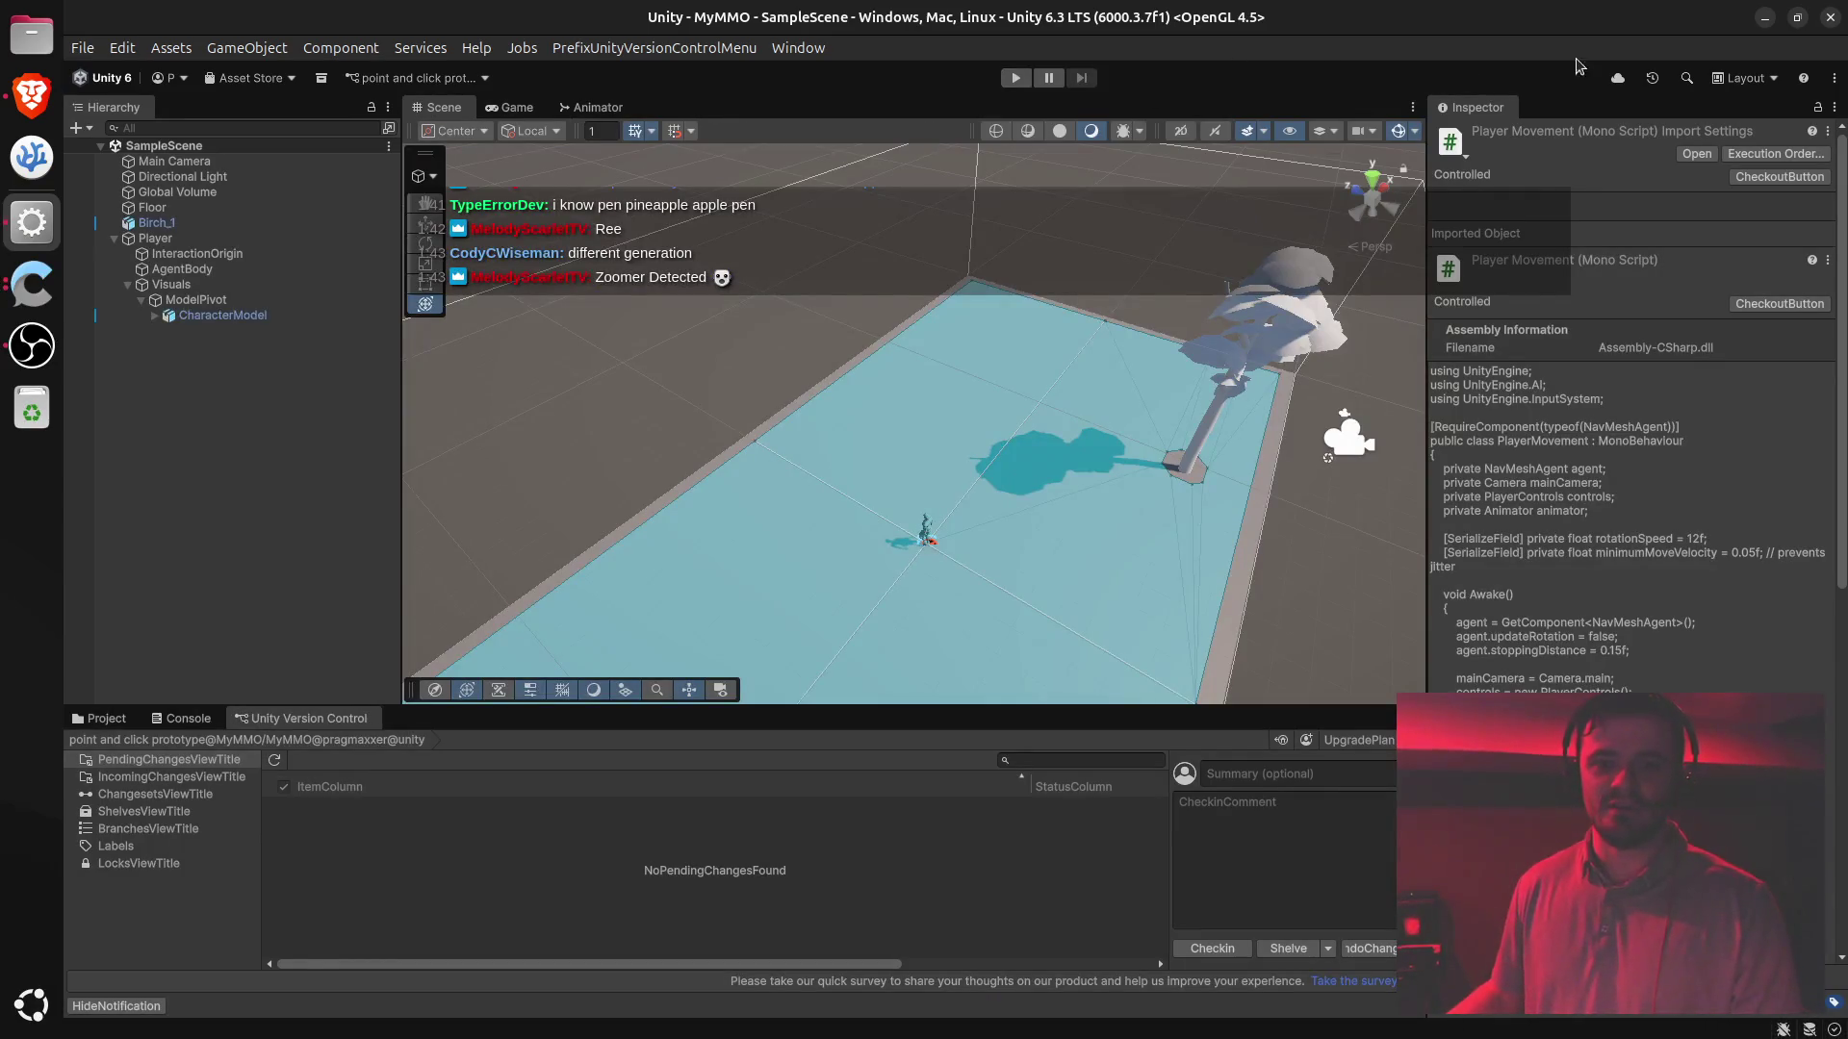
- Orbit the Scene view in toward the tree, then switch over to the Brave browser
mouse_move(1270, 500)
mouse_down()
mouse_move(1176, 548)
mouse_move(1203, 534)
mouse_move(1058, 539)
mouse_move(1011, 578)
mouse_up()
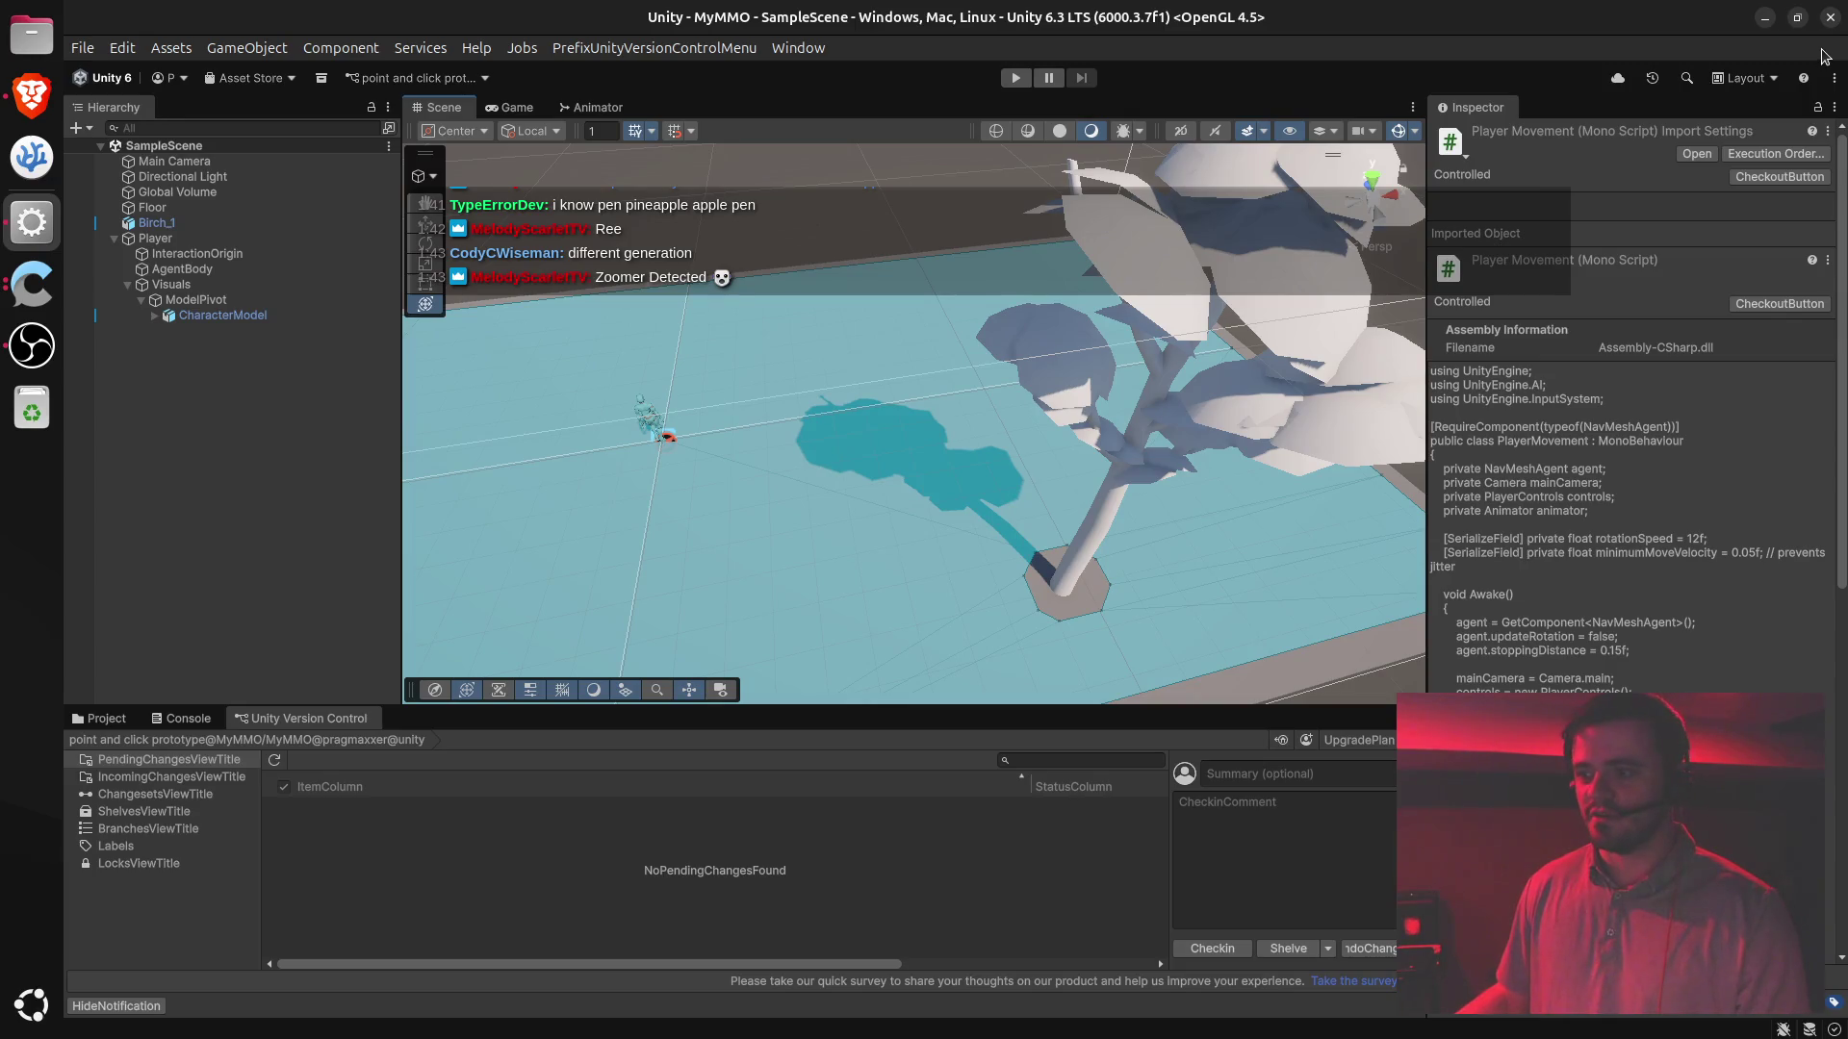
click(32, 93)
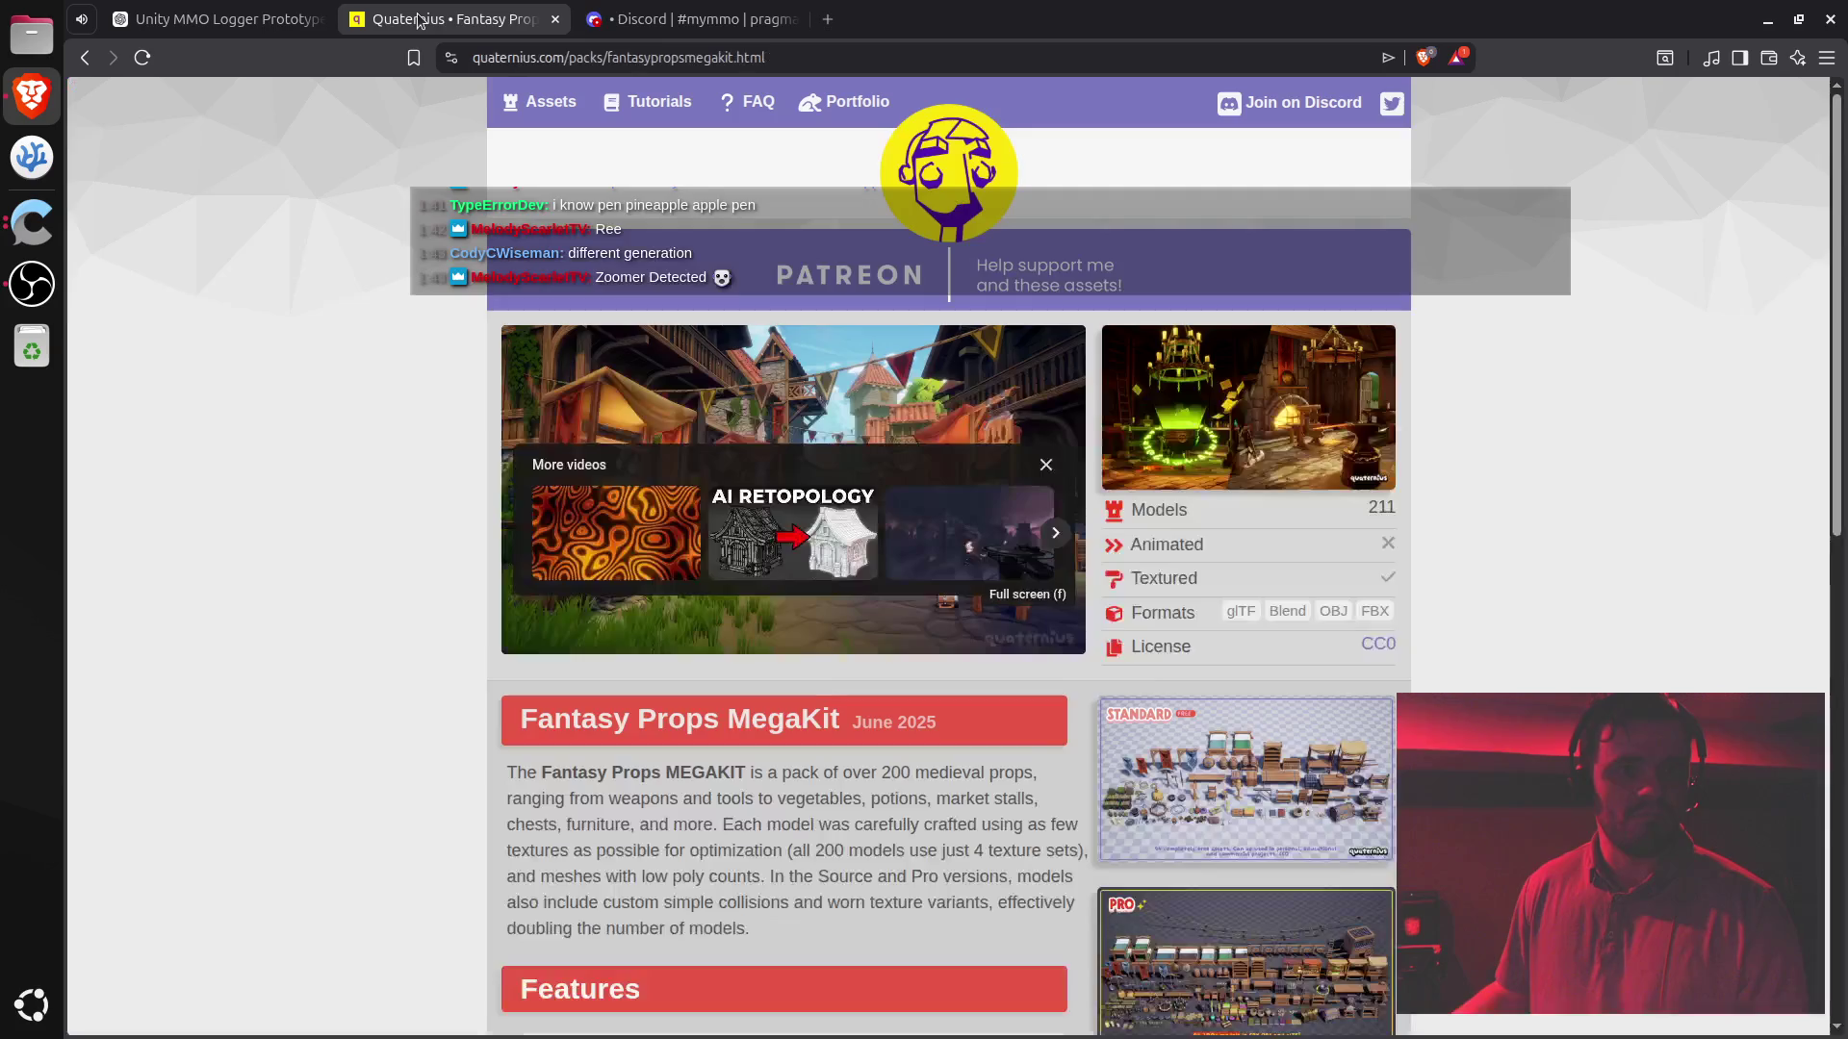
- Watch the Fantasy Props MegaKit trailer full screen, then exit full screen
click(452, 19)
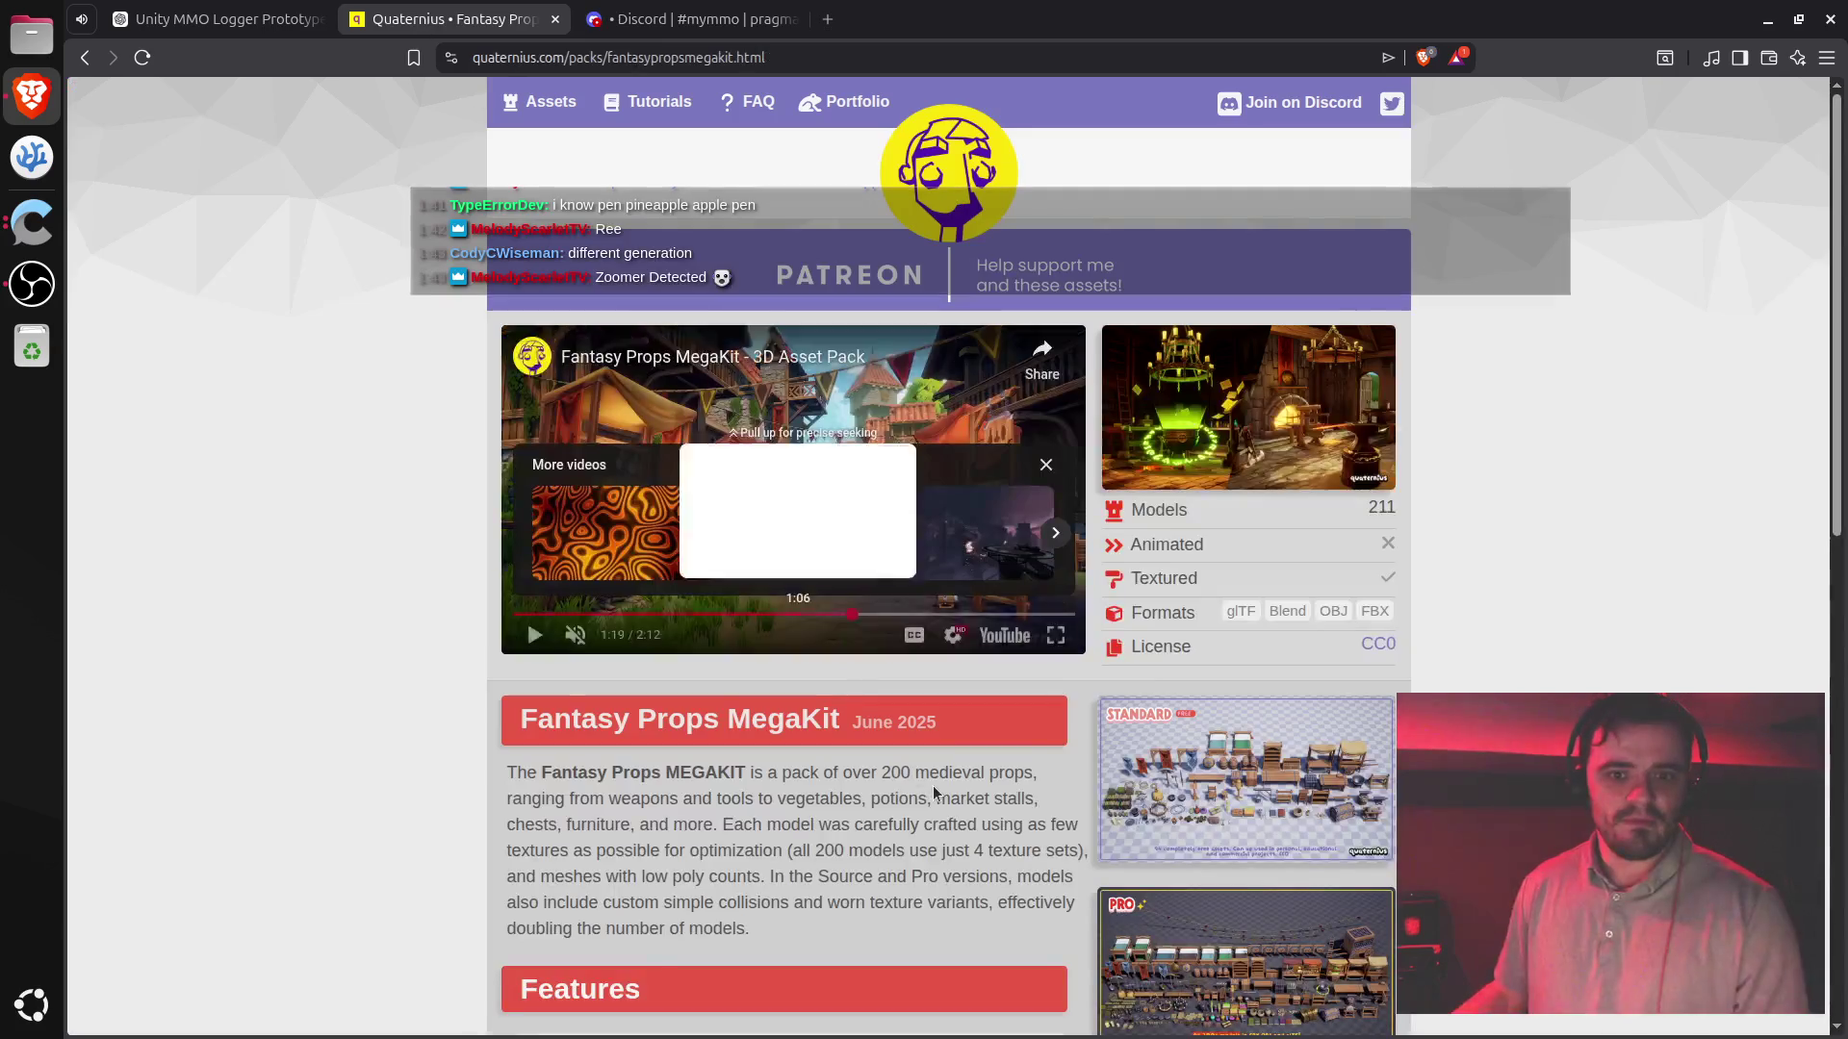
click(1048, 466)
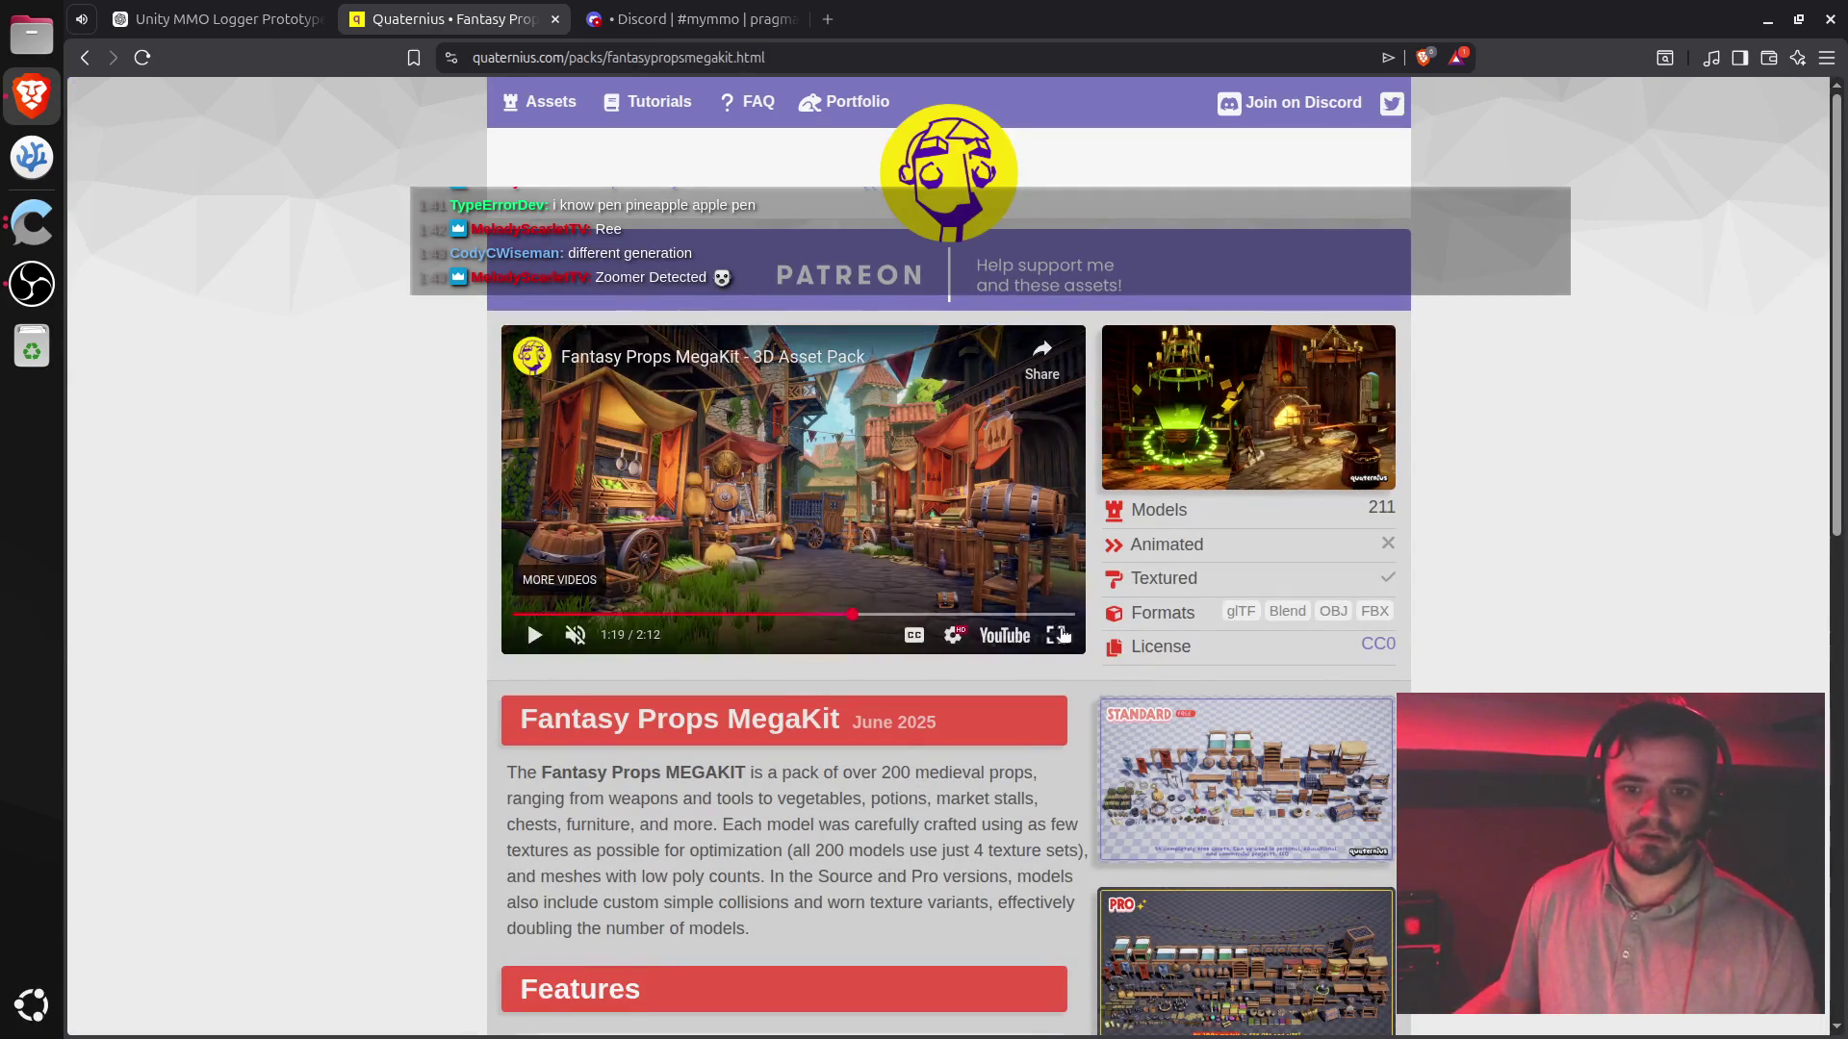
click(1056, 634)
click(1059, 627)
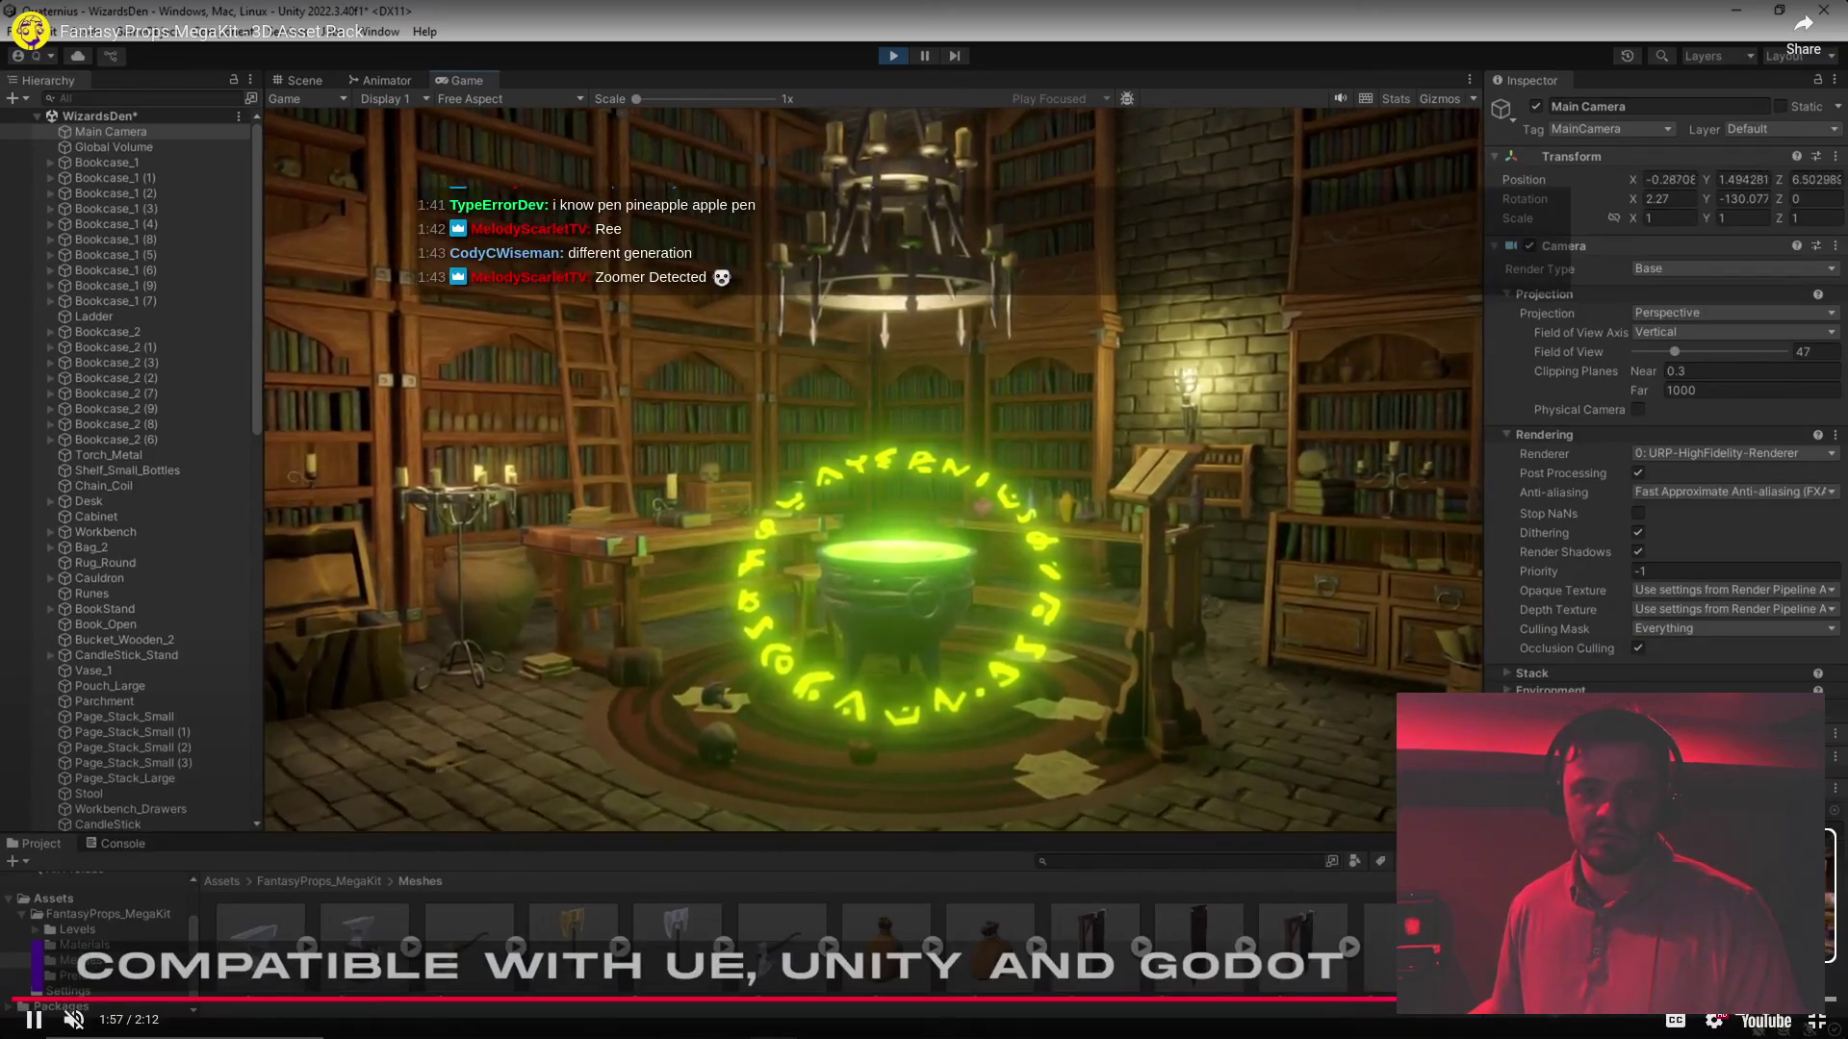
key(Escape)
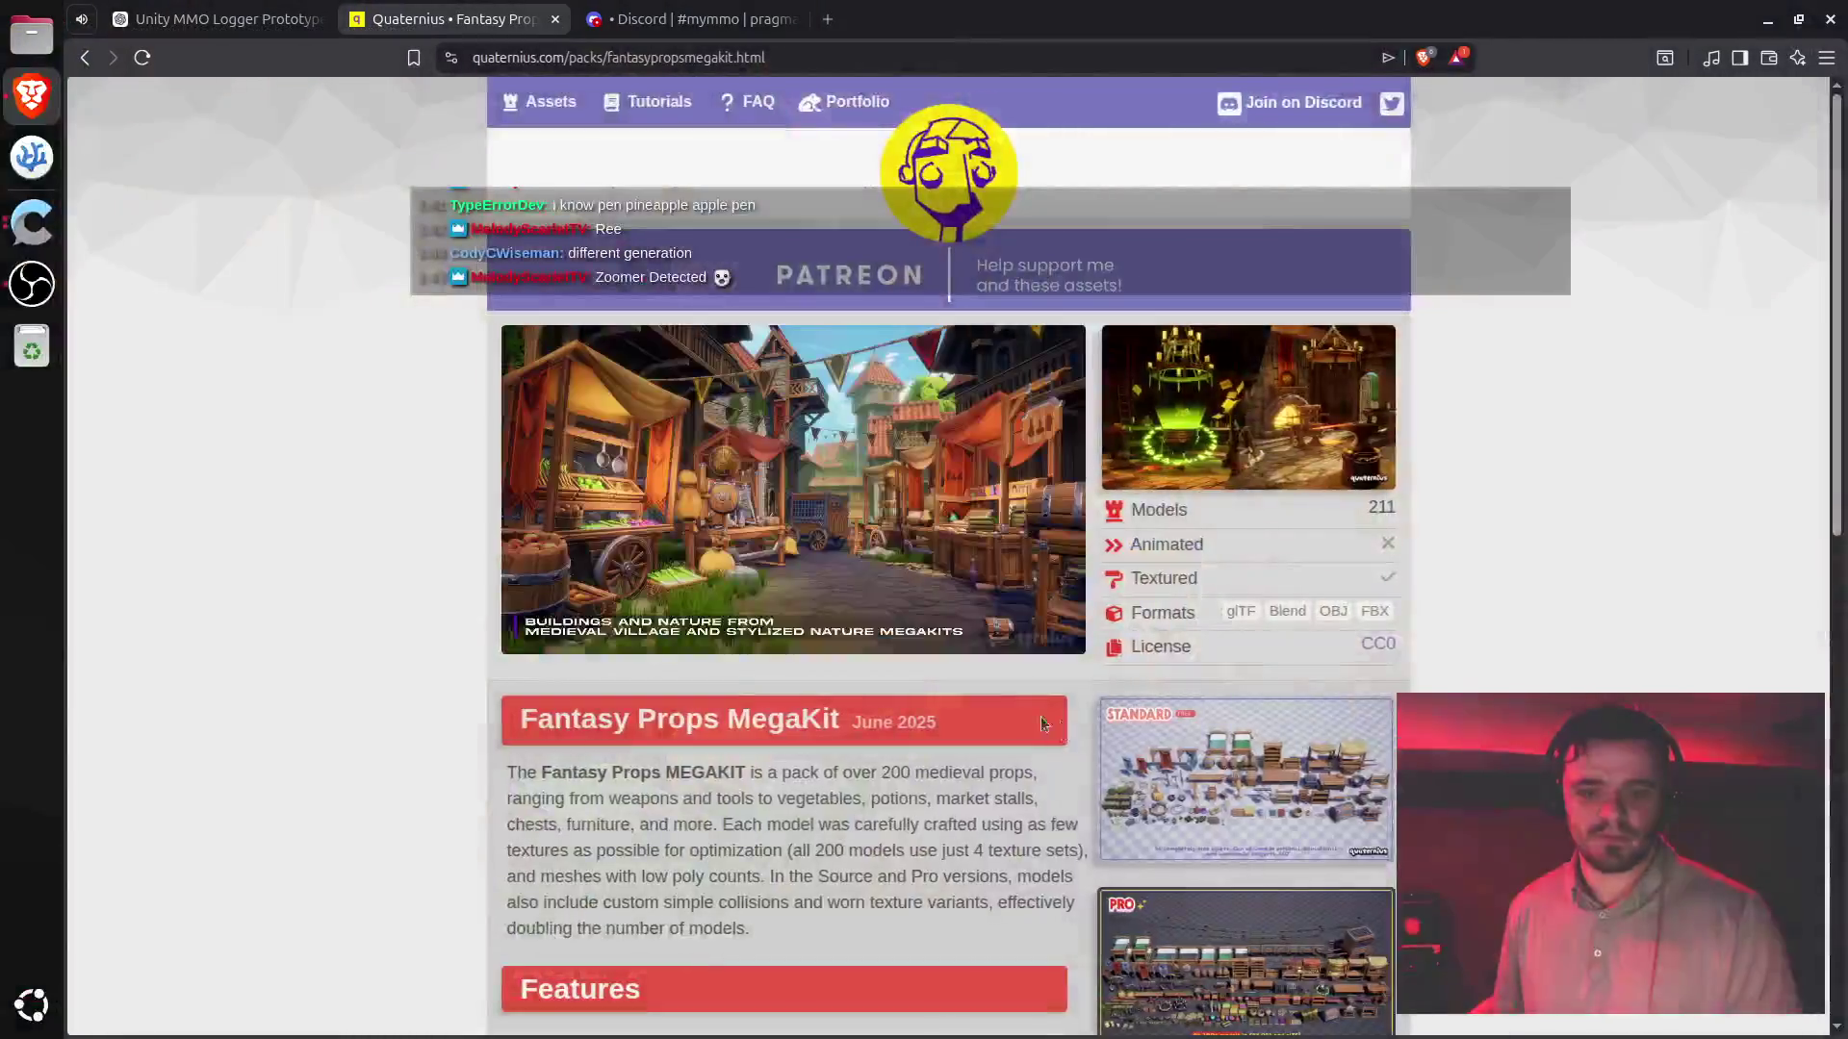
- Go to the full Assets list and filter it to Medieval packs
mouse_move(613, 224)
mouse_down()
mouse_move(616, 384)
mouse_move(611, 256)
mouse_move(627, 290)
mouse_up()
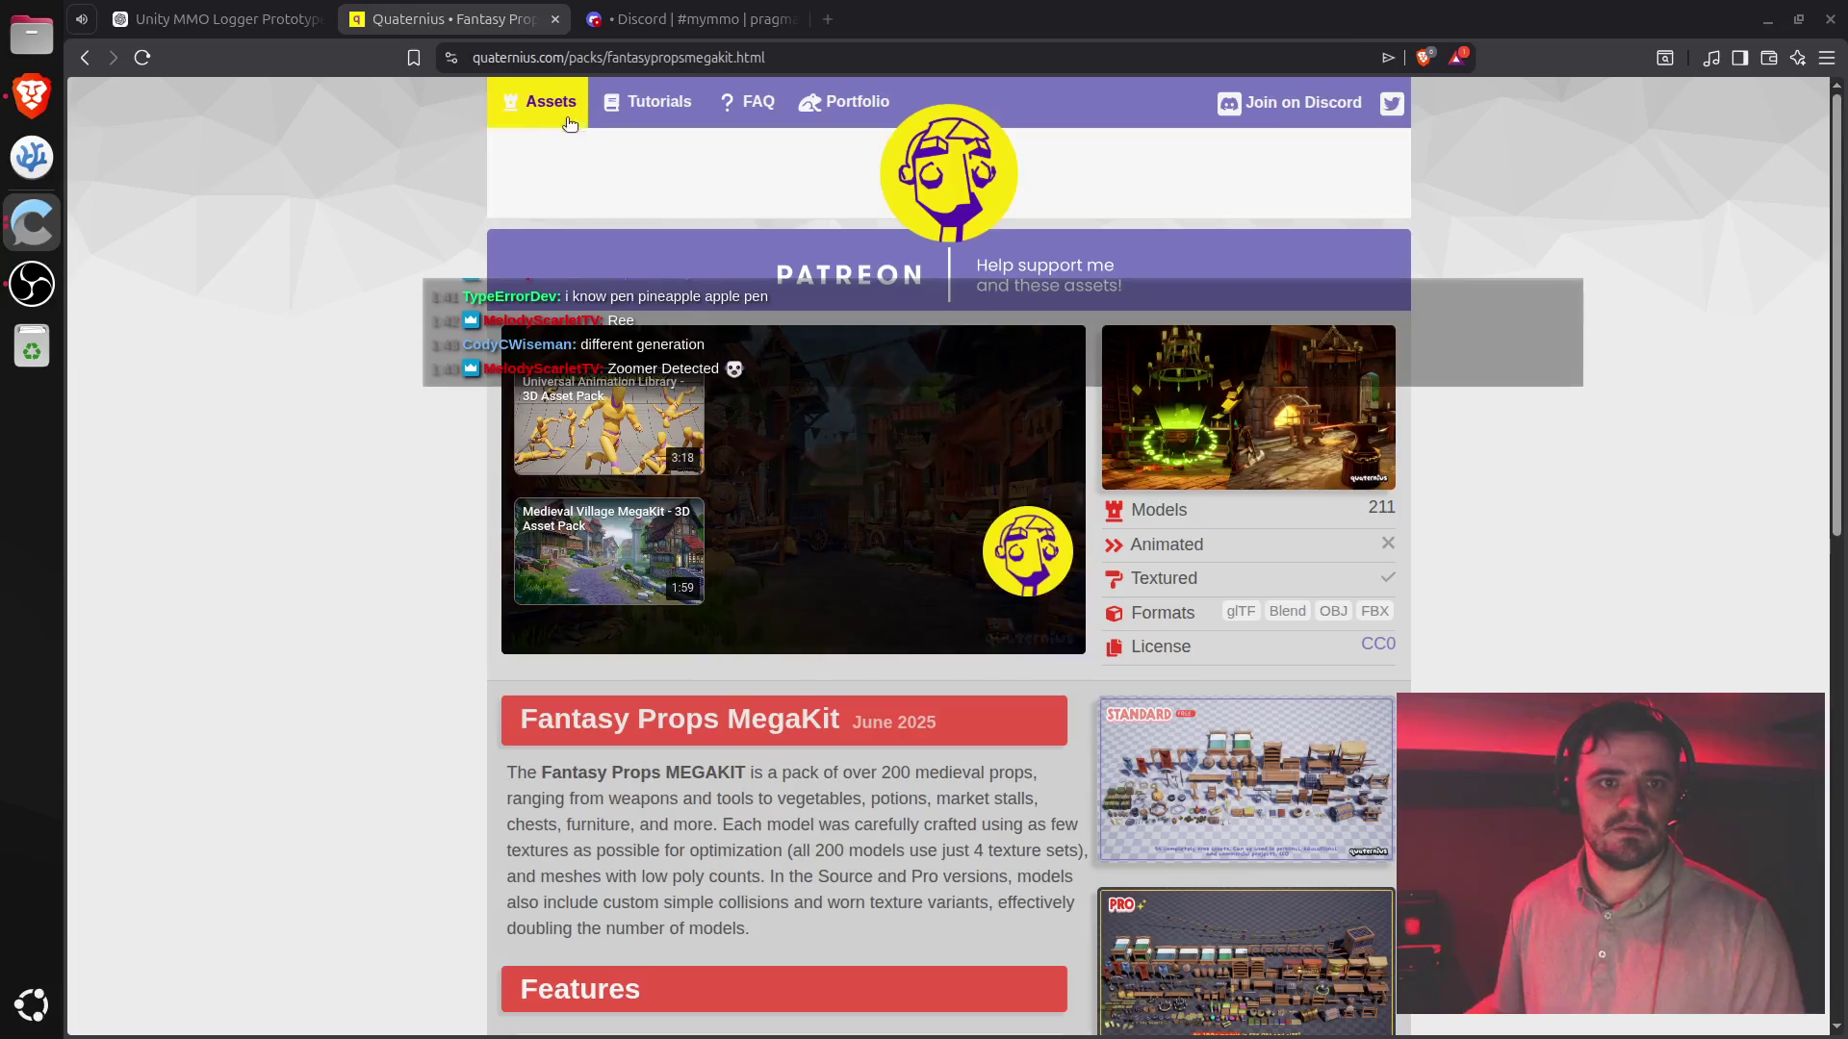
click(541, 102)
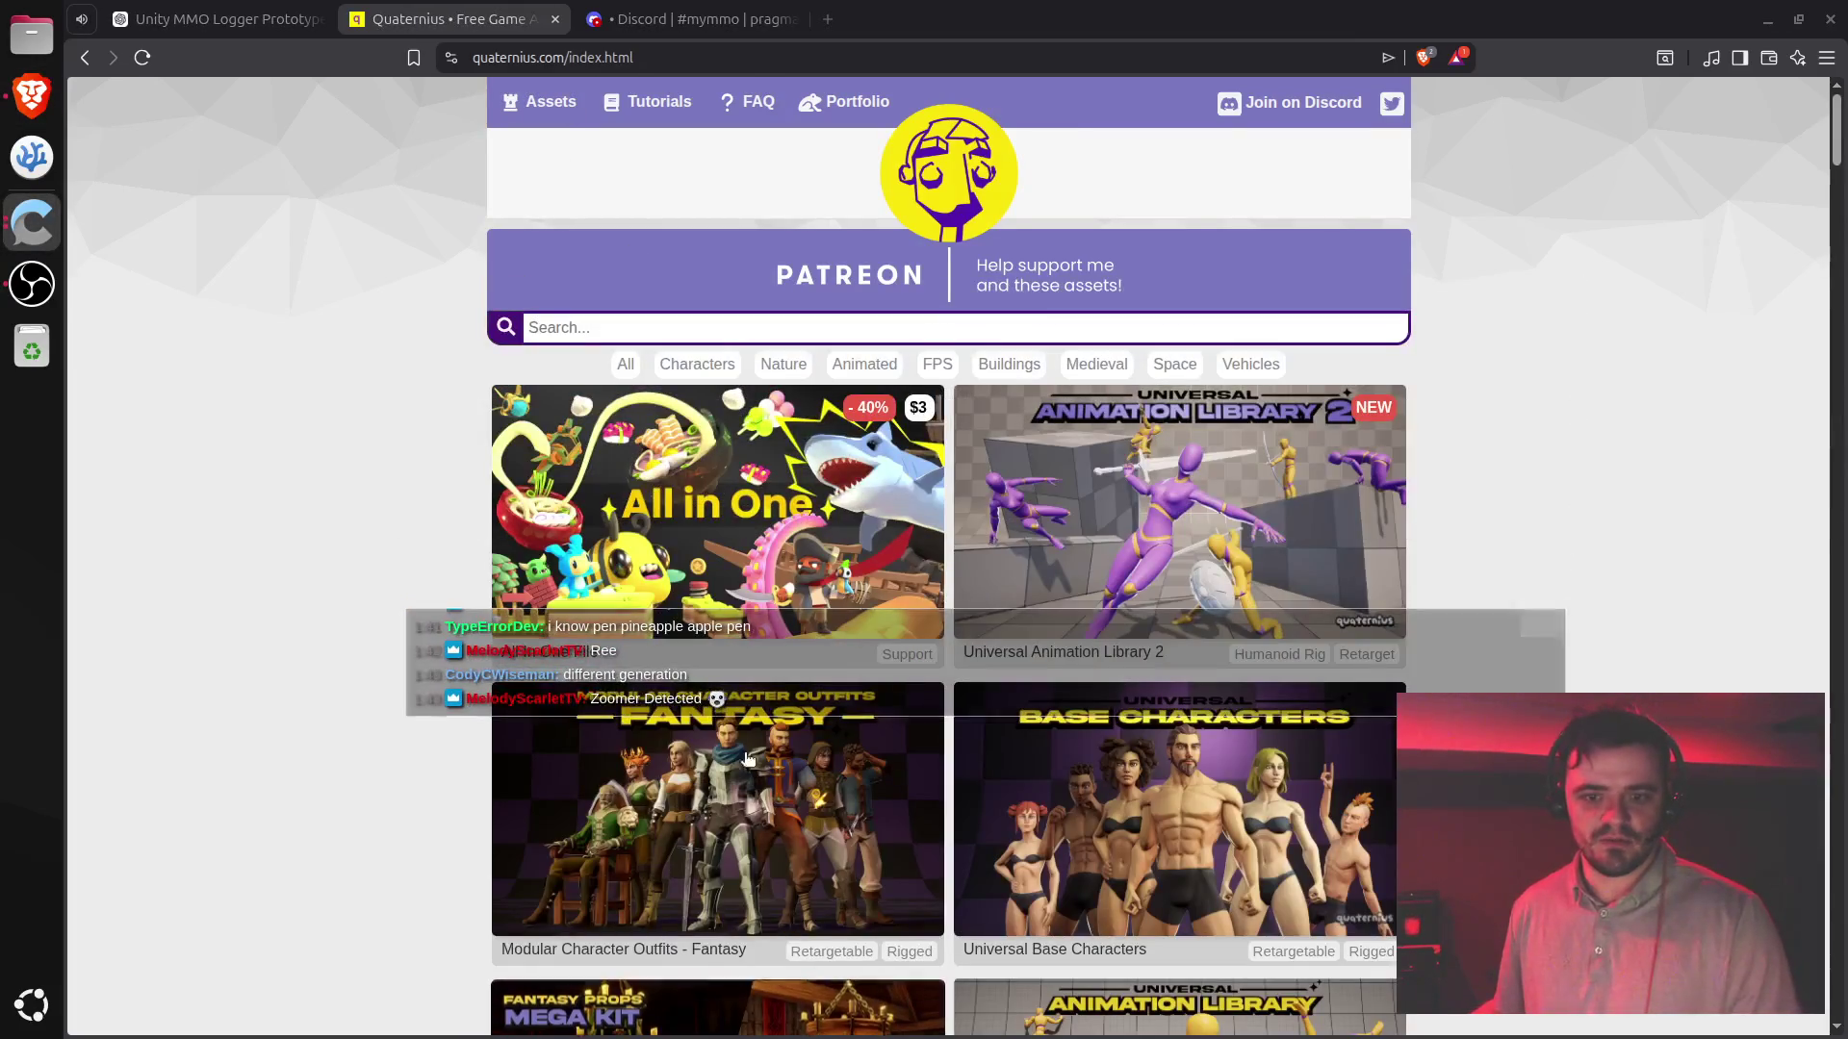
mouse_move(813, 687)
mouse_down()
mouse_move(792, 899)
mouse_move(814, 879)
mouse_move(808, 1011)
mouse_up()
scroll(771, 619, down, 5)
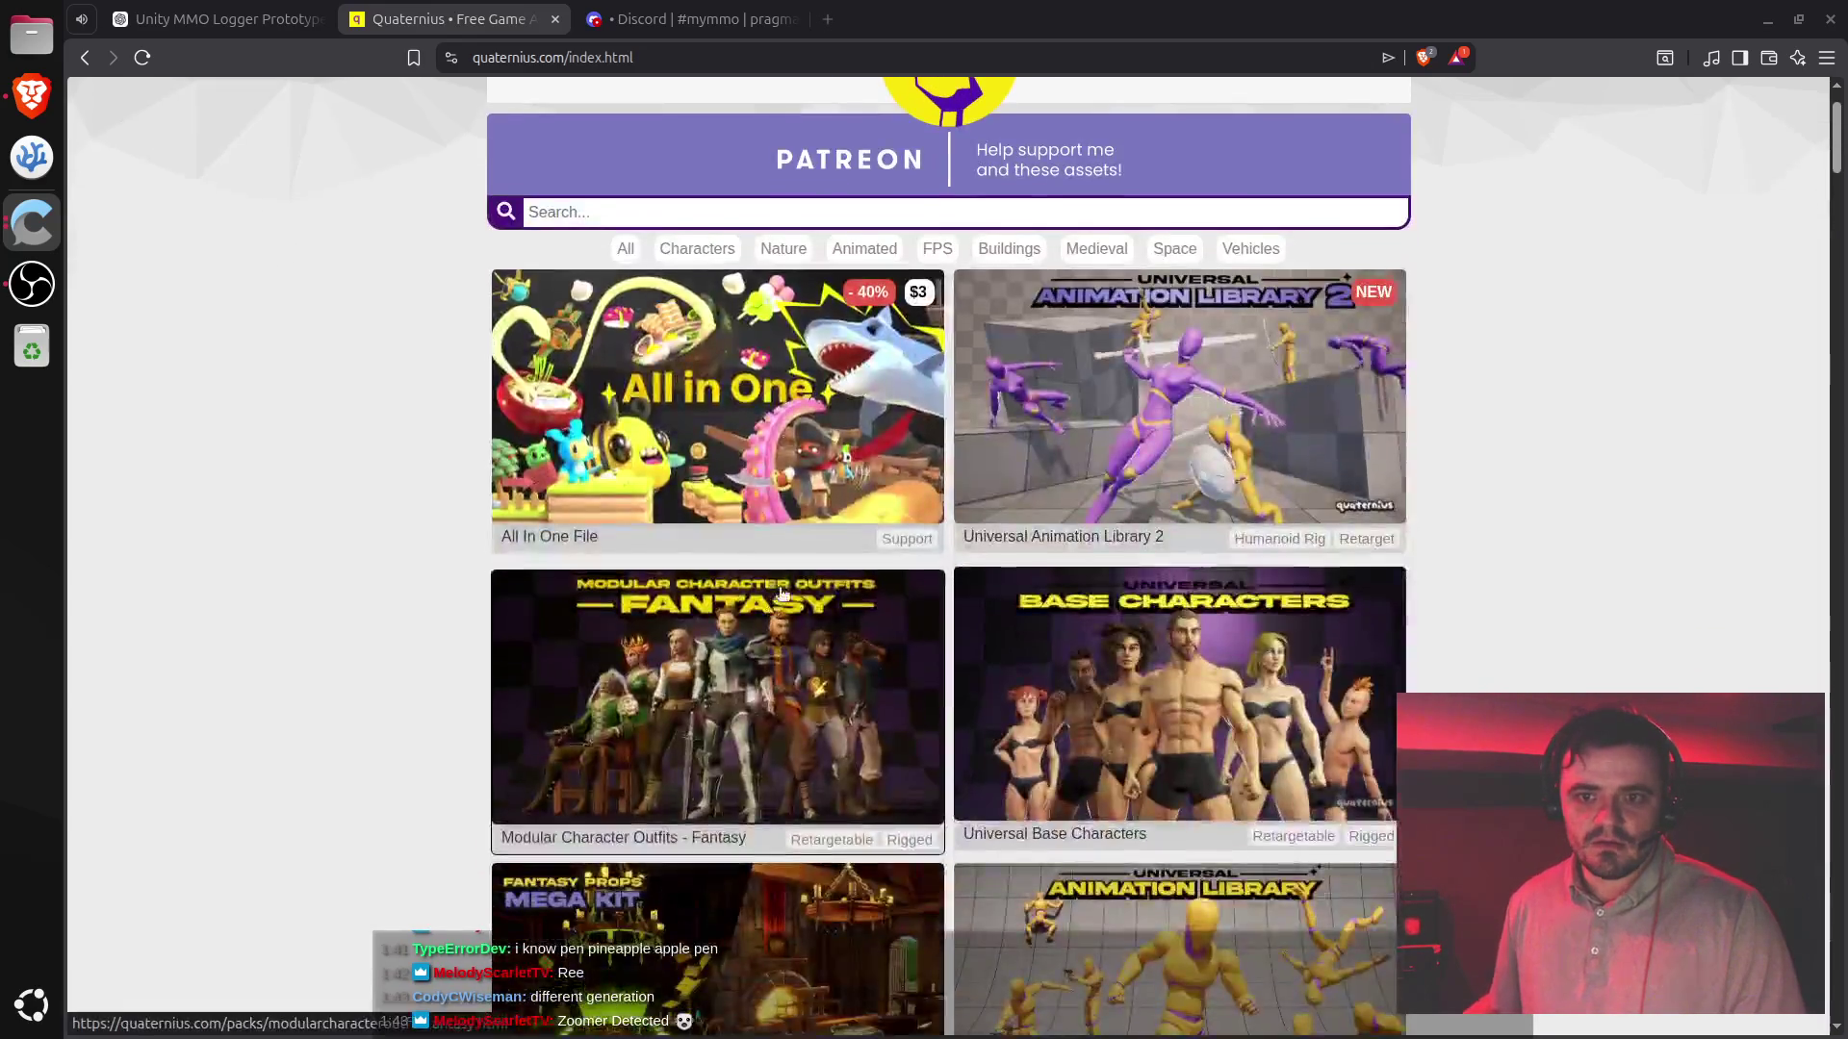
scroll(990, 352, up, 5)
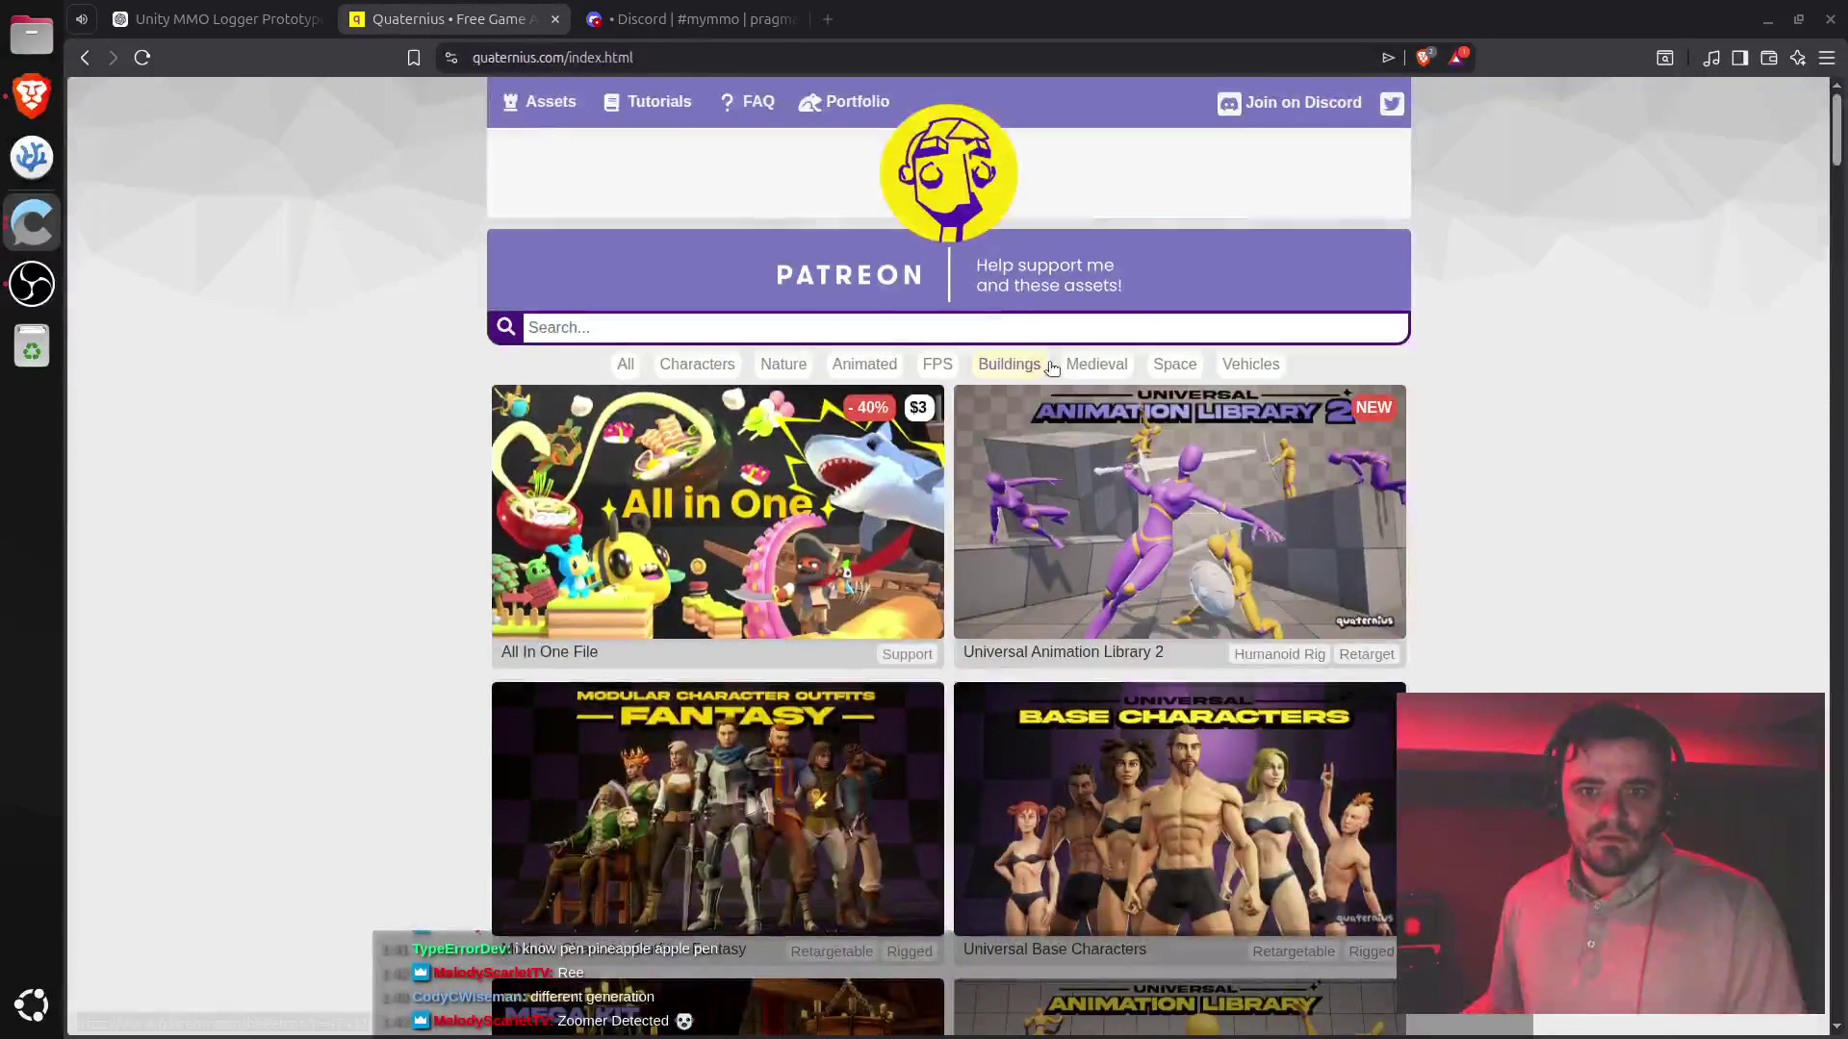
click(1096, 364)
- Open Modular Character Outfits - Fantasy in a new tab and start its trailer
scroll(854, 517, down, 2)
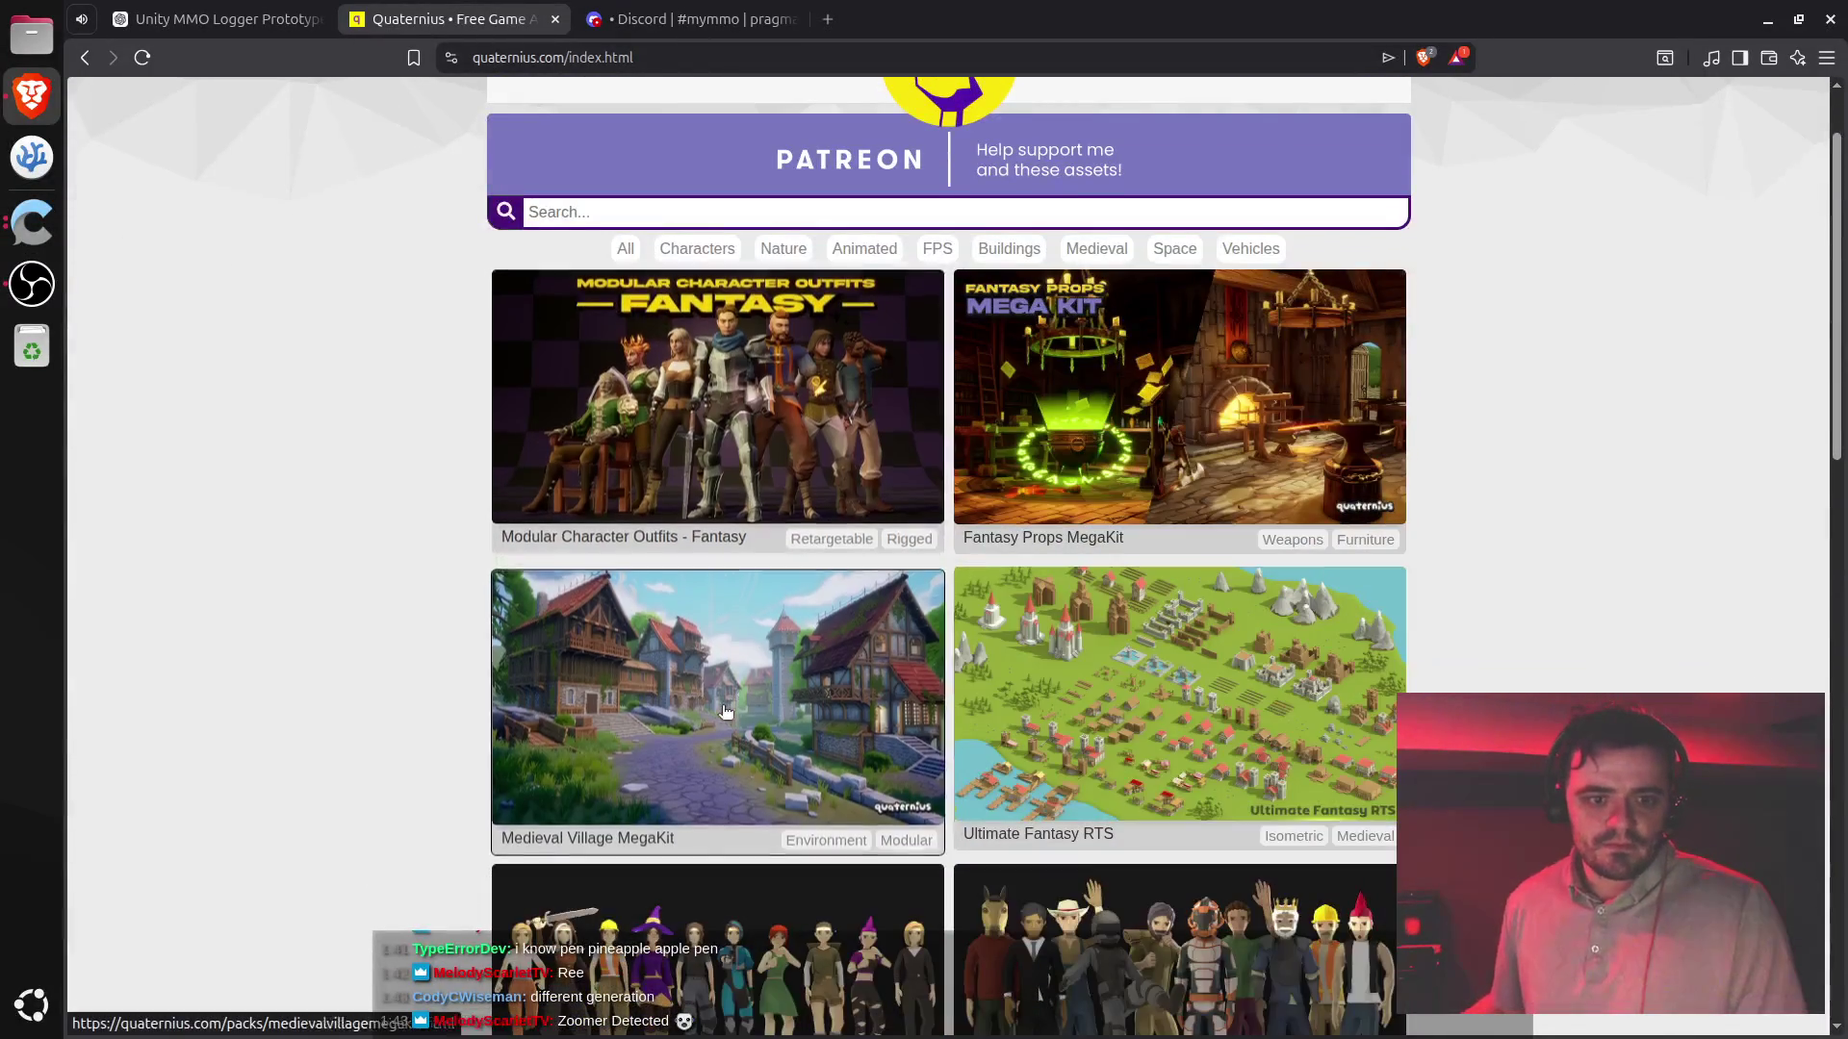
scroll(846, 645, down, 3)
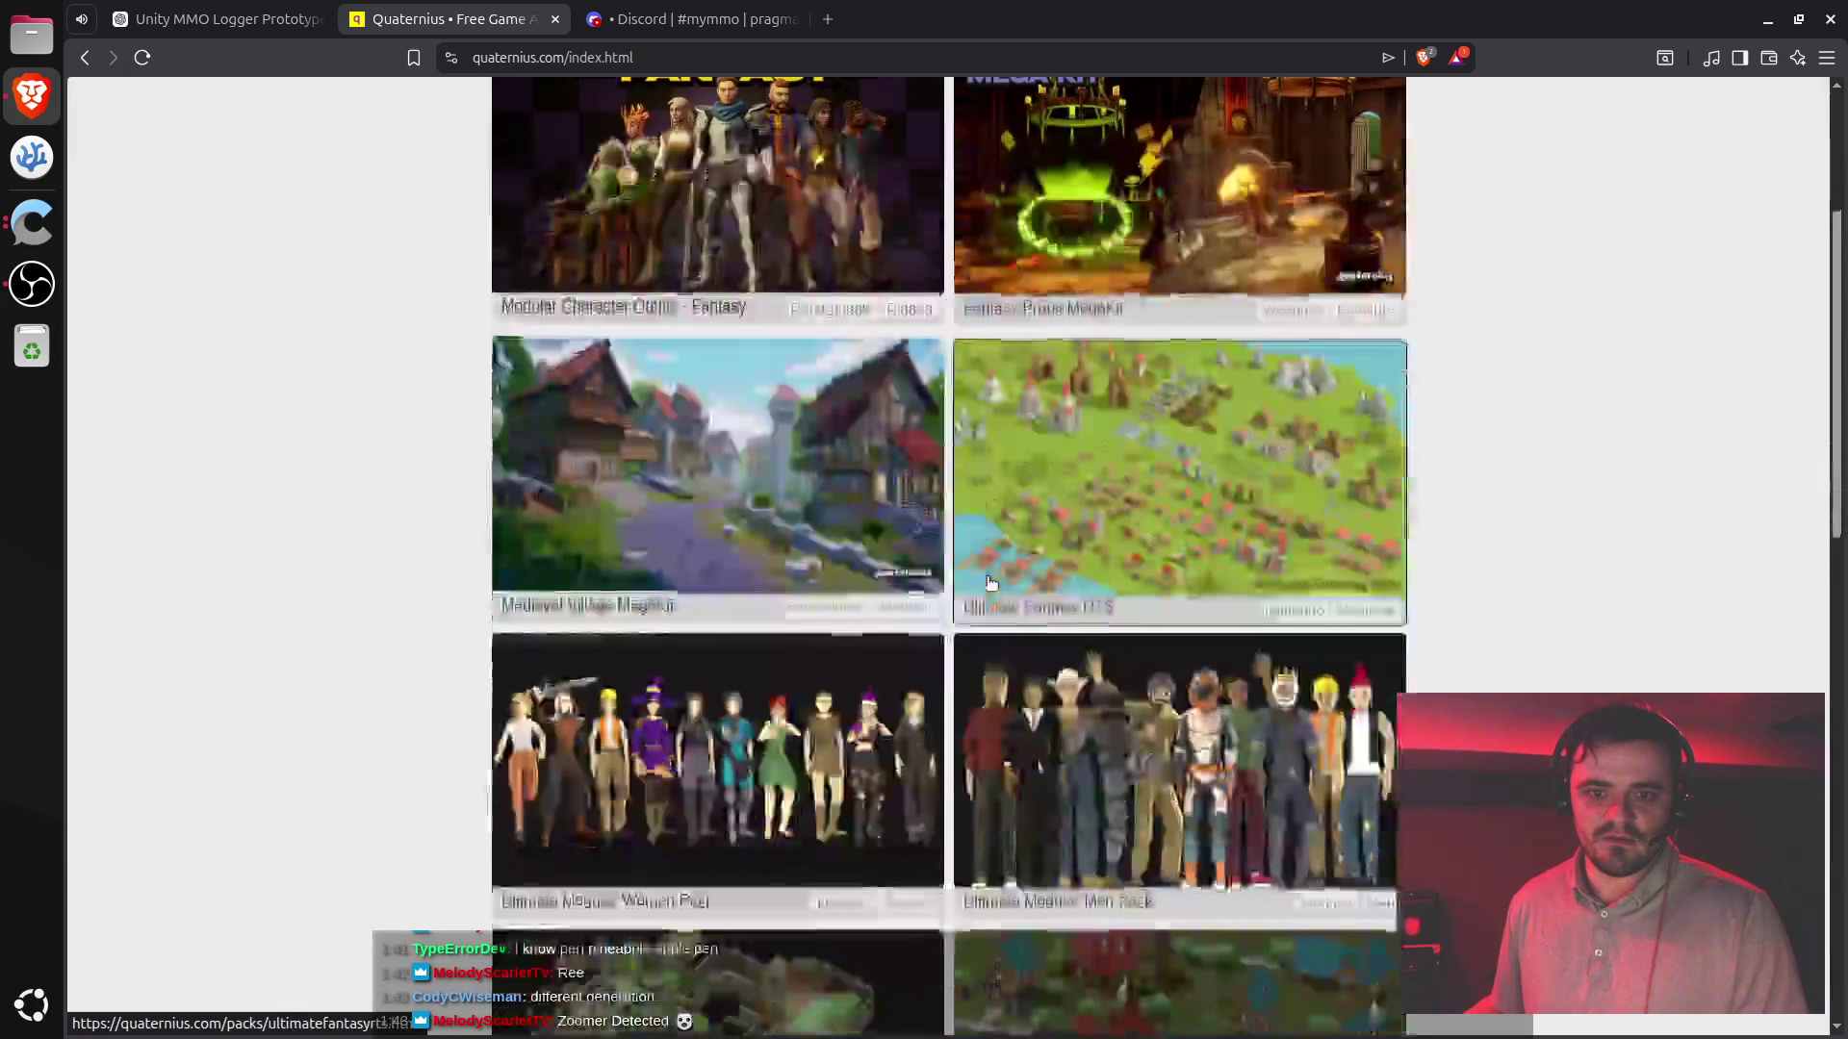
scroll(716, 402, up, 3)
middle_click(716, 402)
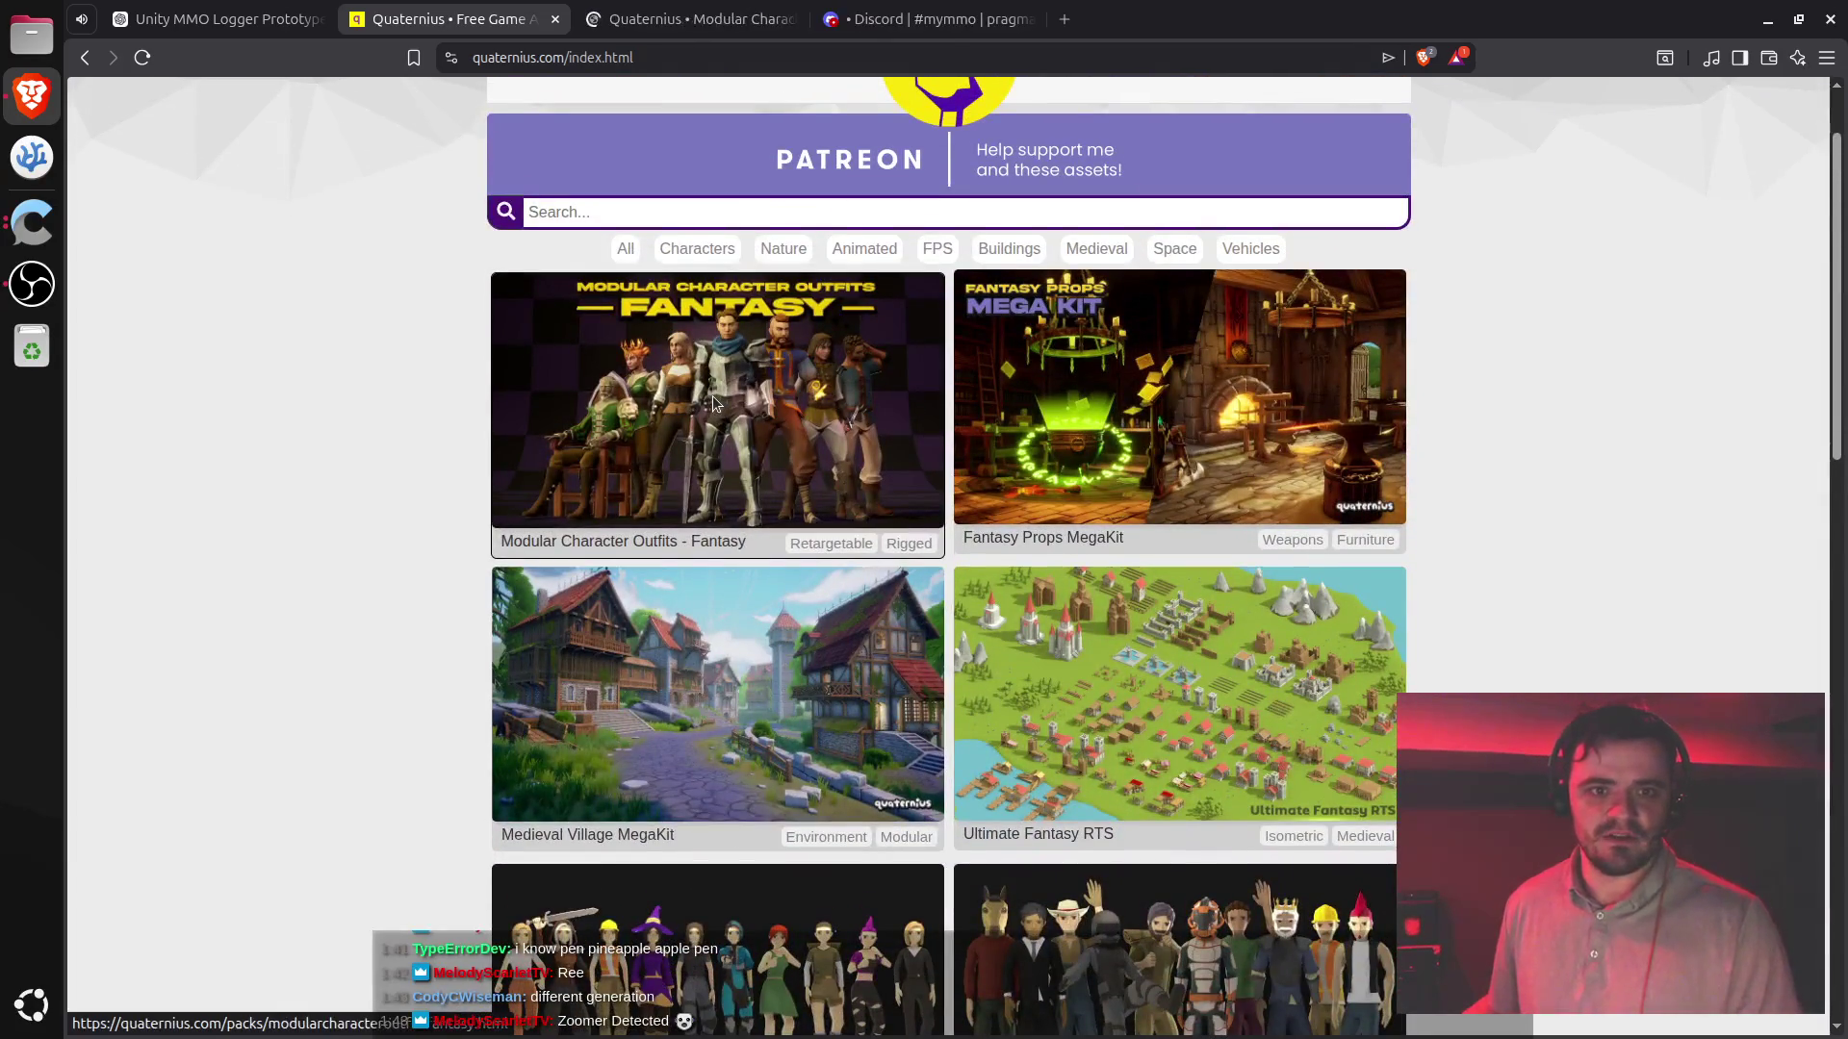
key(ctrl+Tab)
click(799, 514)
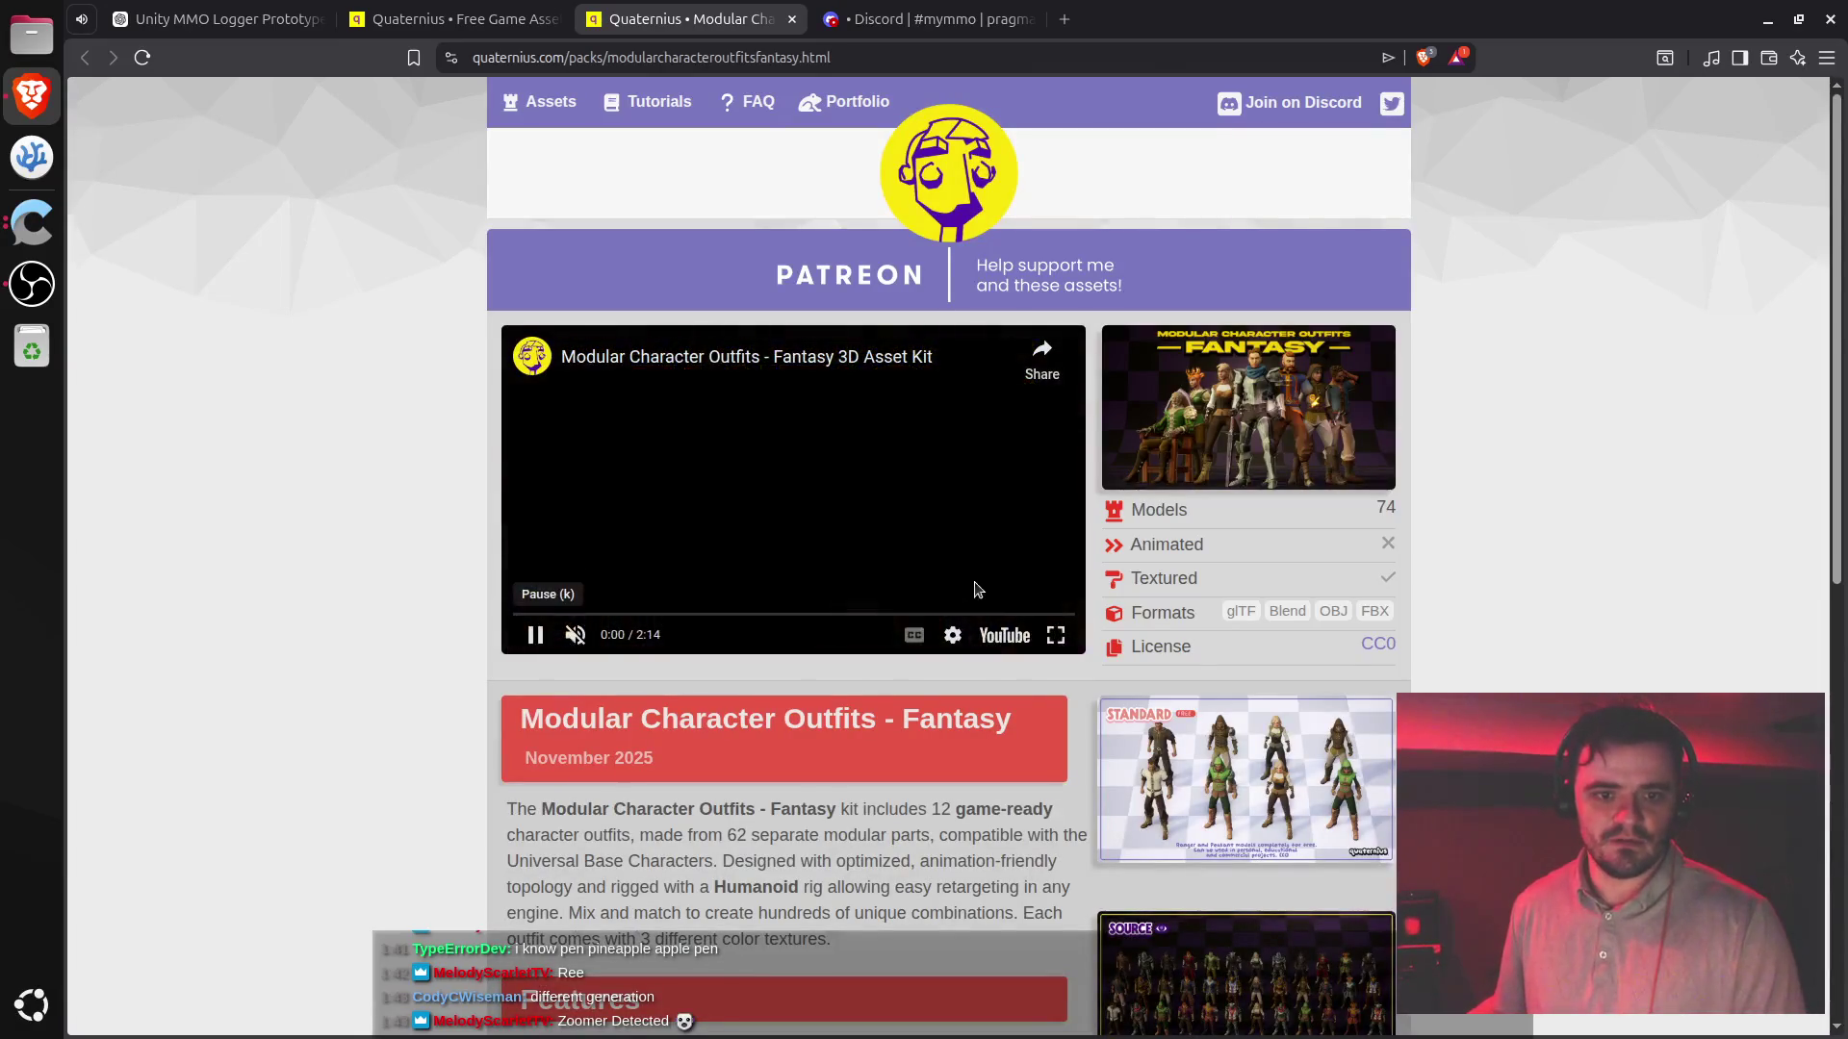
- Watch the outfits trailer full screen, revisit the green hooded outfit, skip ahead and pause at 1:05
click(1056, 636)
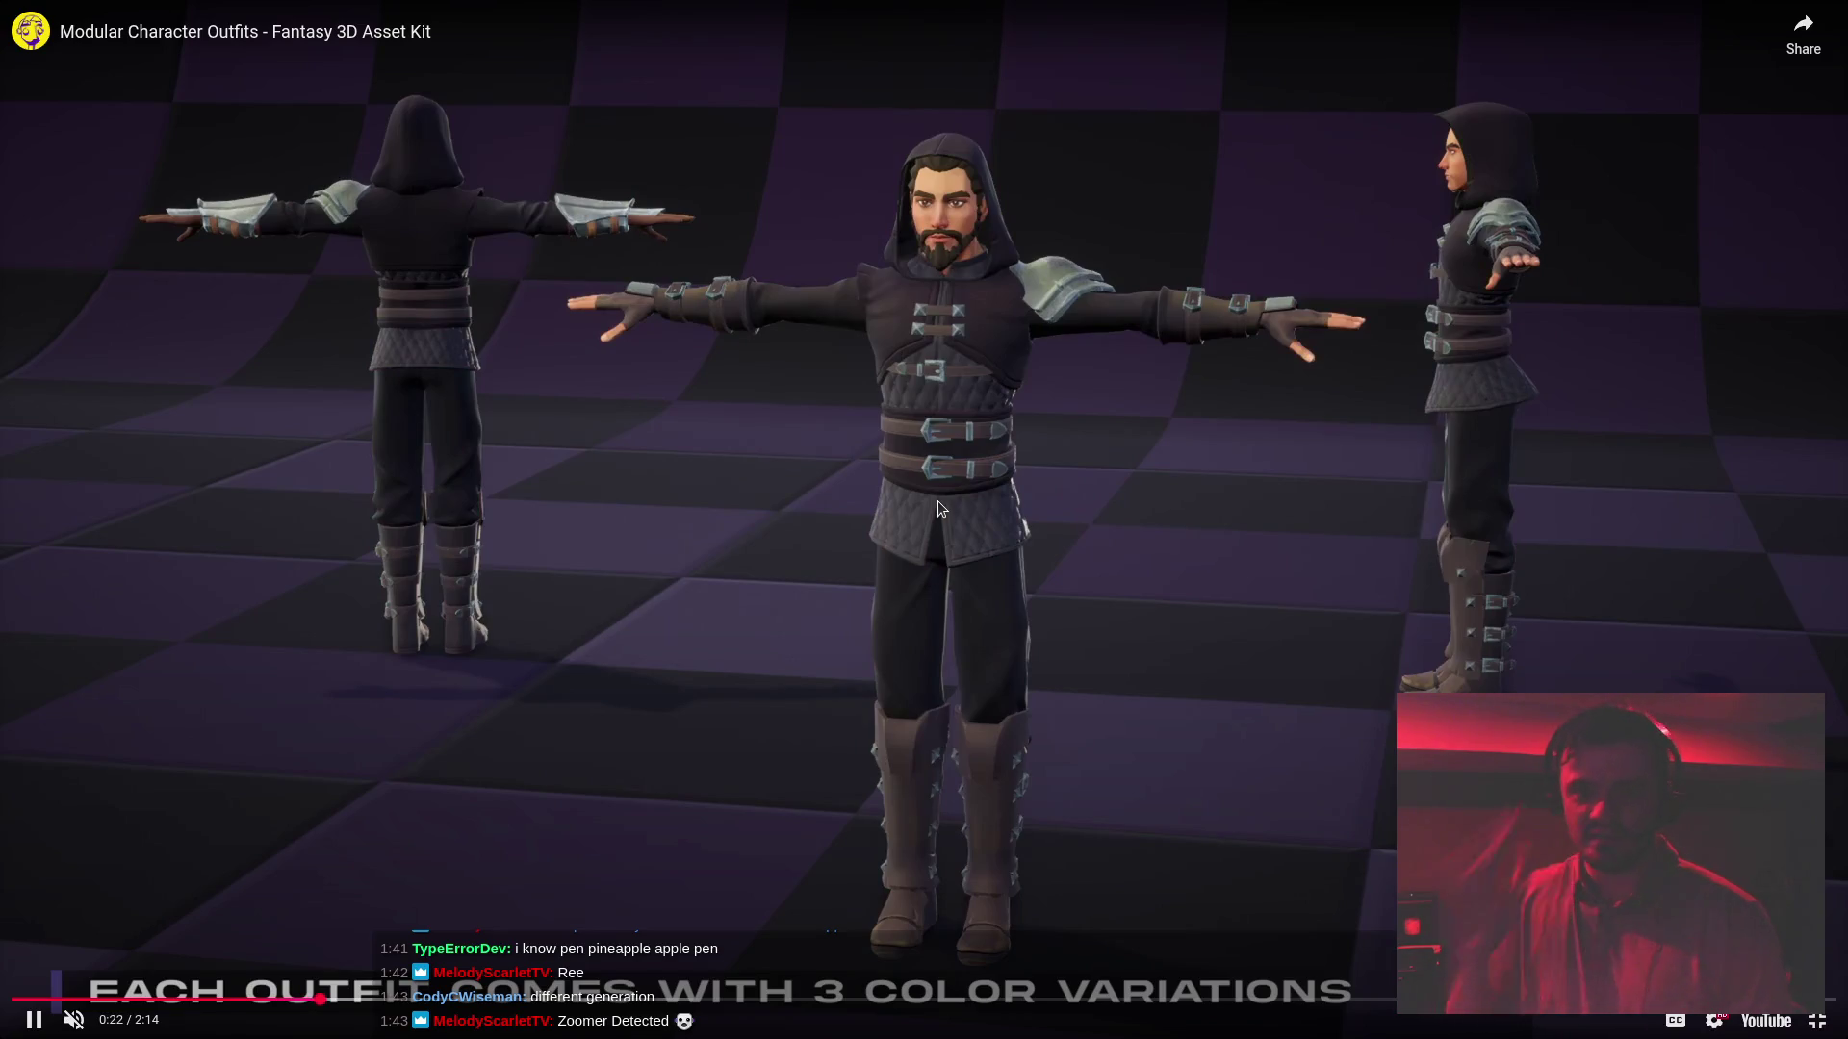
key(space)
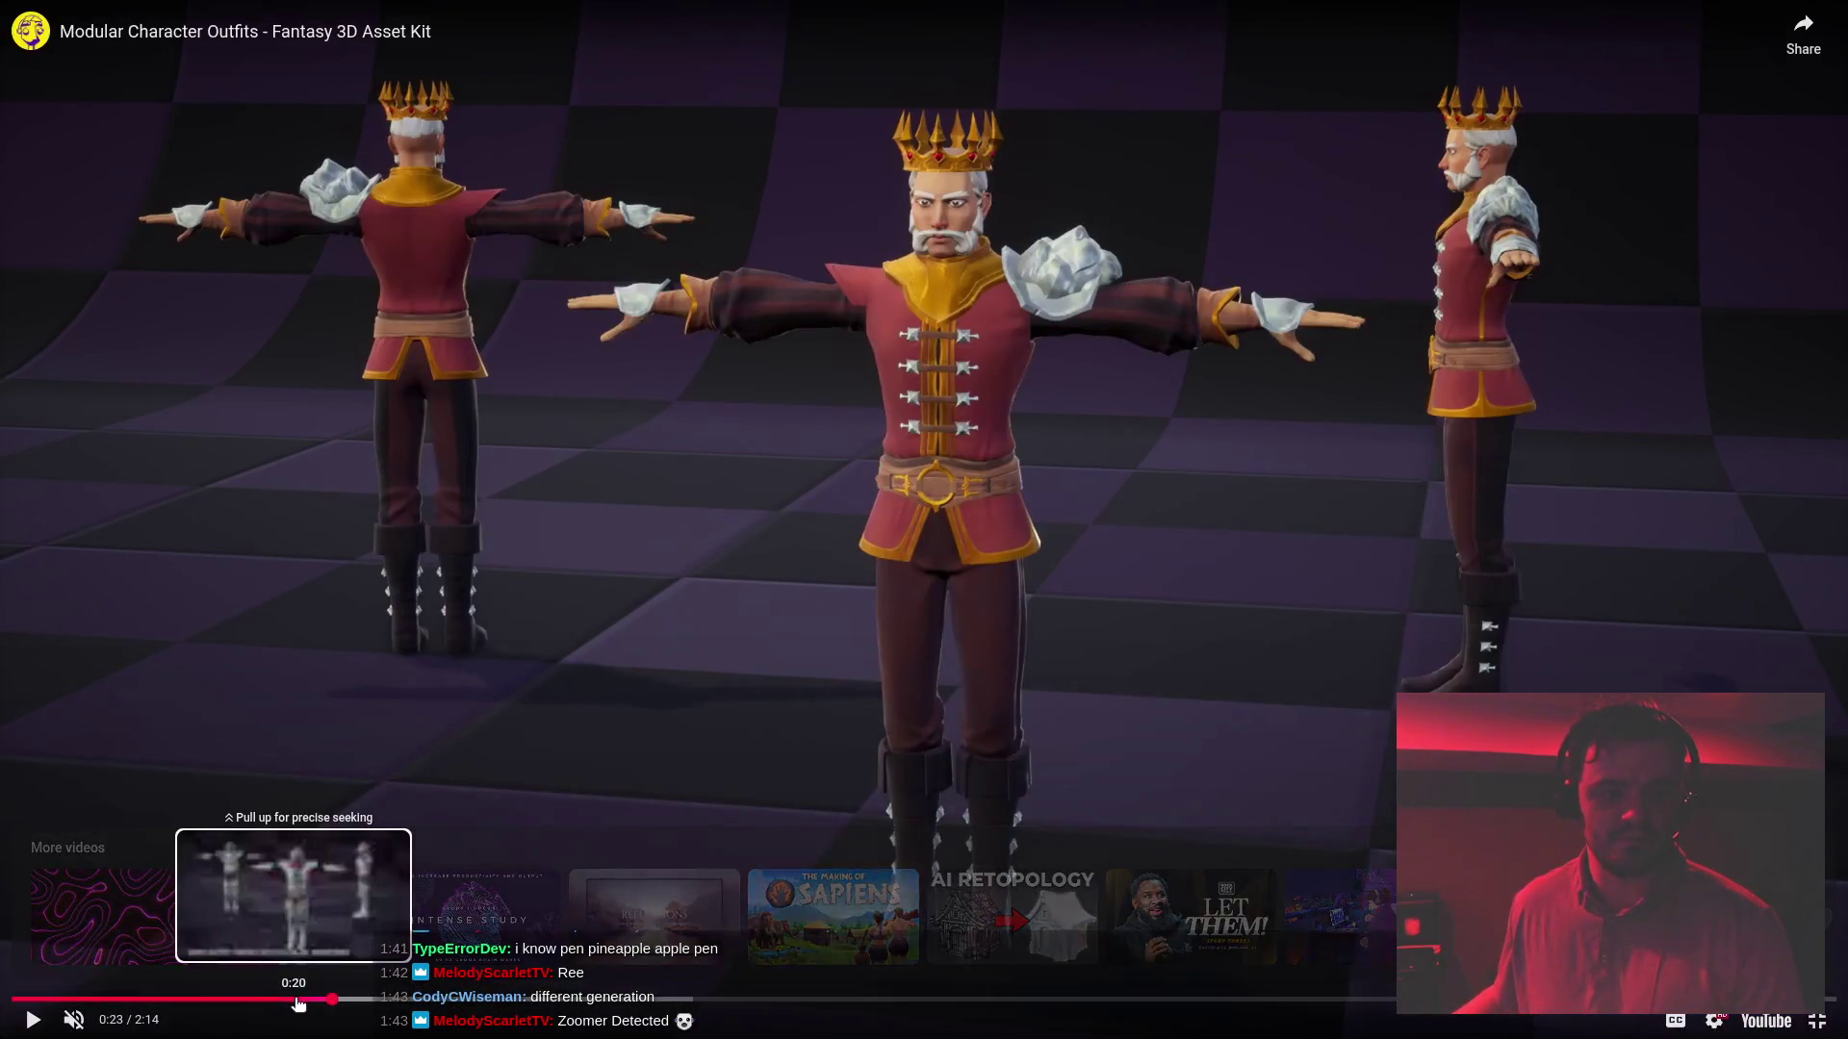
click(295, 999)
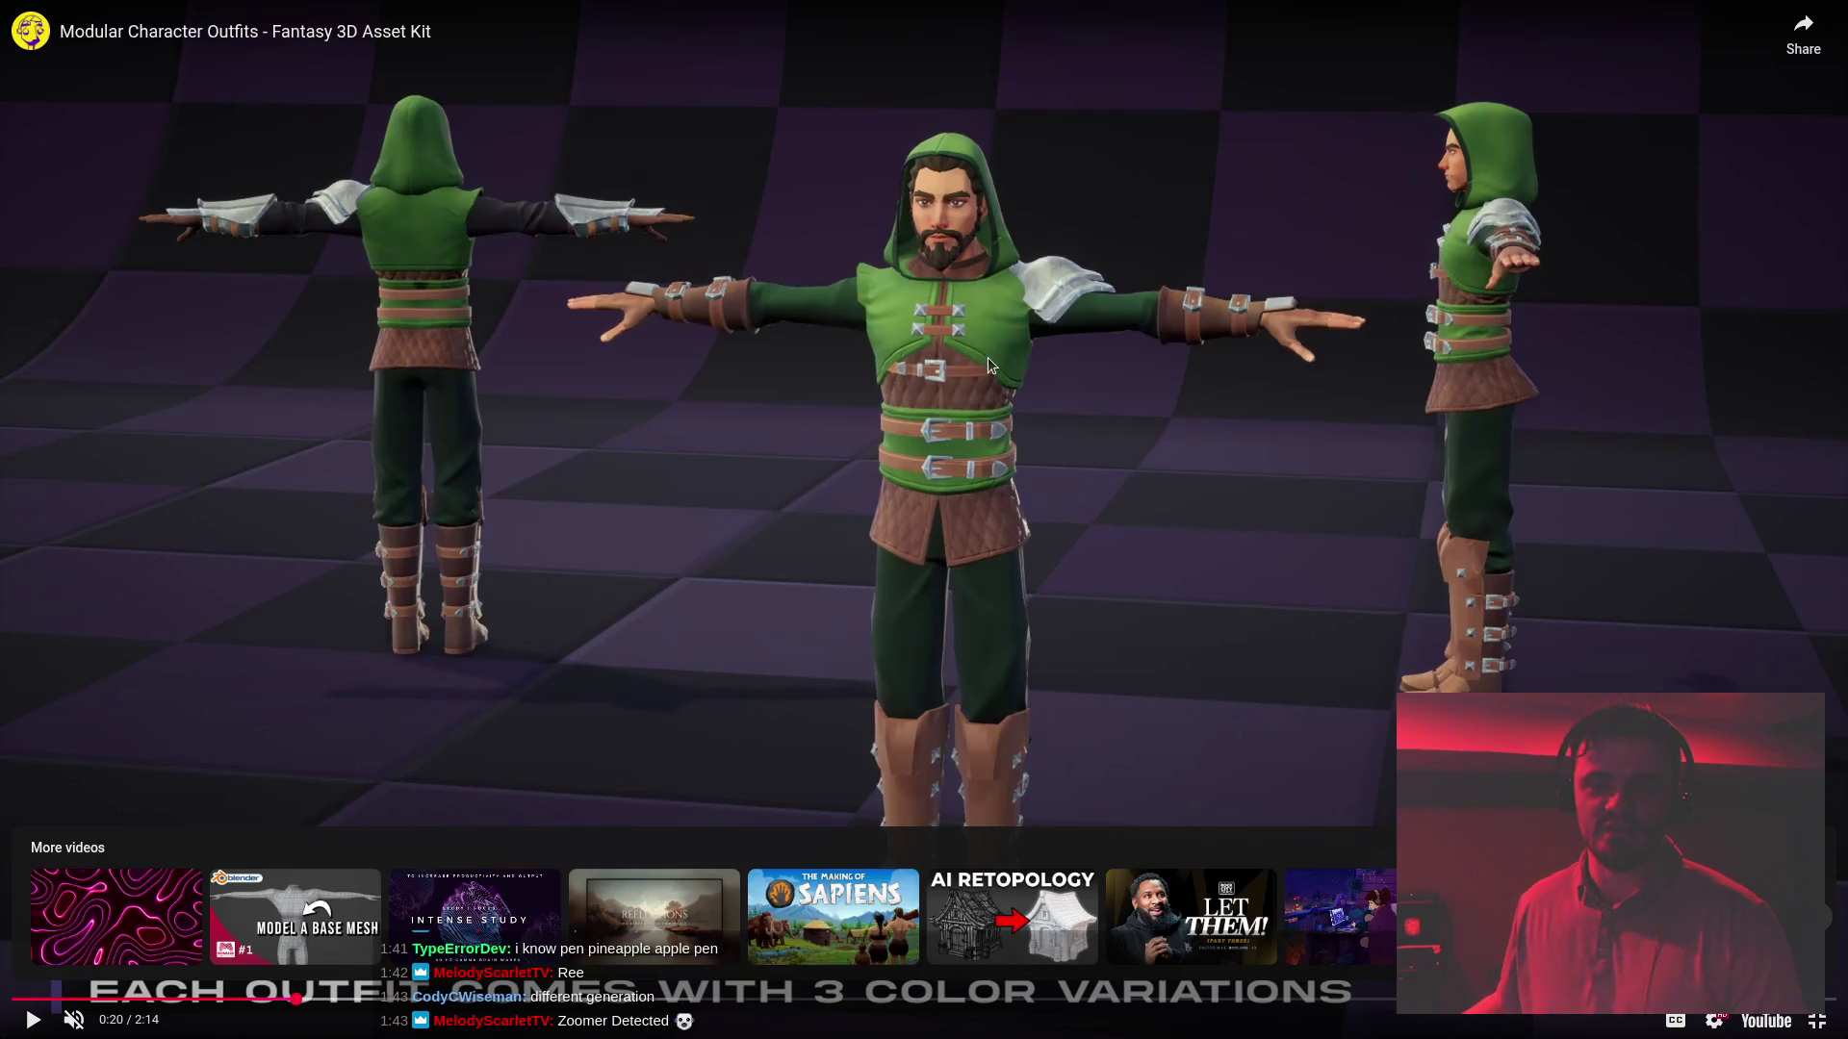
click(960, 391)
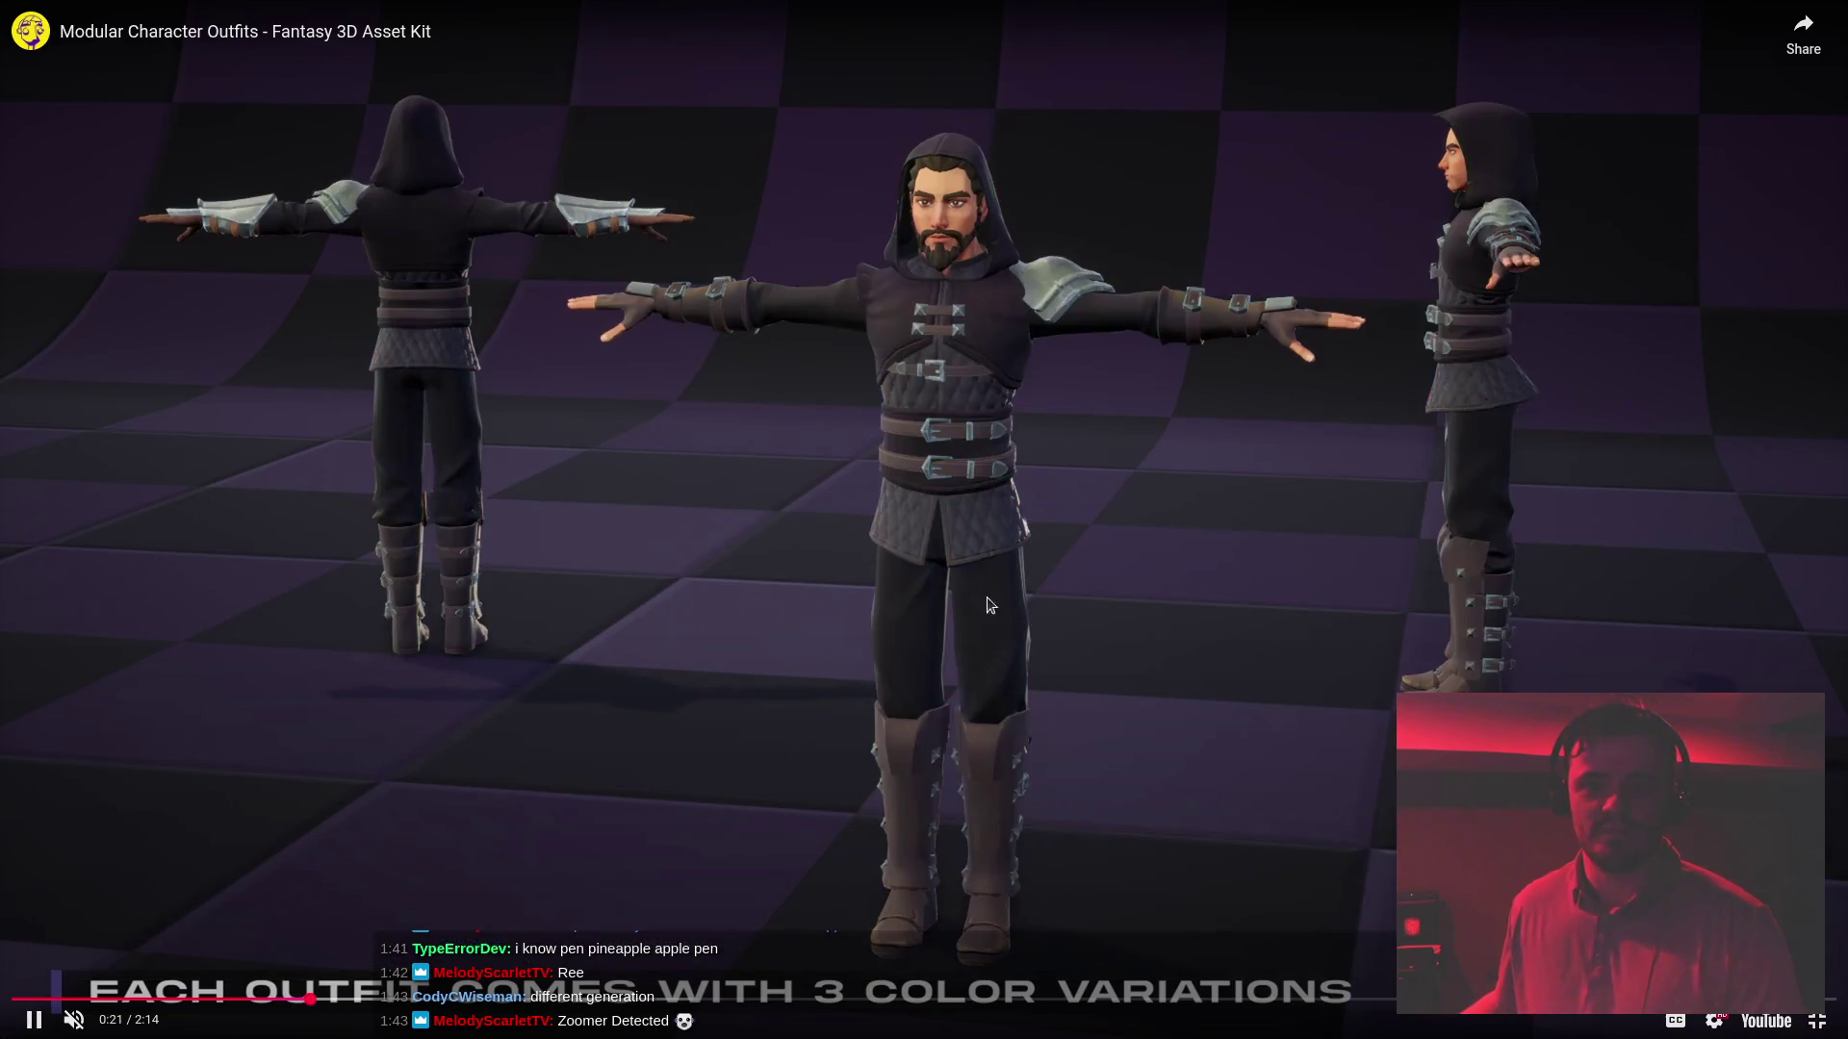
key(l)
key(l)
key(l)
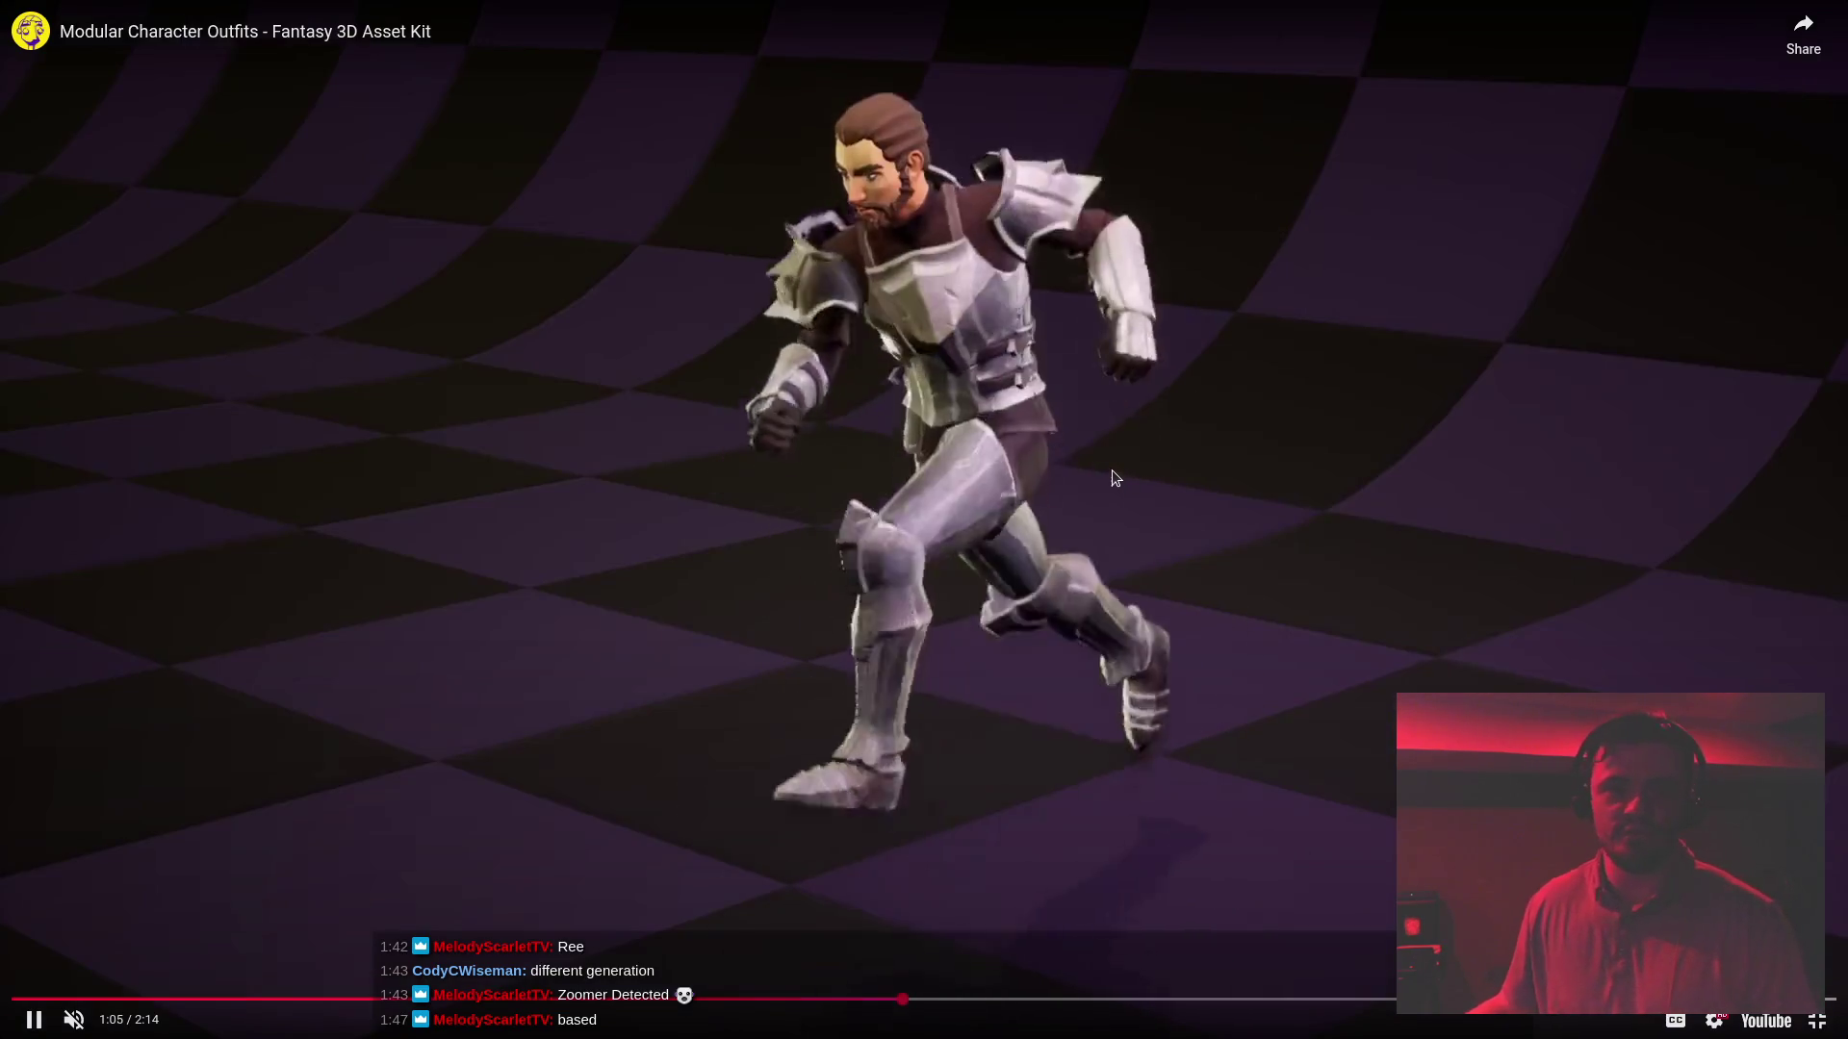
click(1111, 469)
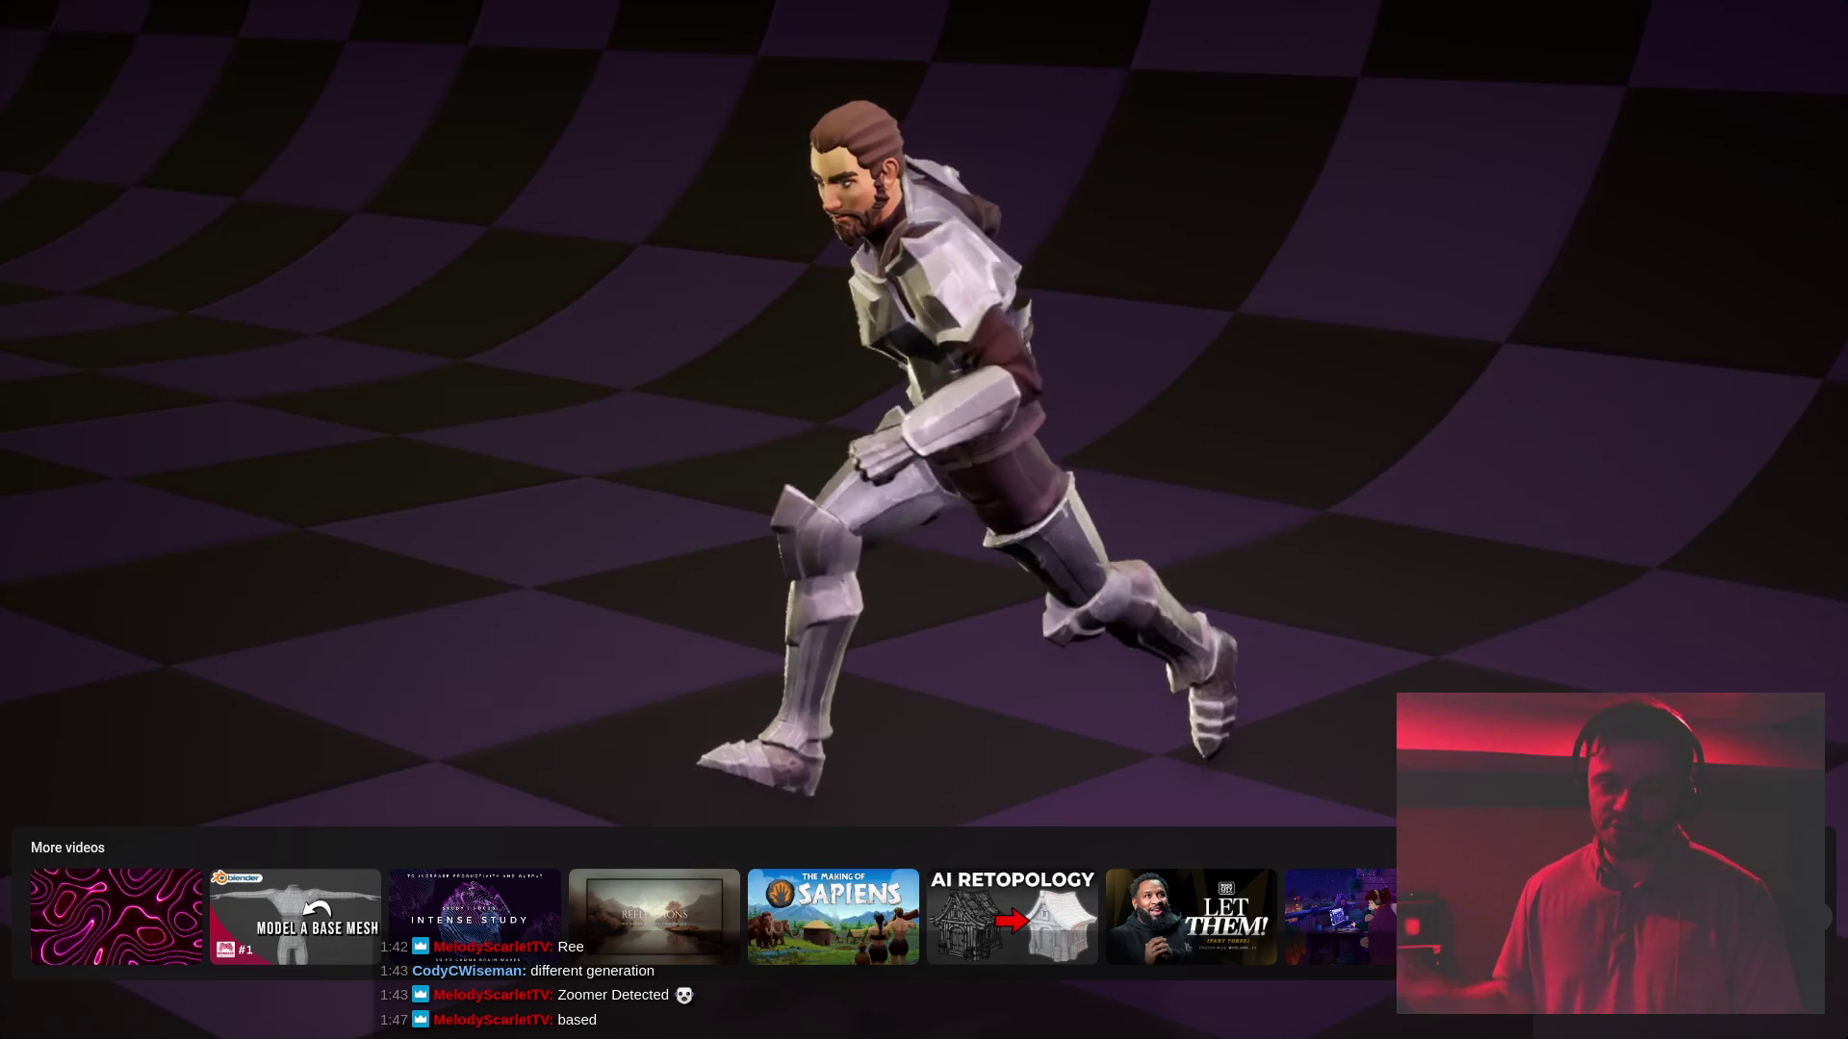
mouse_move(1027, 507)
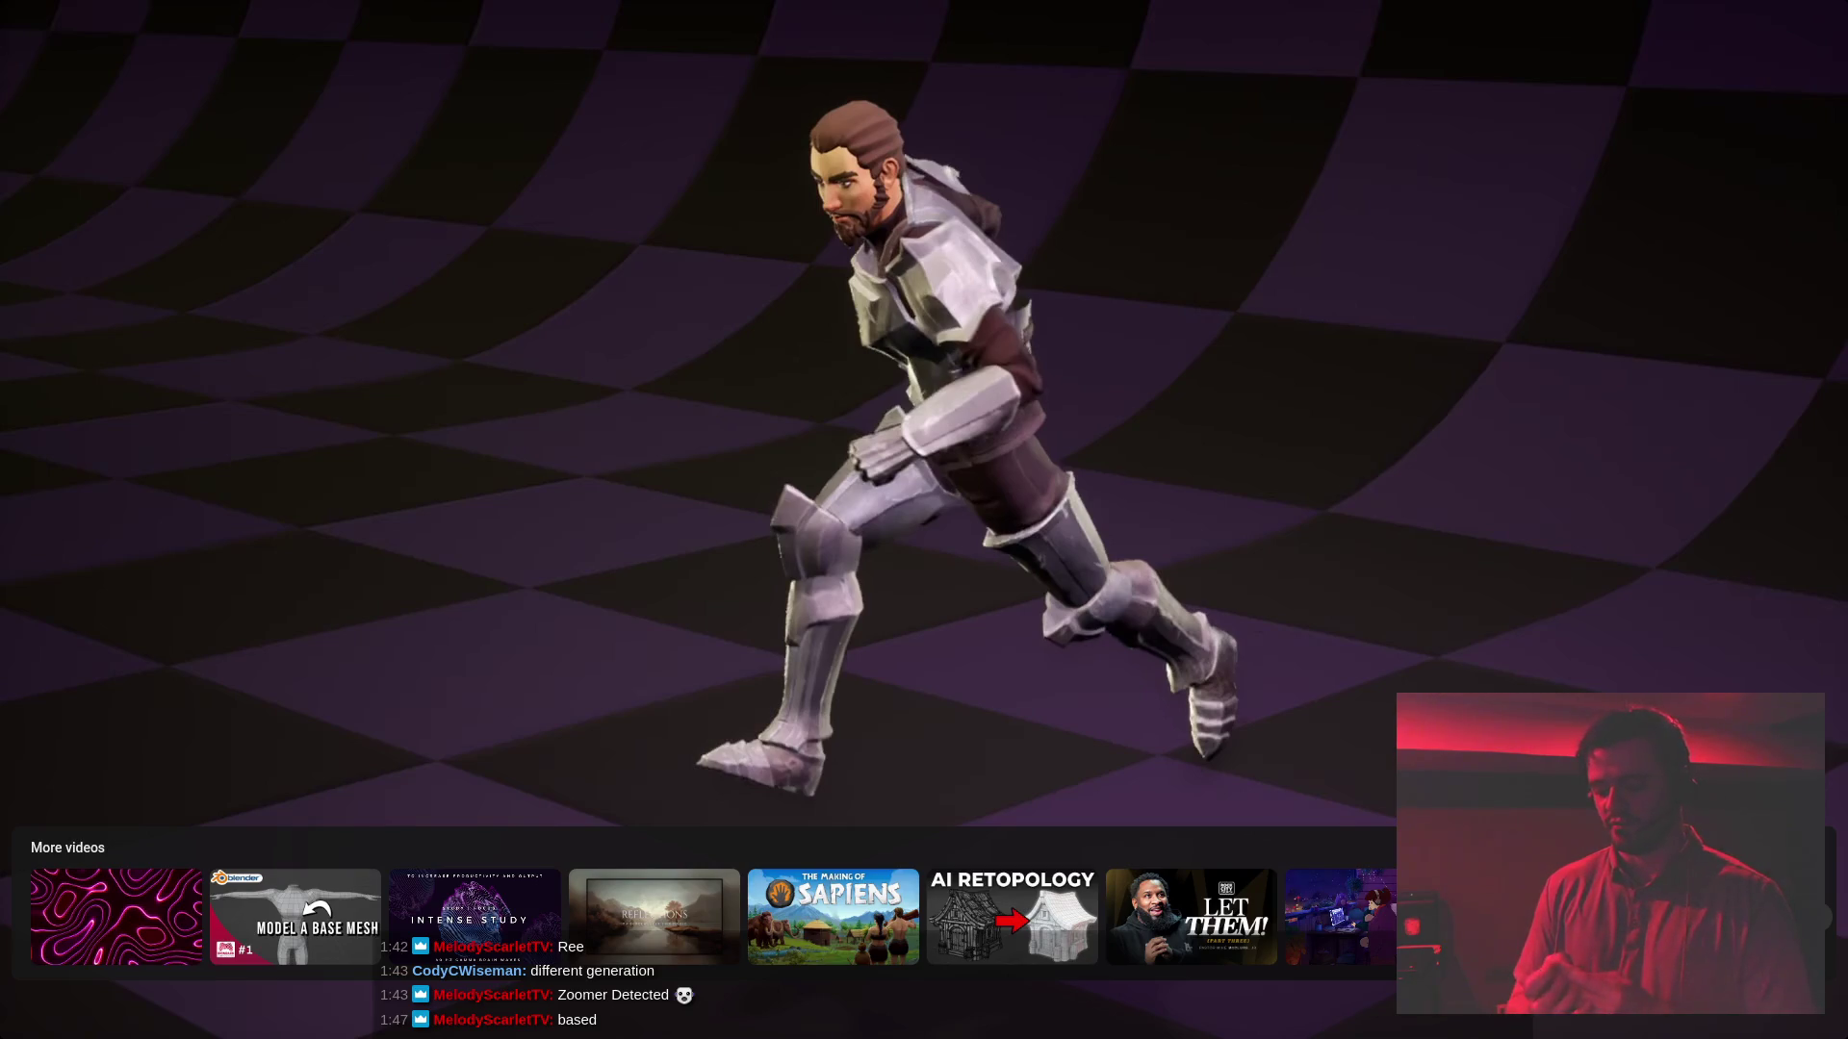
mouse_move(1144, 536)
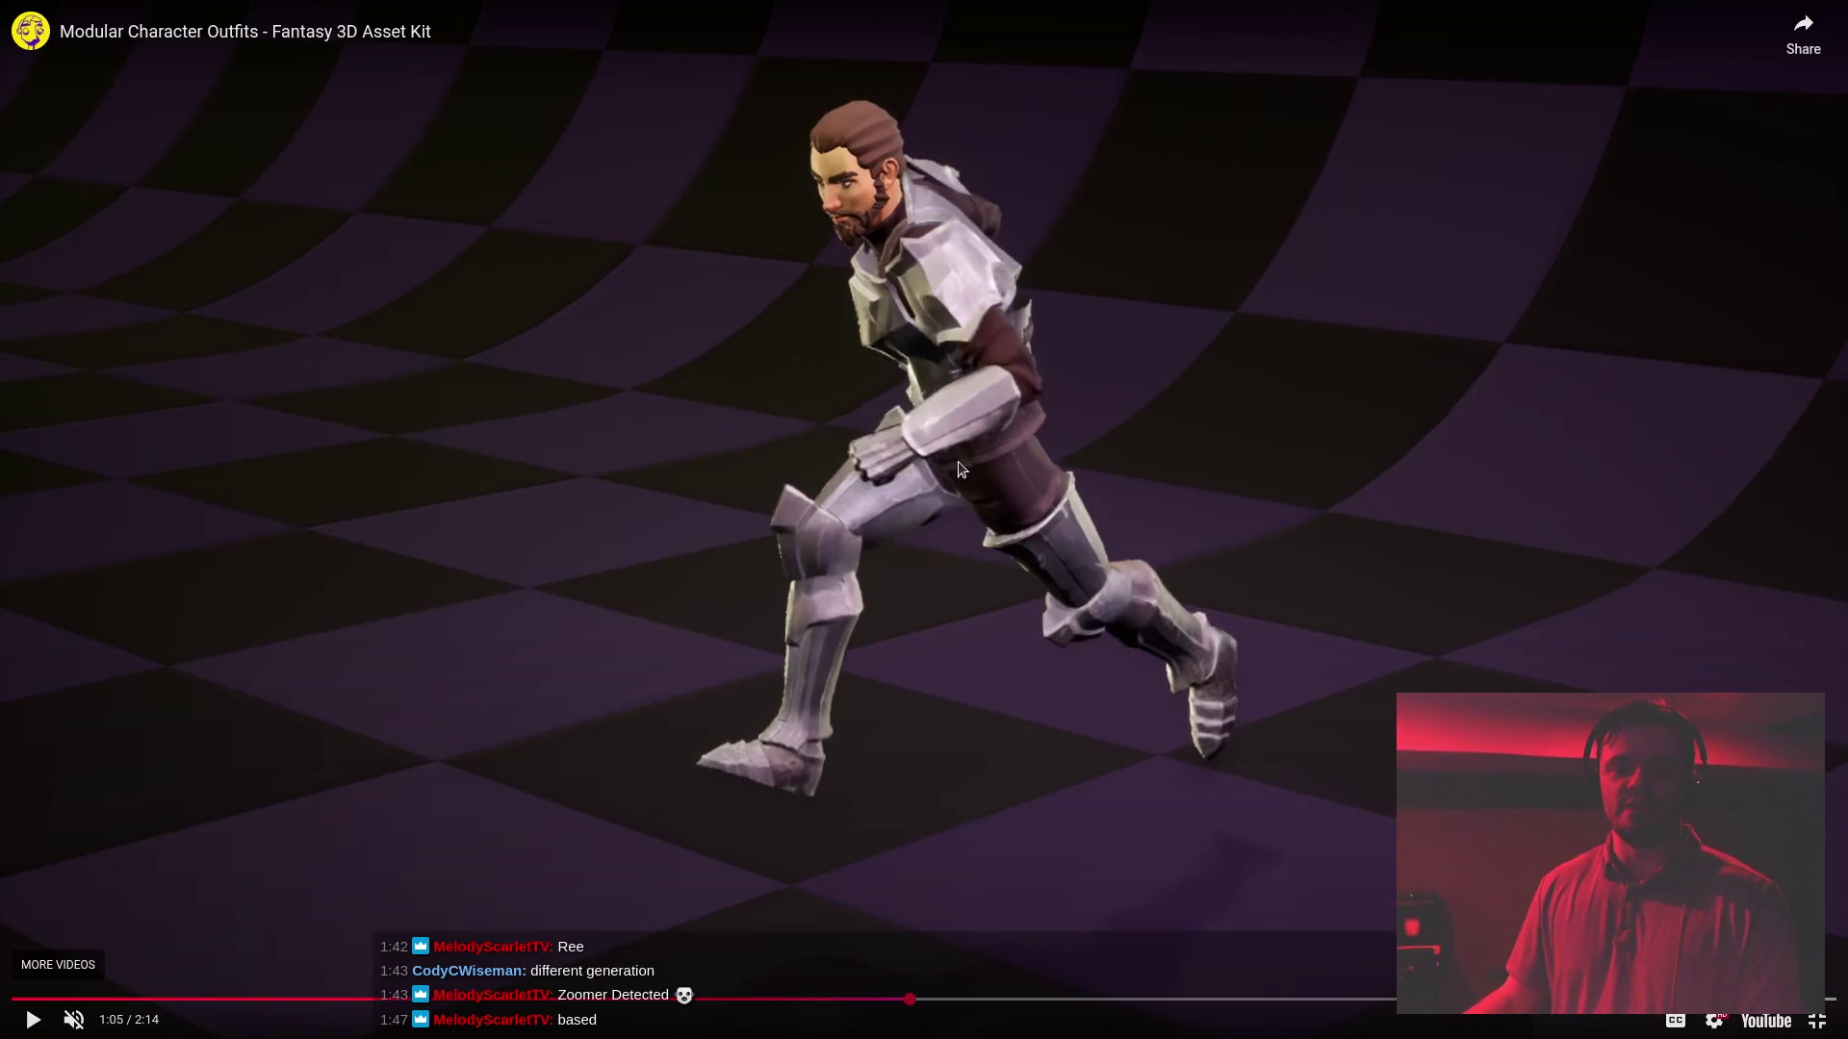
- Resume the outfits trailer with brief pauses at 1:11 and 1:23, stop at 2:01, exit full screen
click(896, 547)
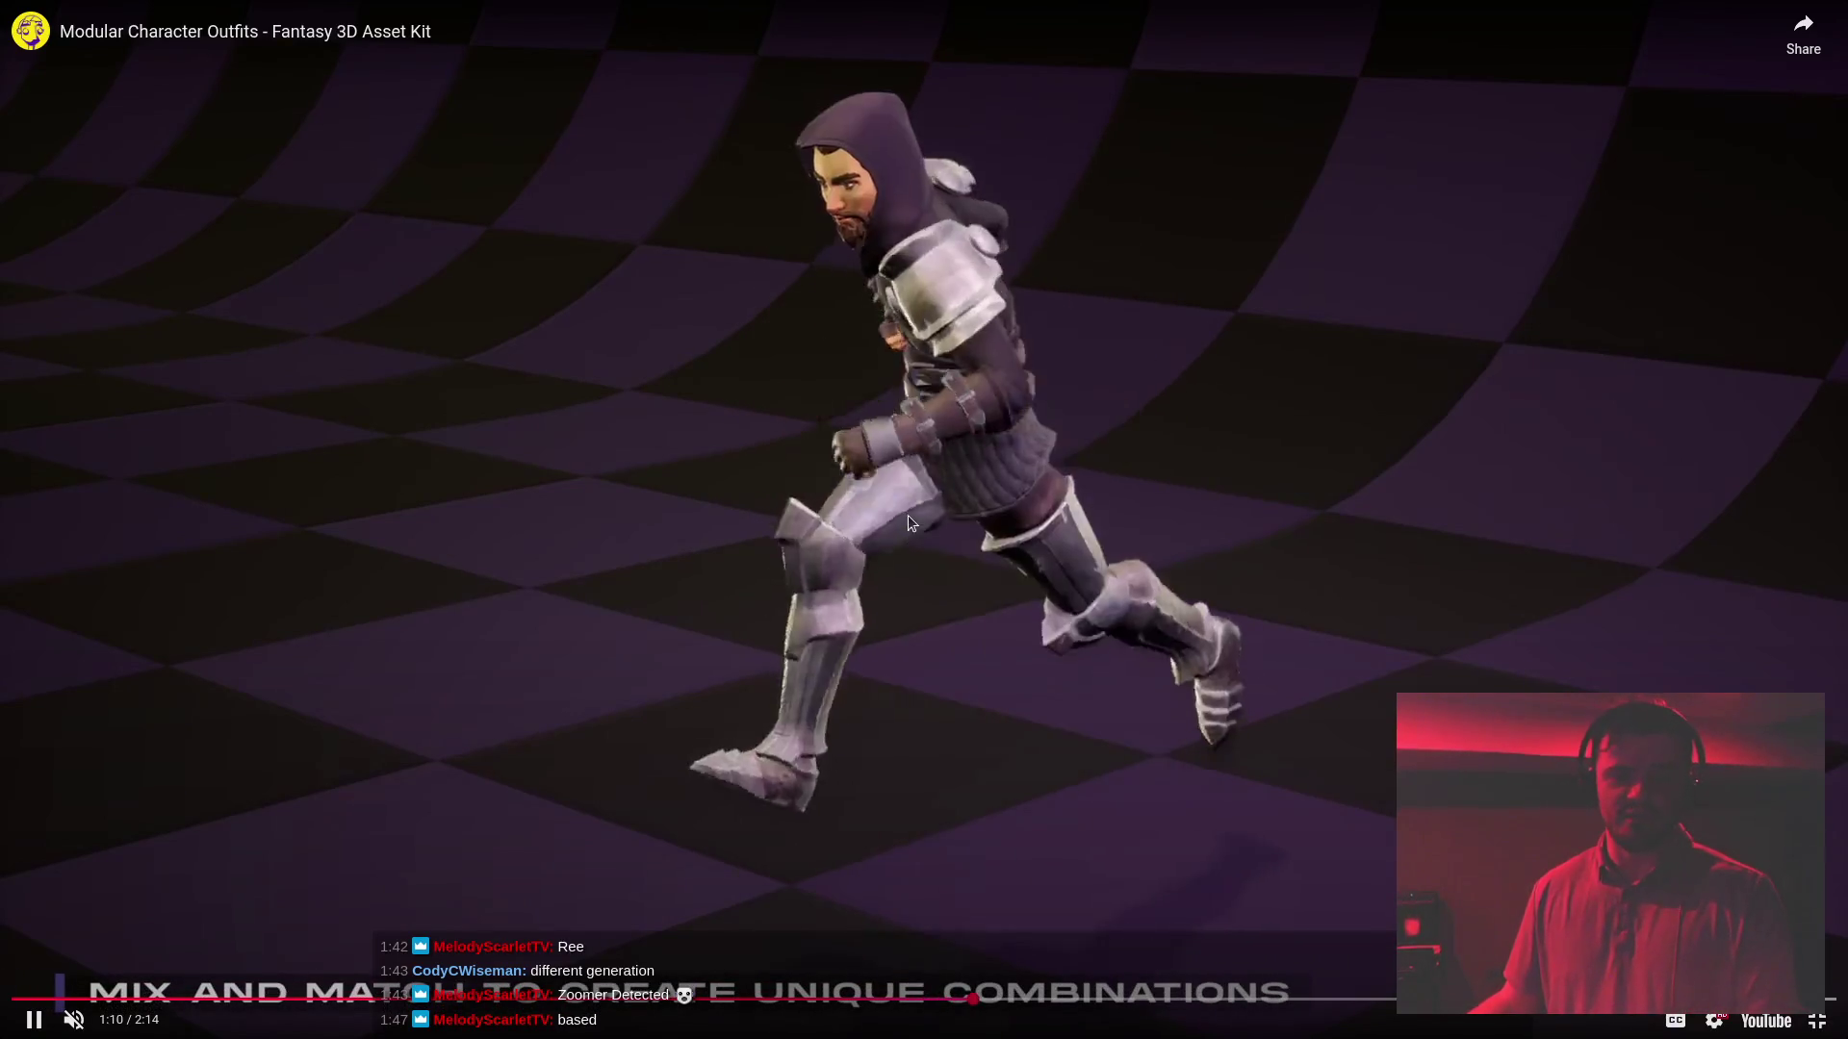
click(949, 516)
click(944, 525)
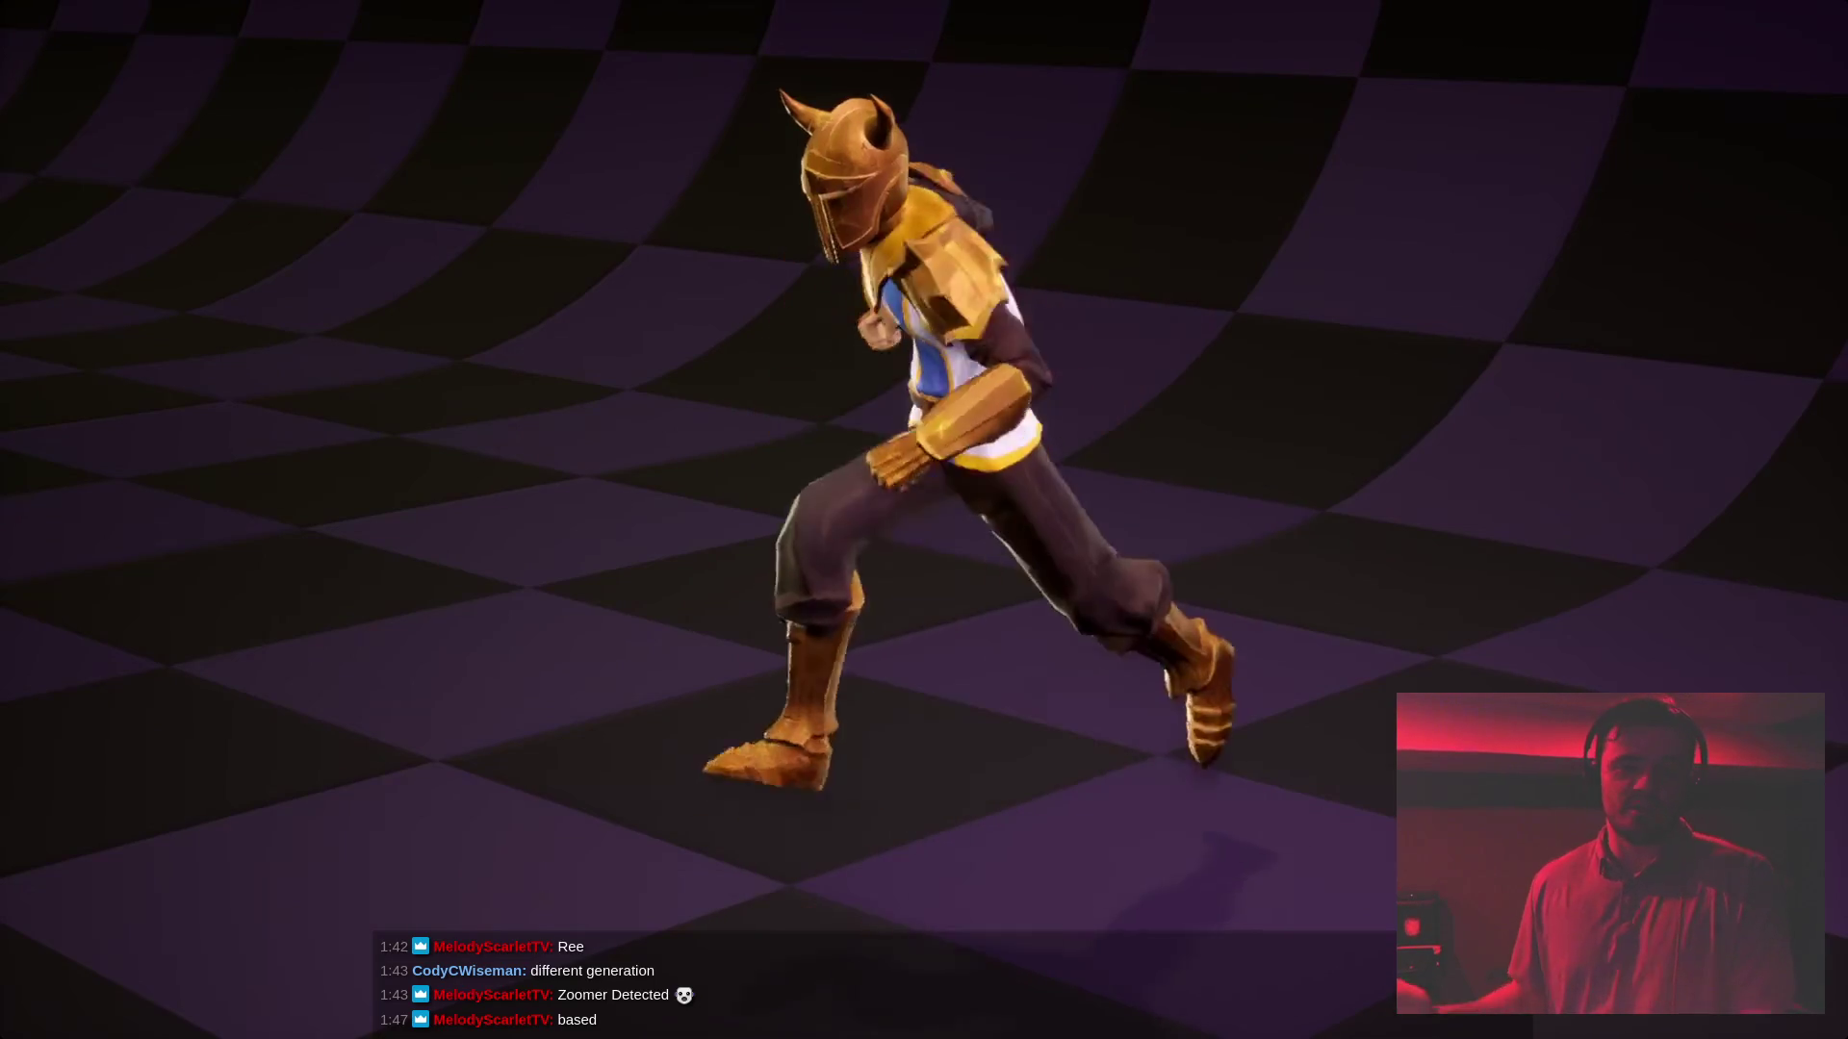
mouse_move(1052, 526)
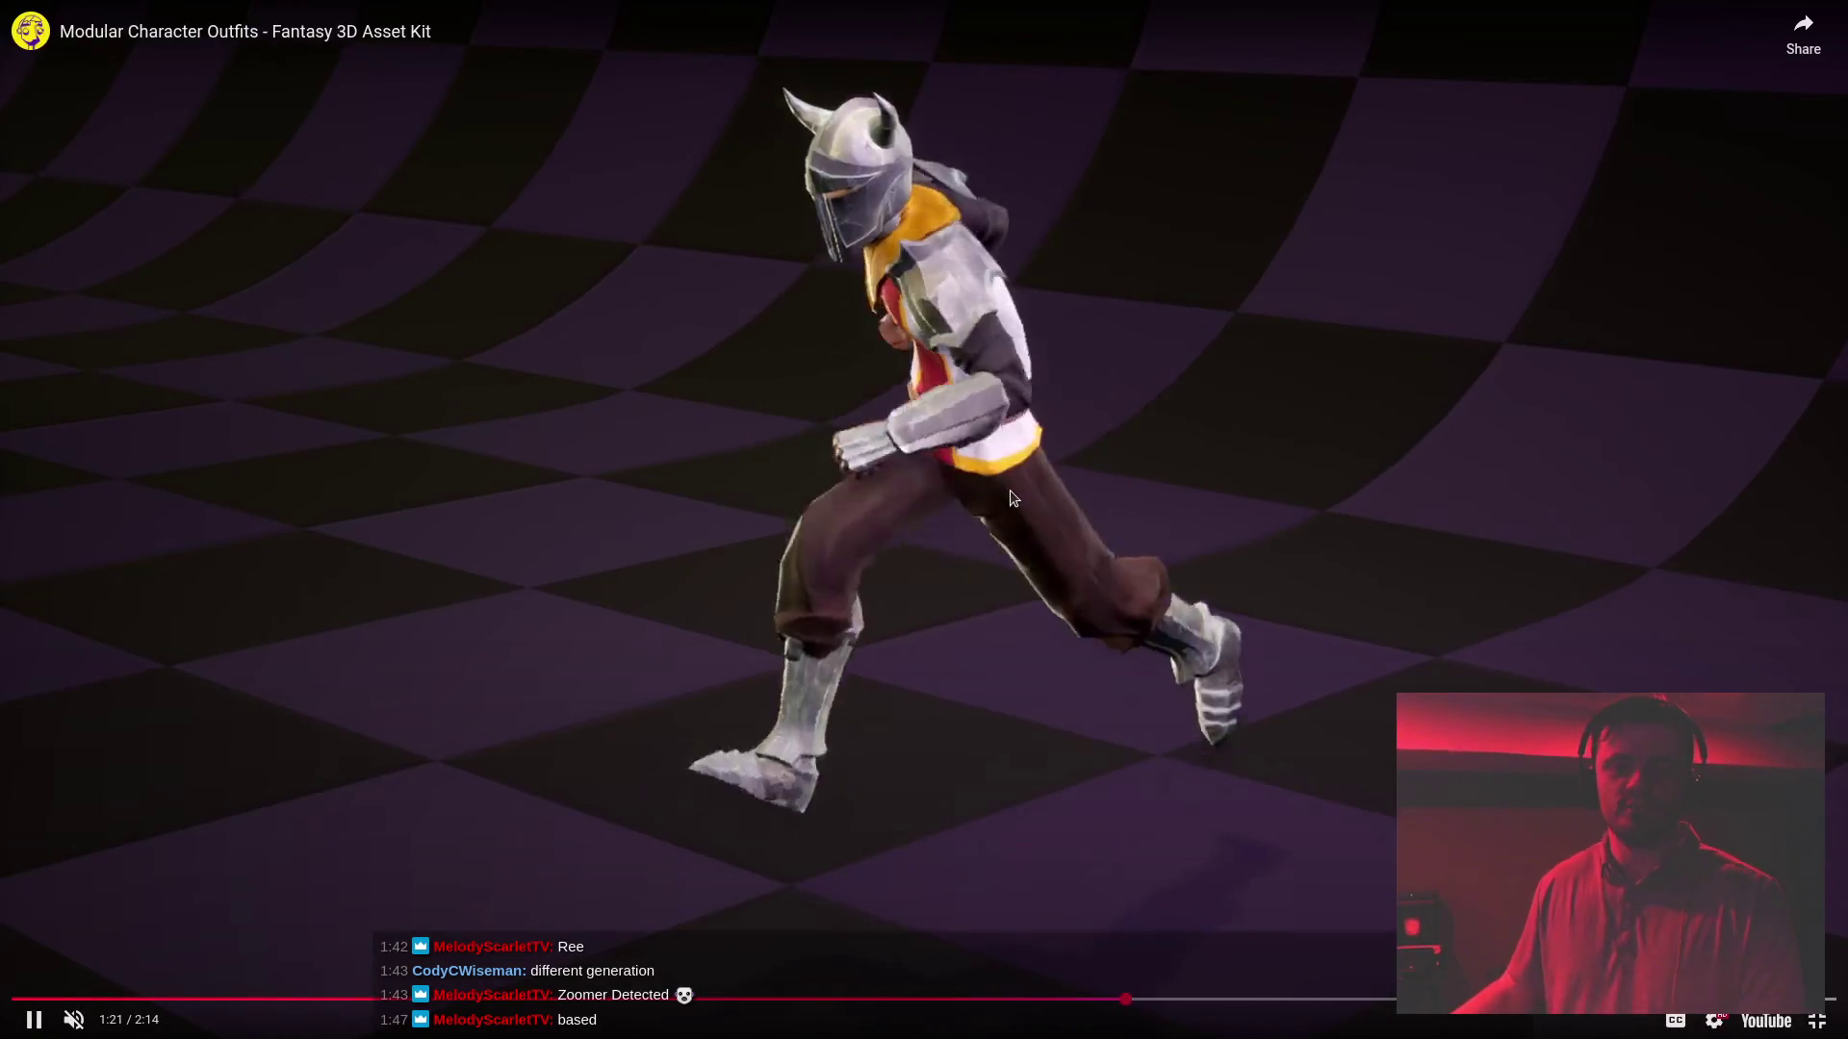
click(1008, 489)
click(1012, 493)
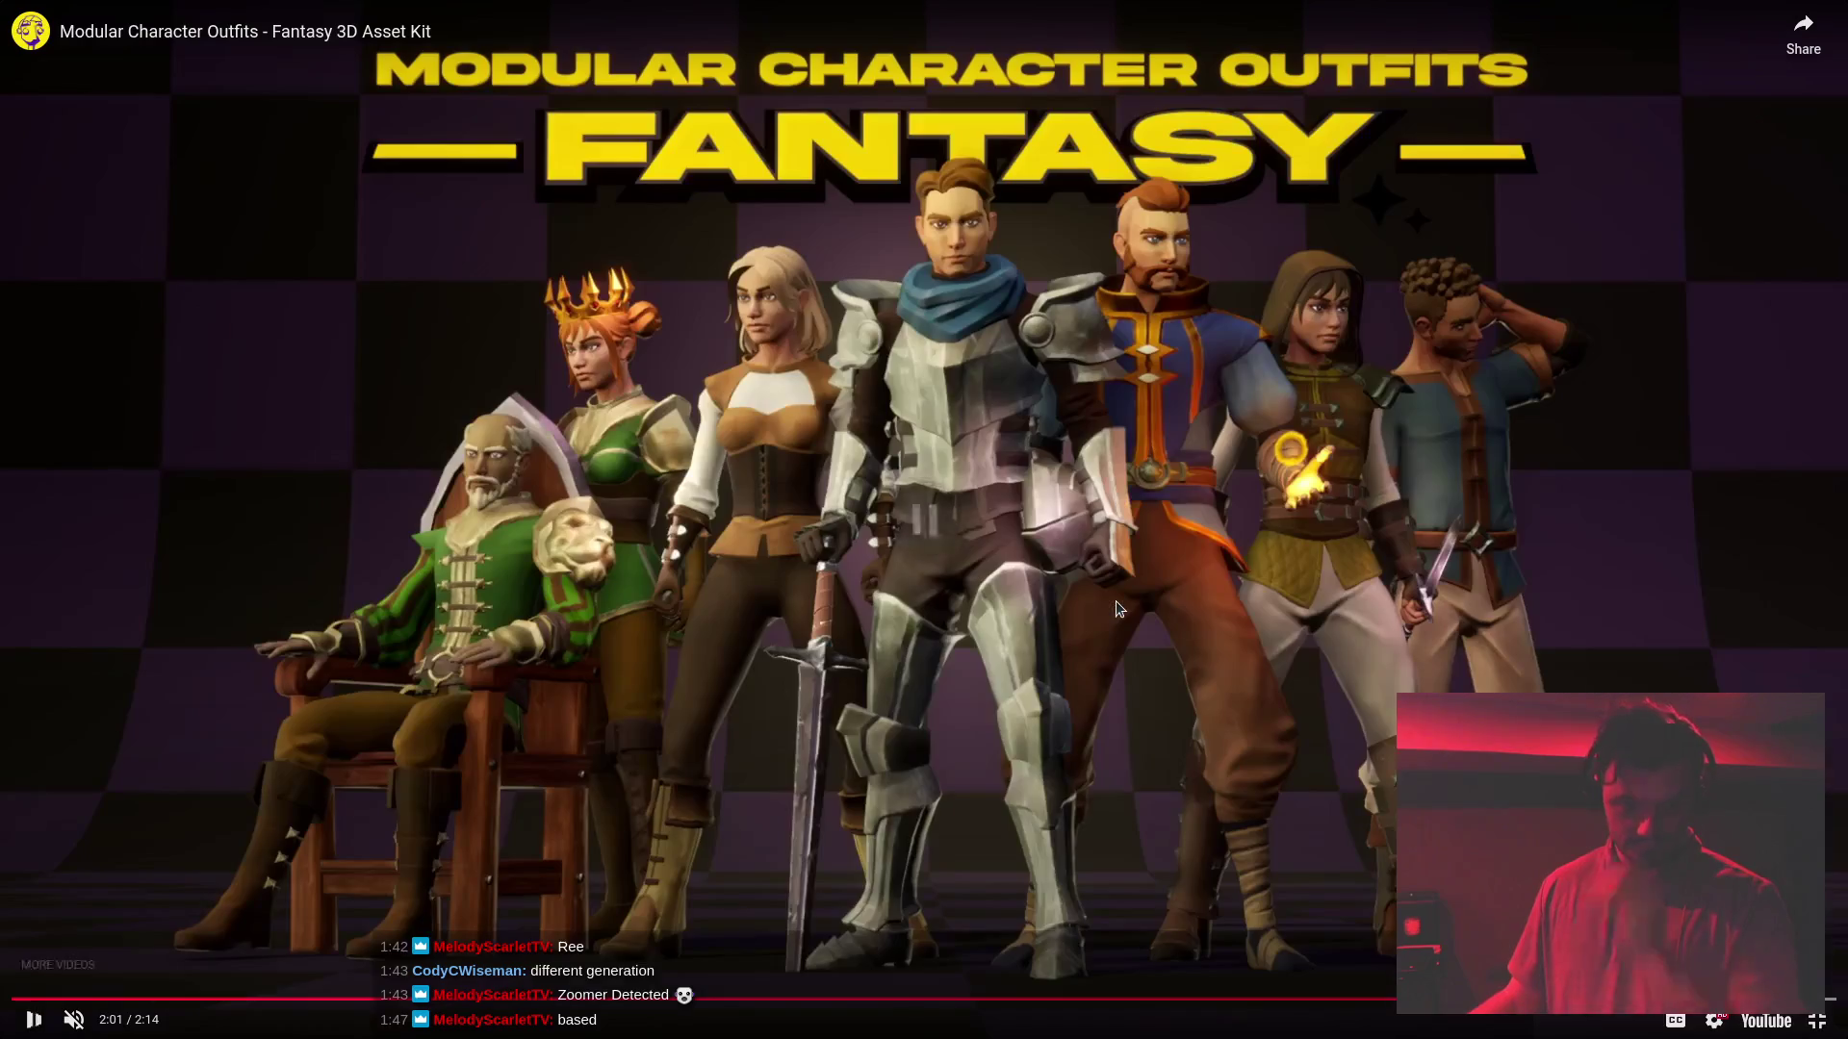
click(1116, 602)
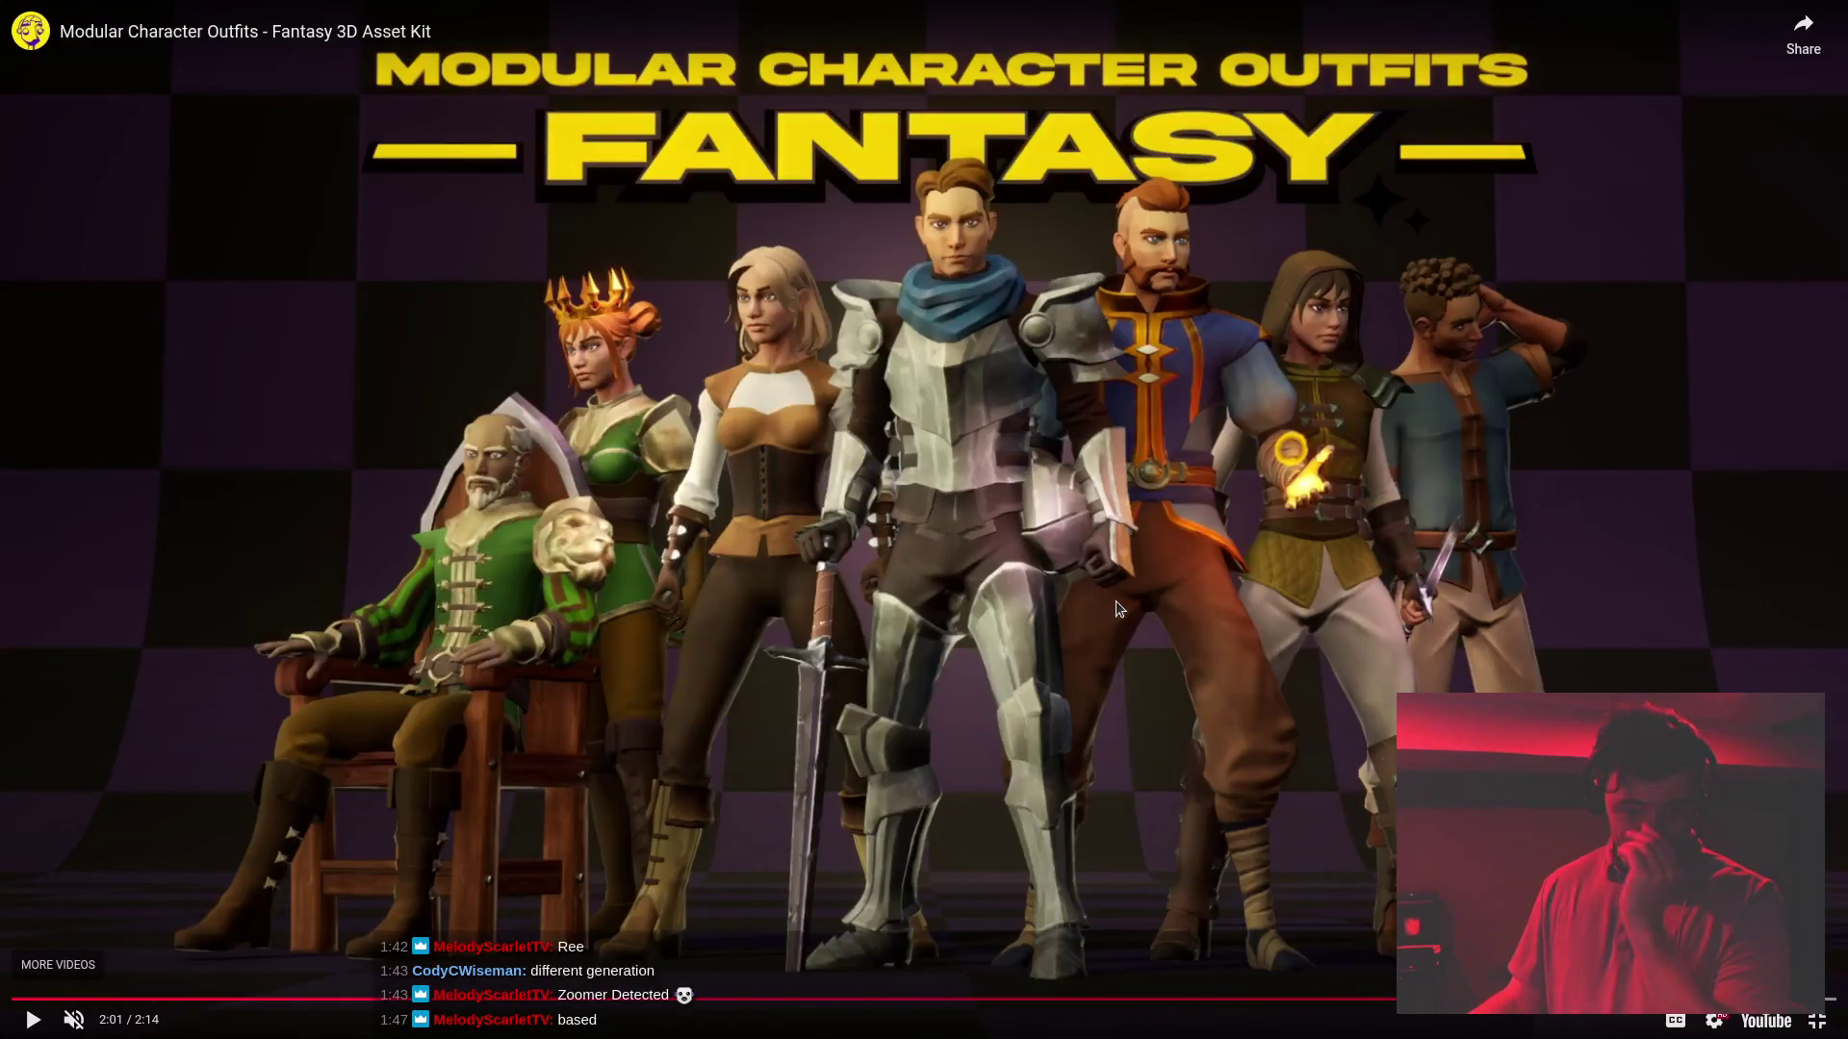
click(1816, 1020)
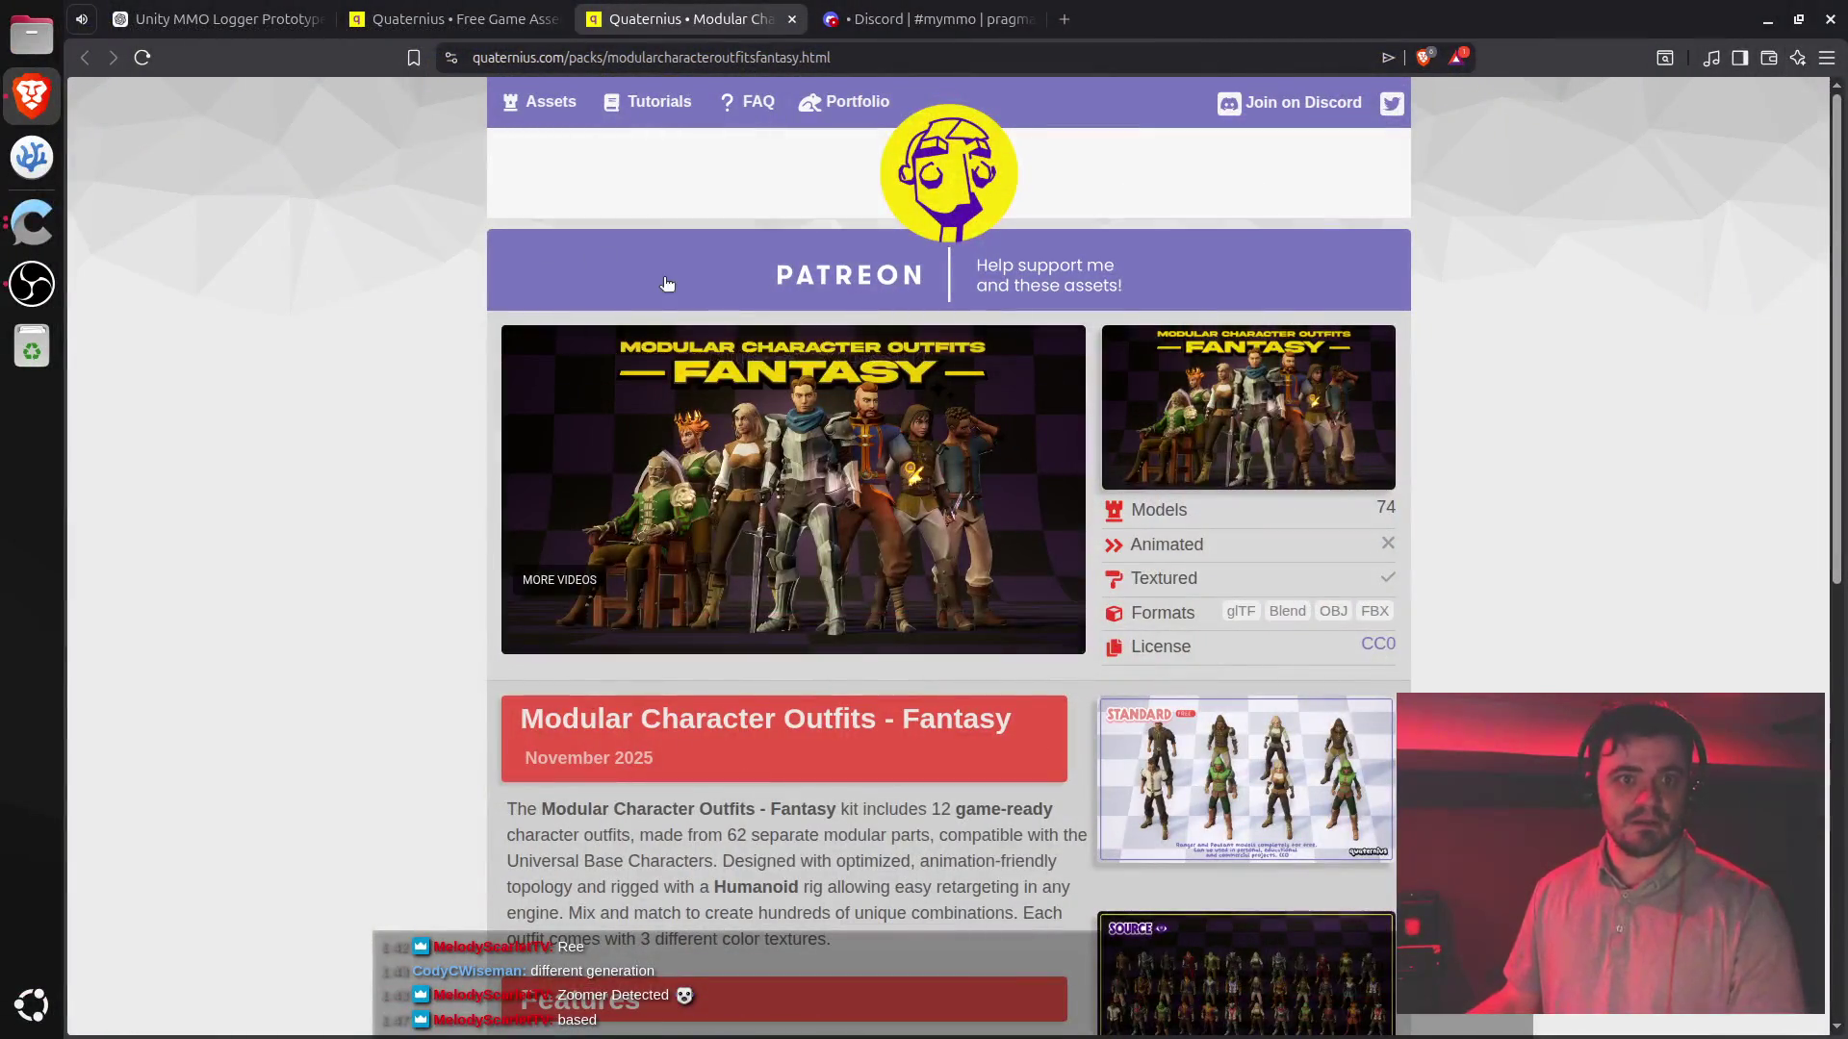
middle_click(701, 21)
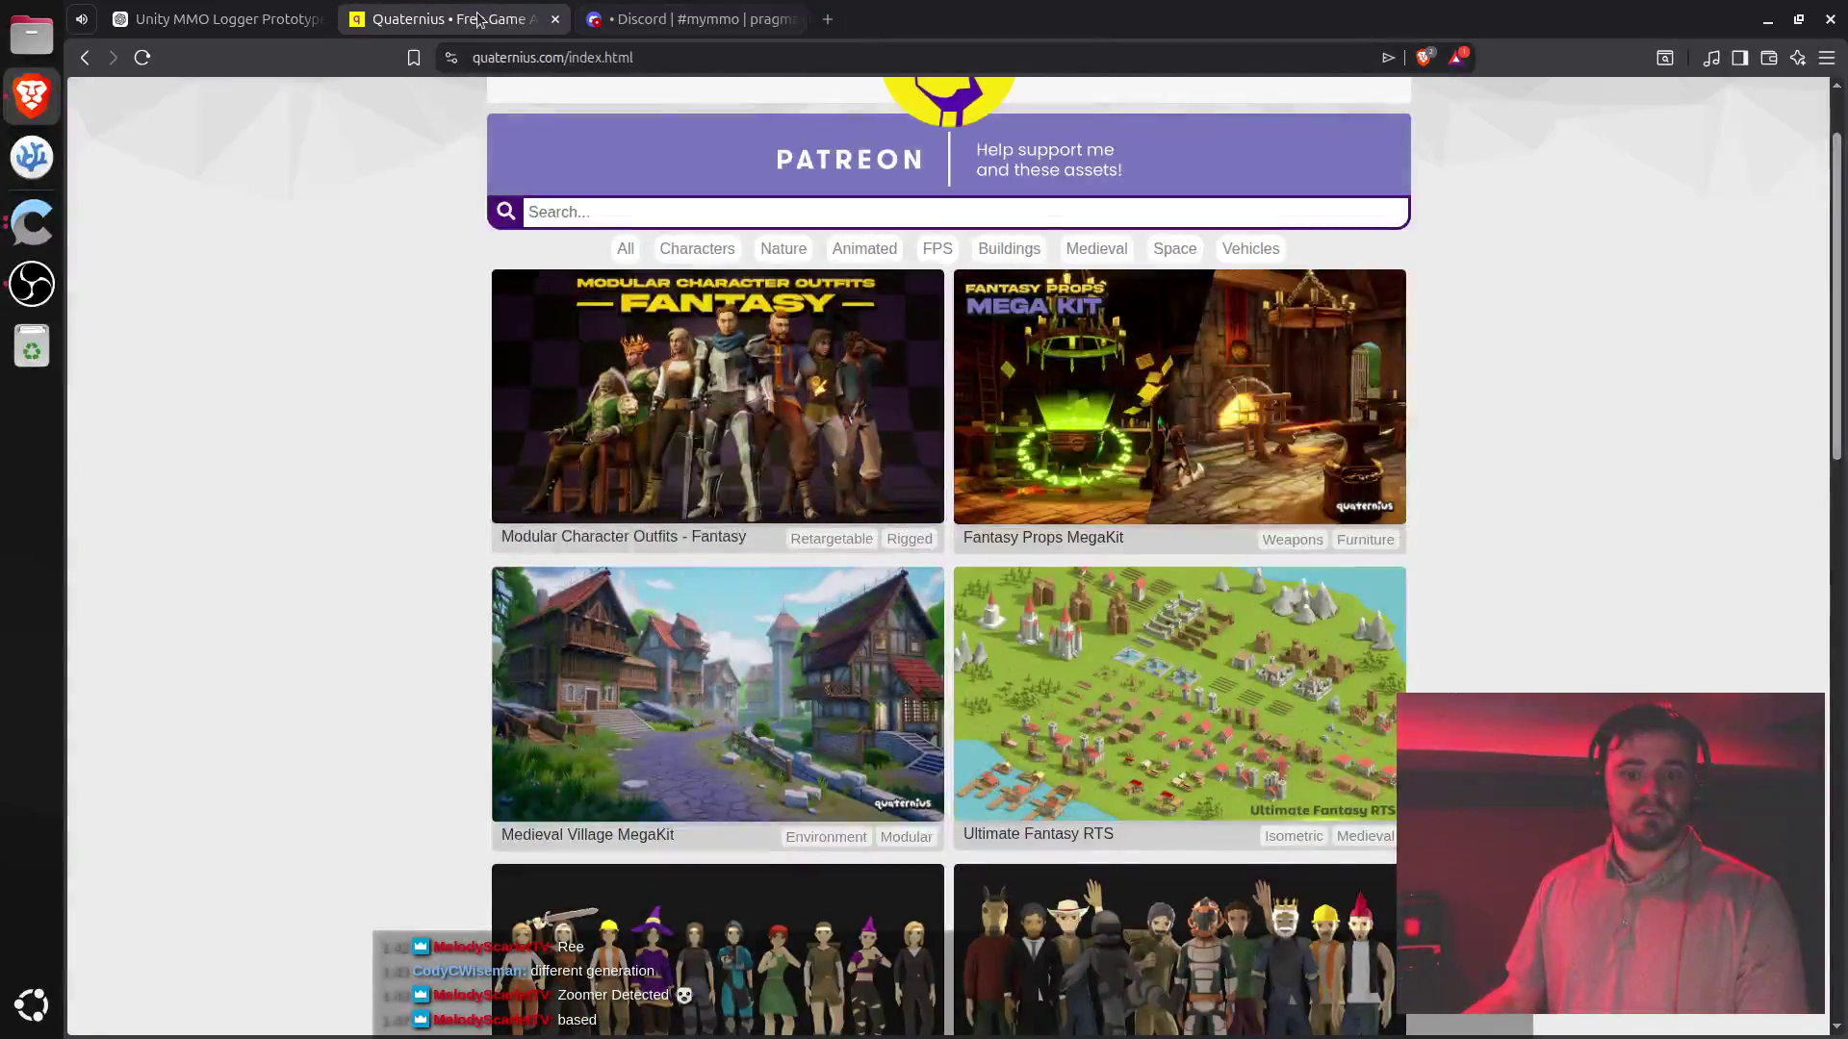
click(737, 8)
middle_click(589, 10)
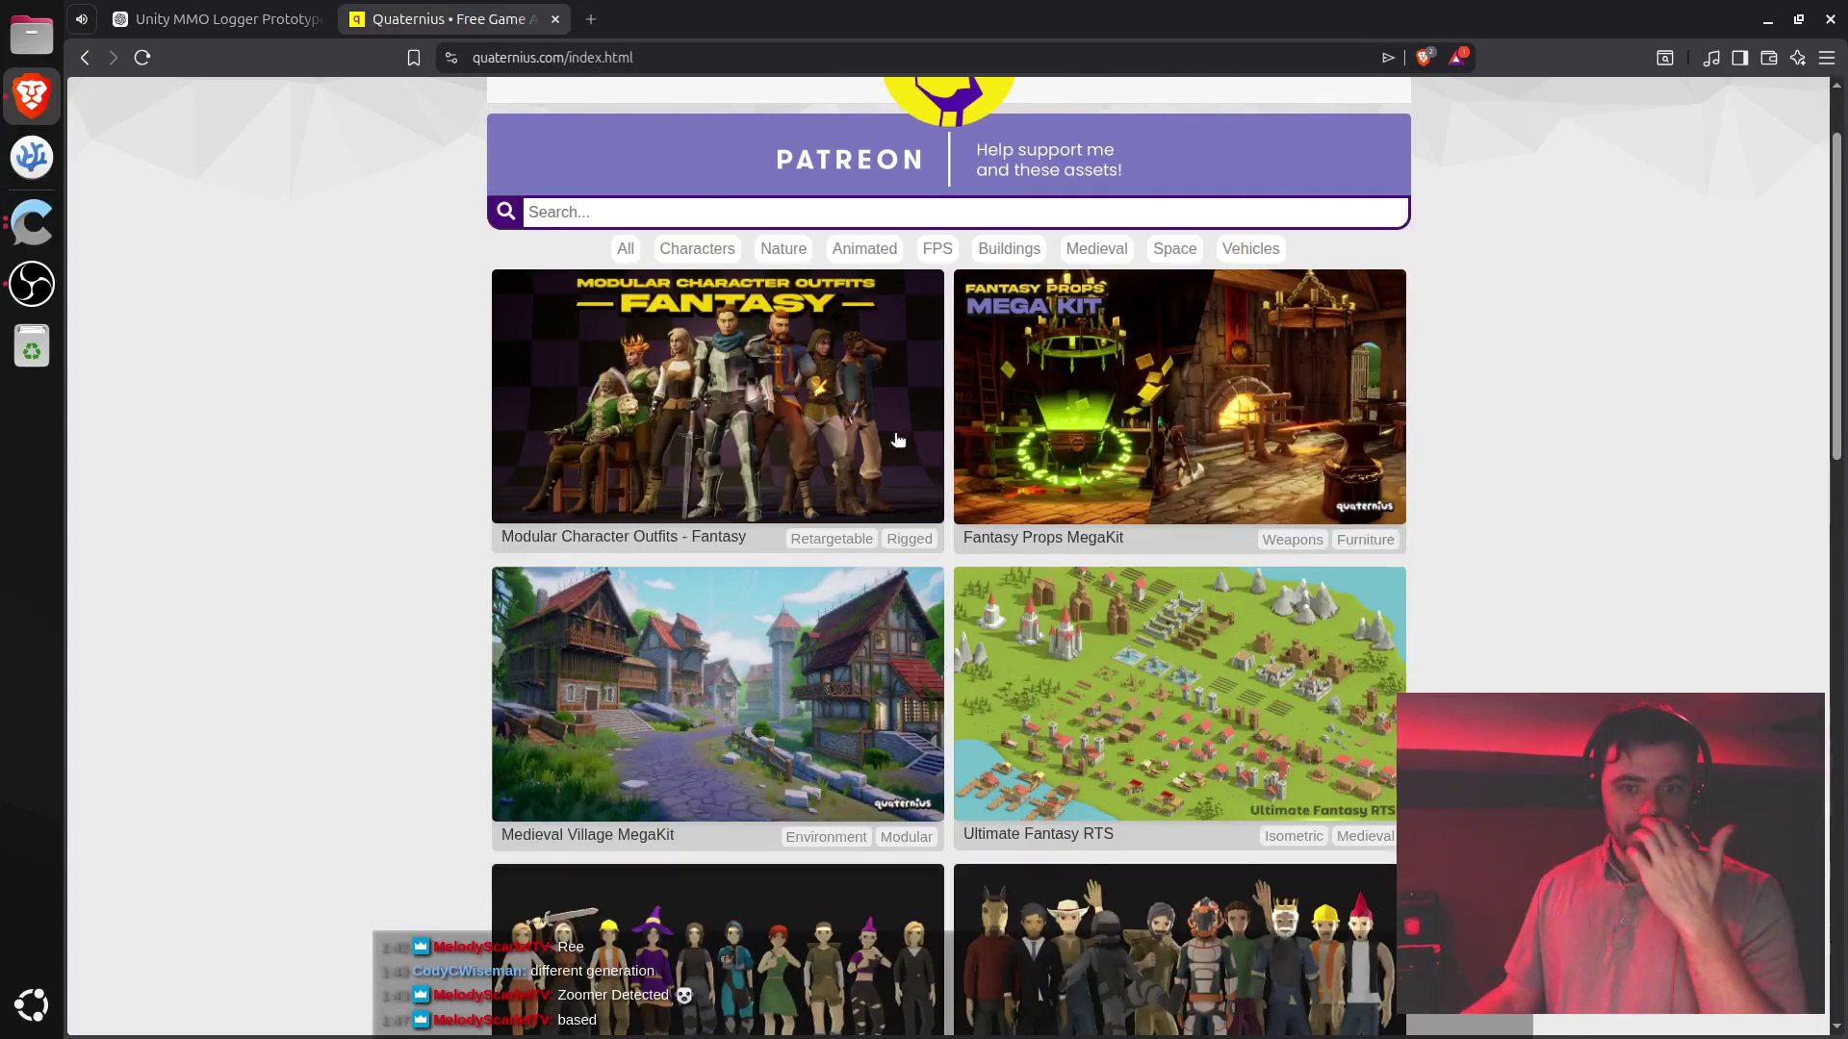
scroll(1424, 606, down, 5)
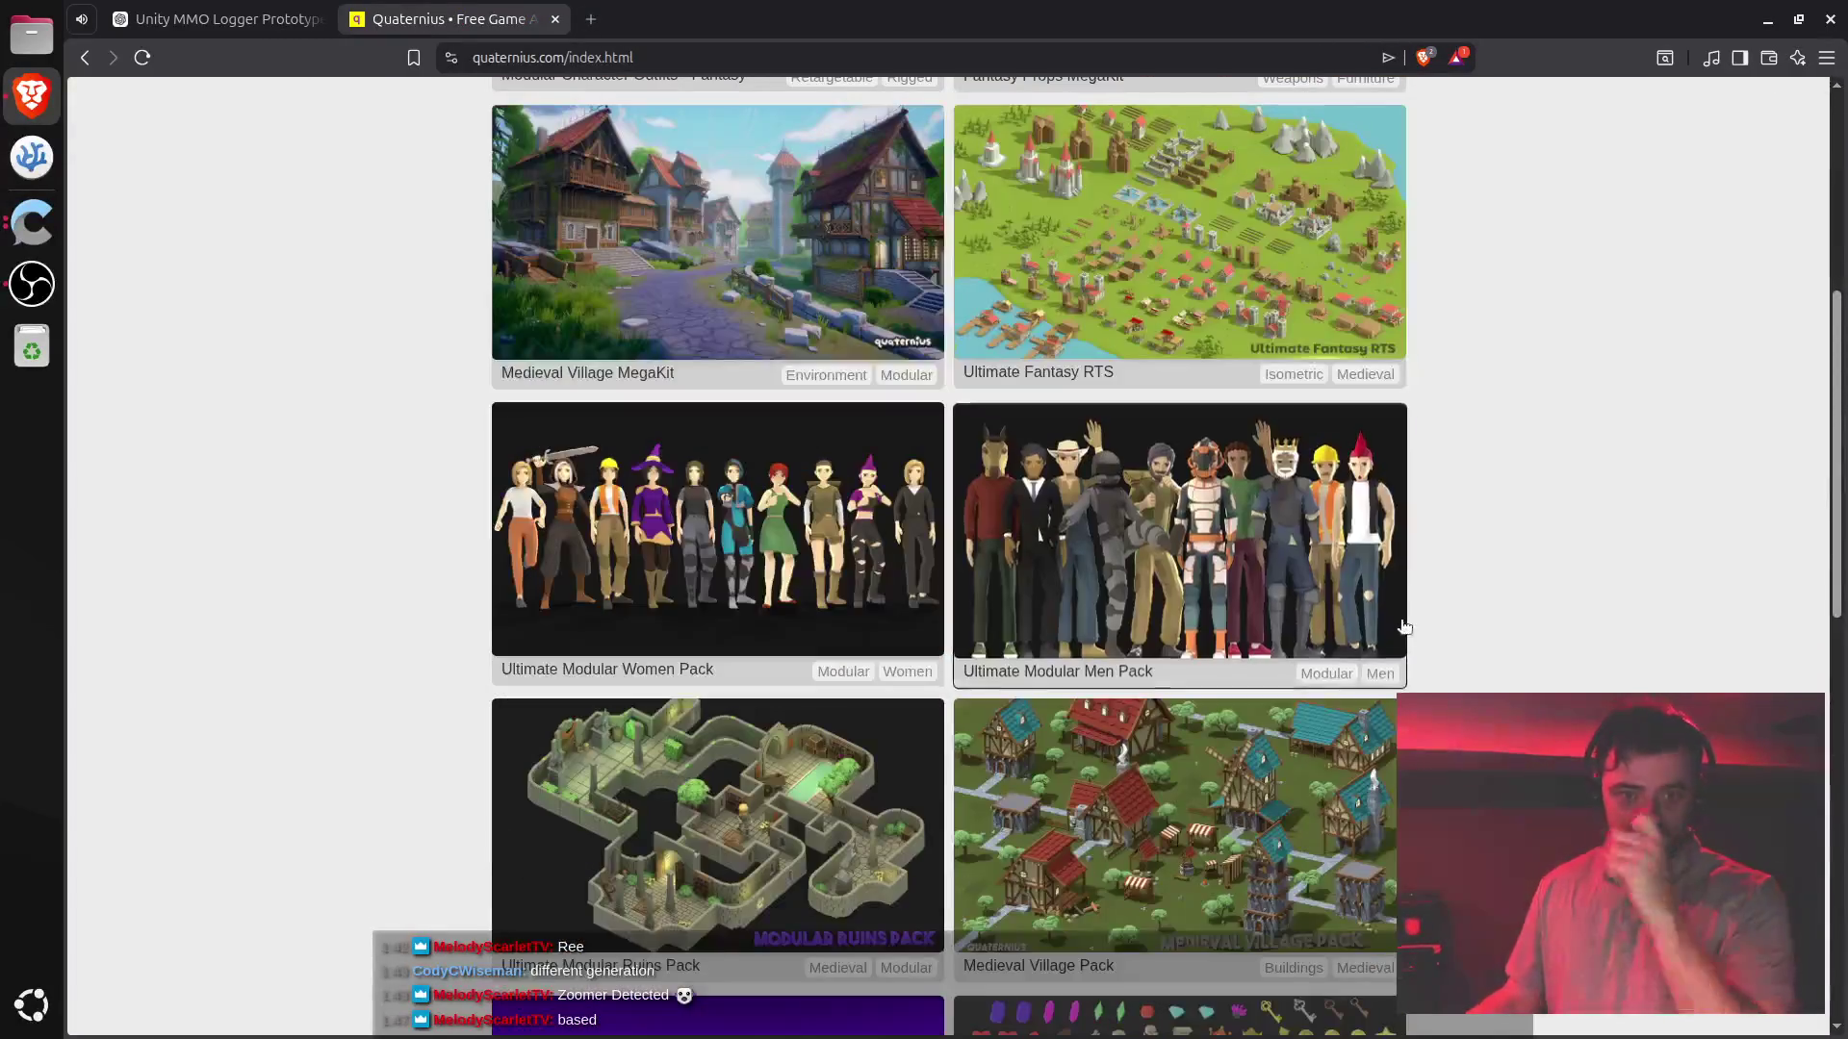
scroll(1404, 627, down, 1)
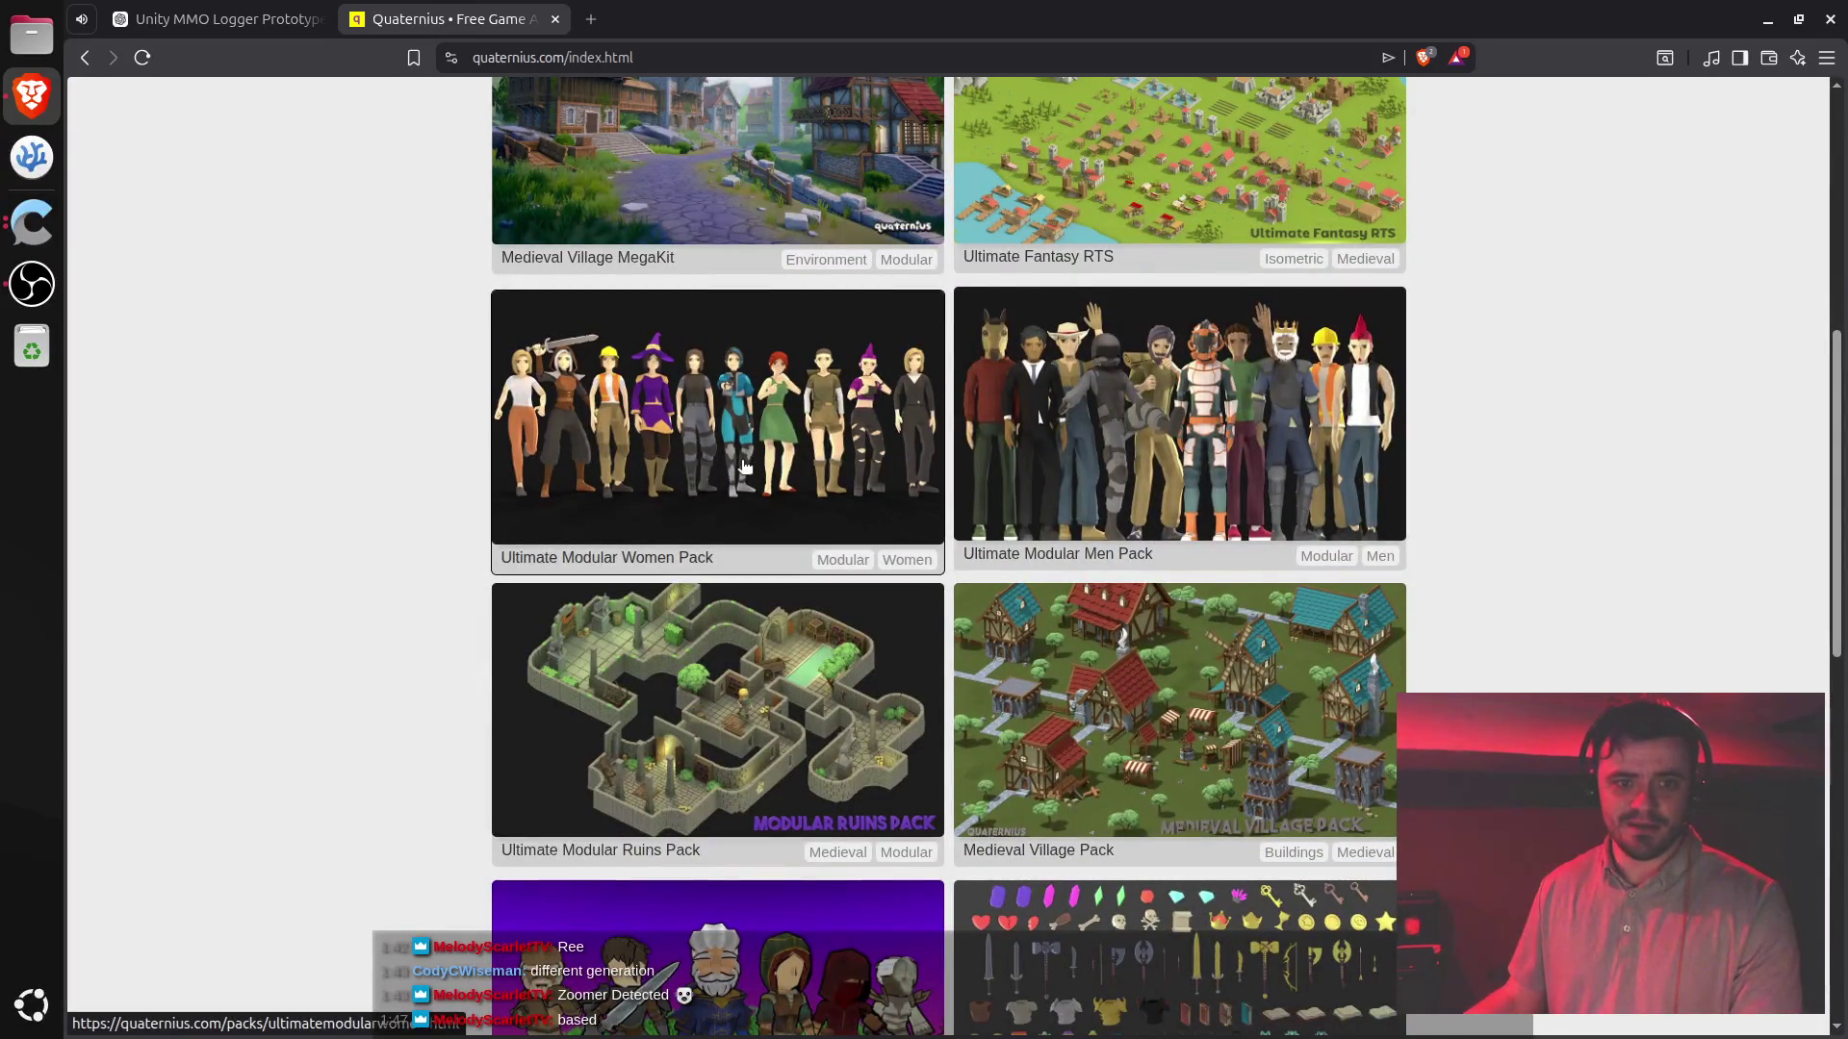
key(ctrl+Tab)
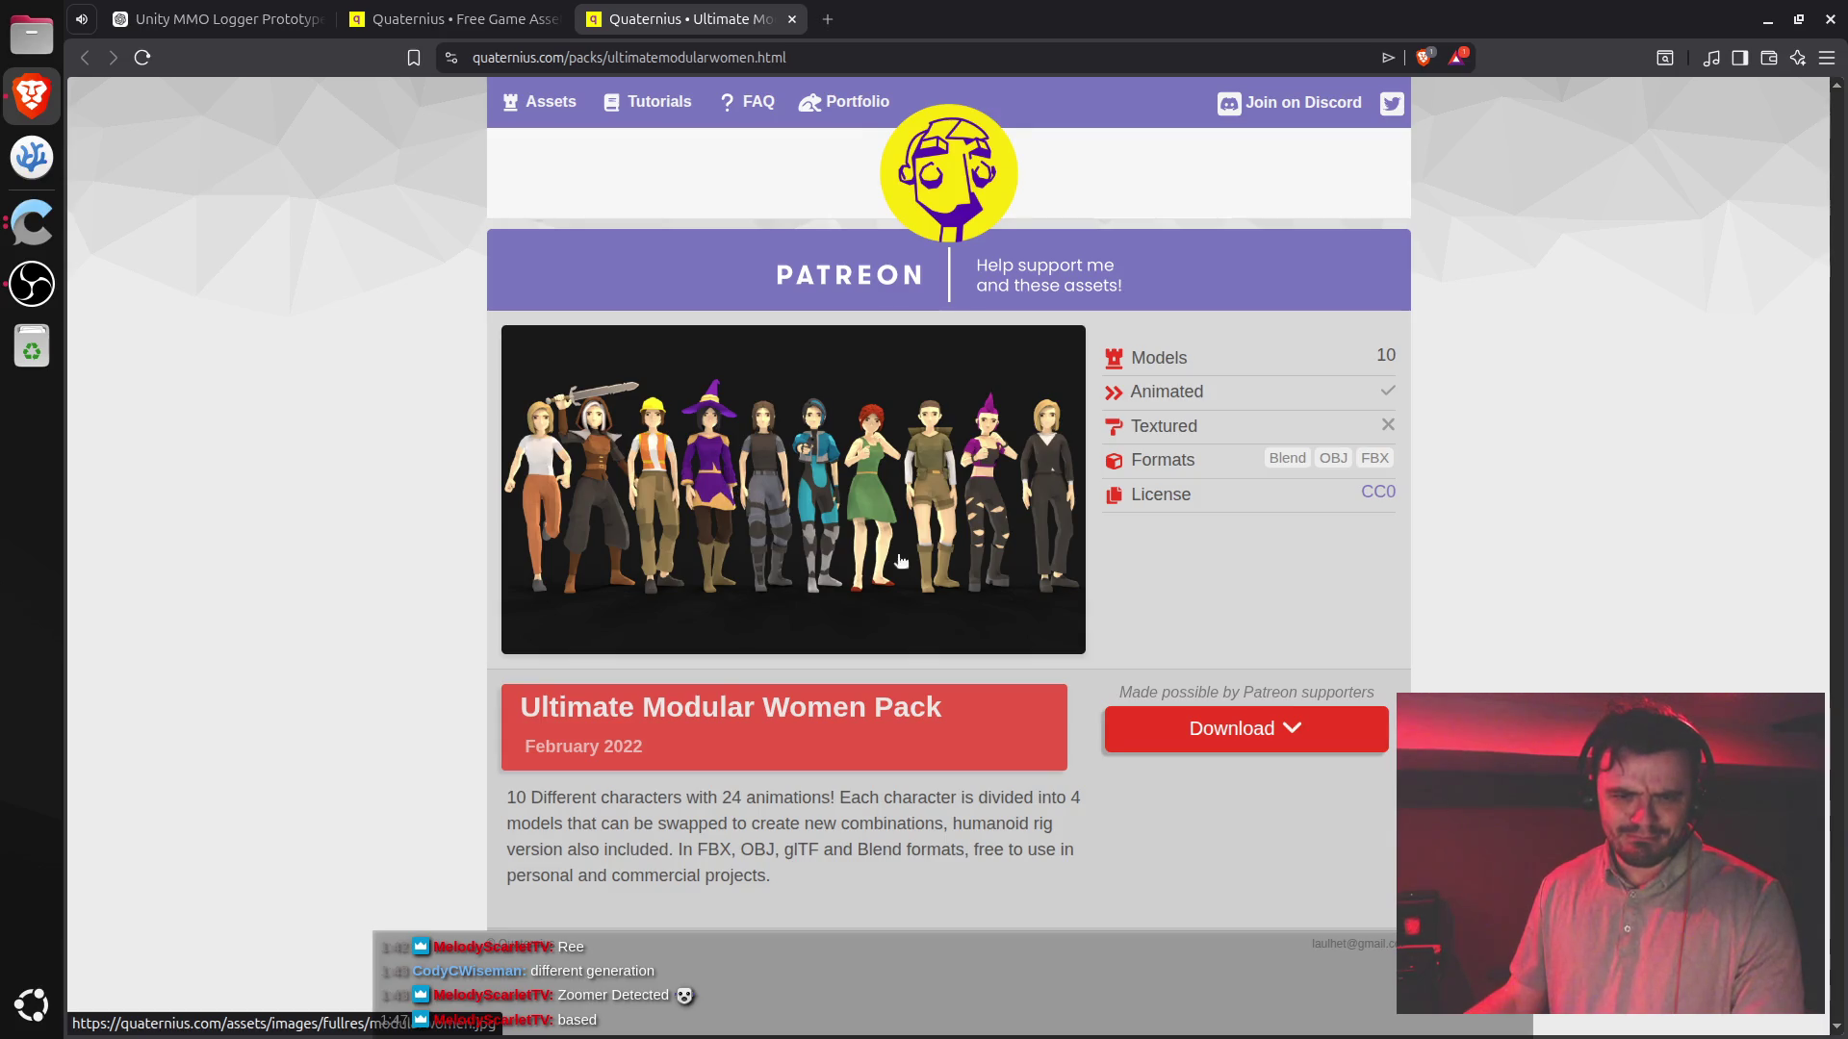
key(ctrl+w)
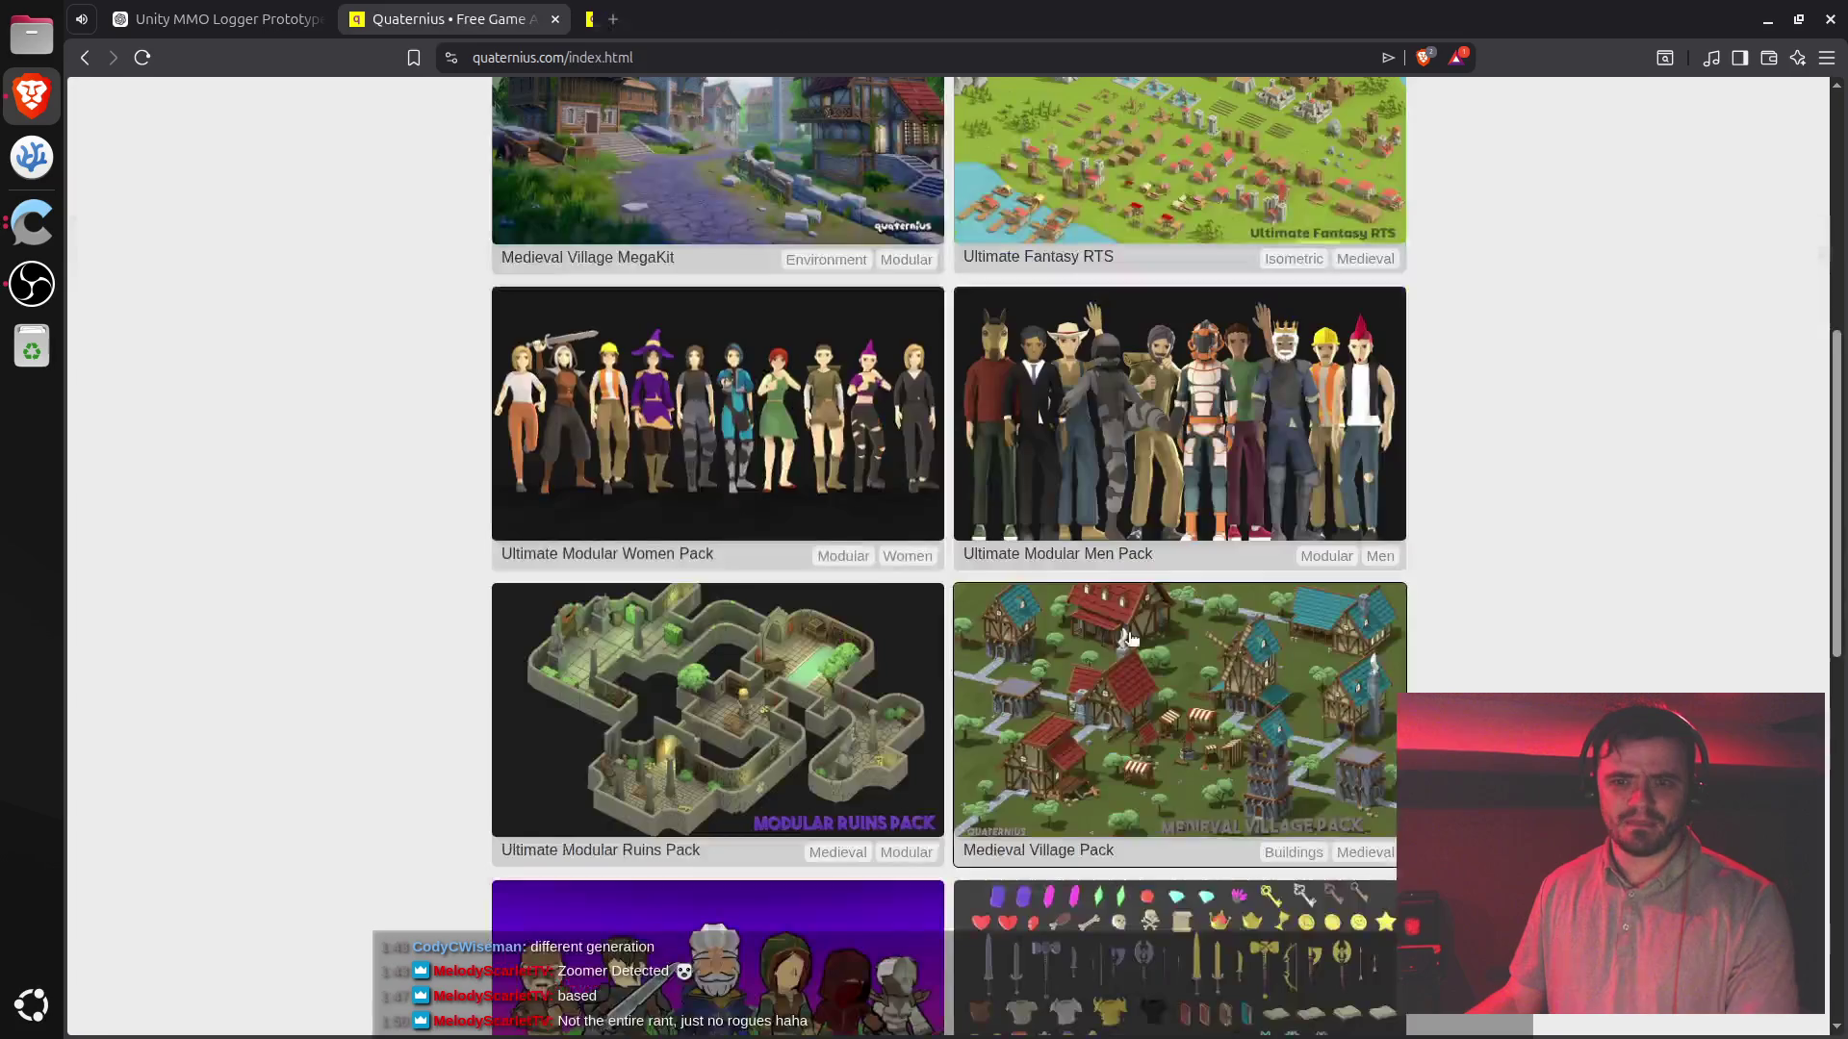
scroll(921, 616, down, 3)
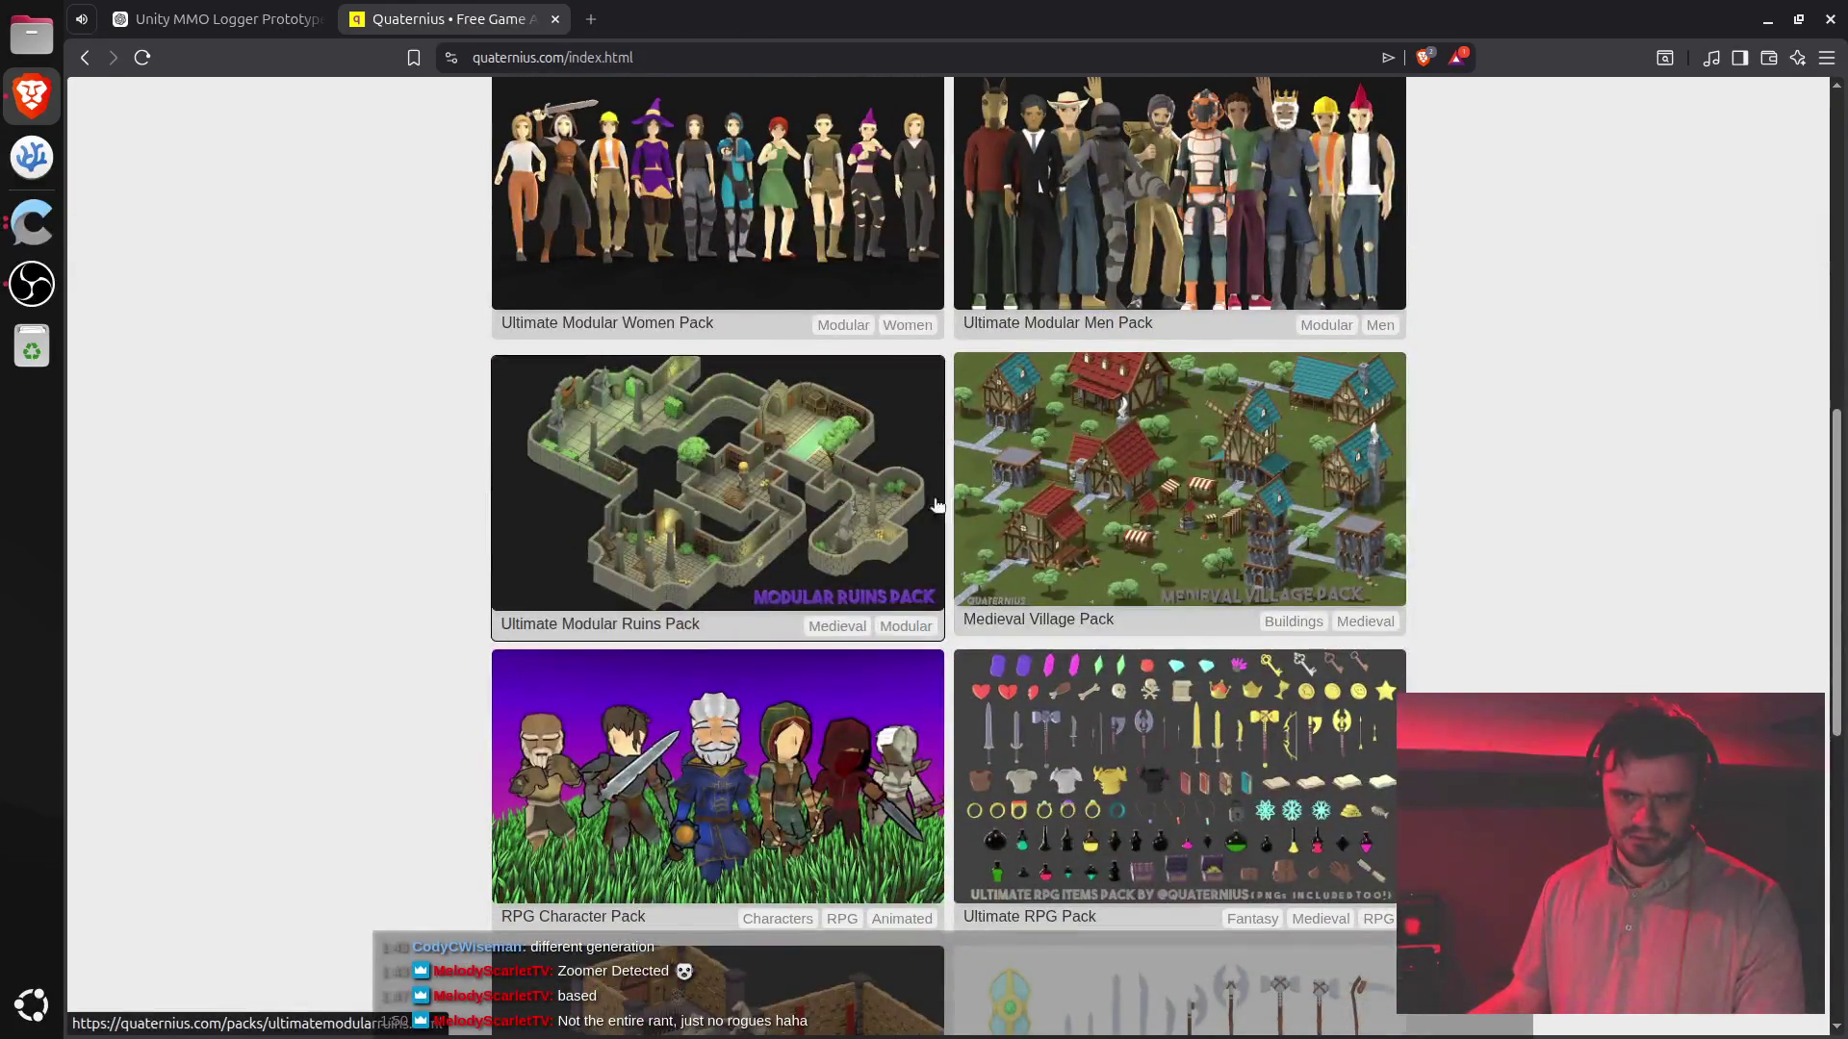
scroll(937, 505, down, 5)
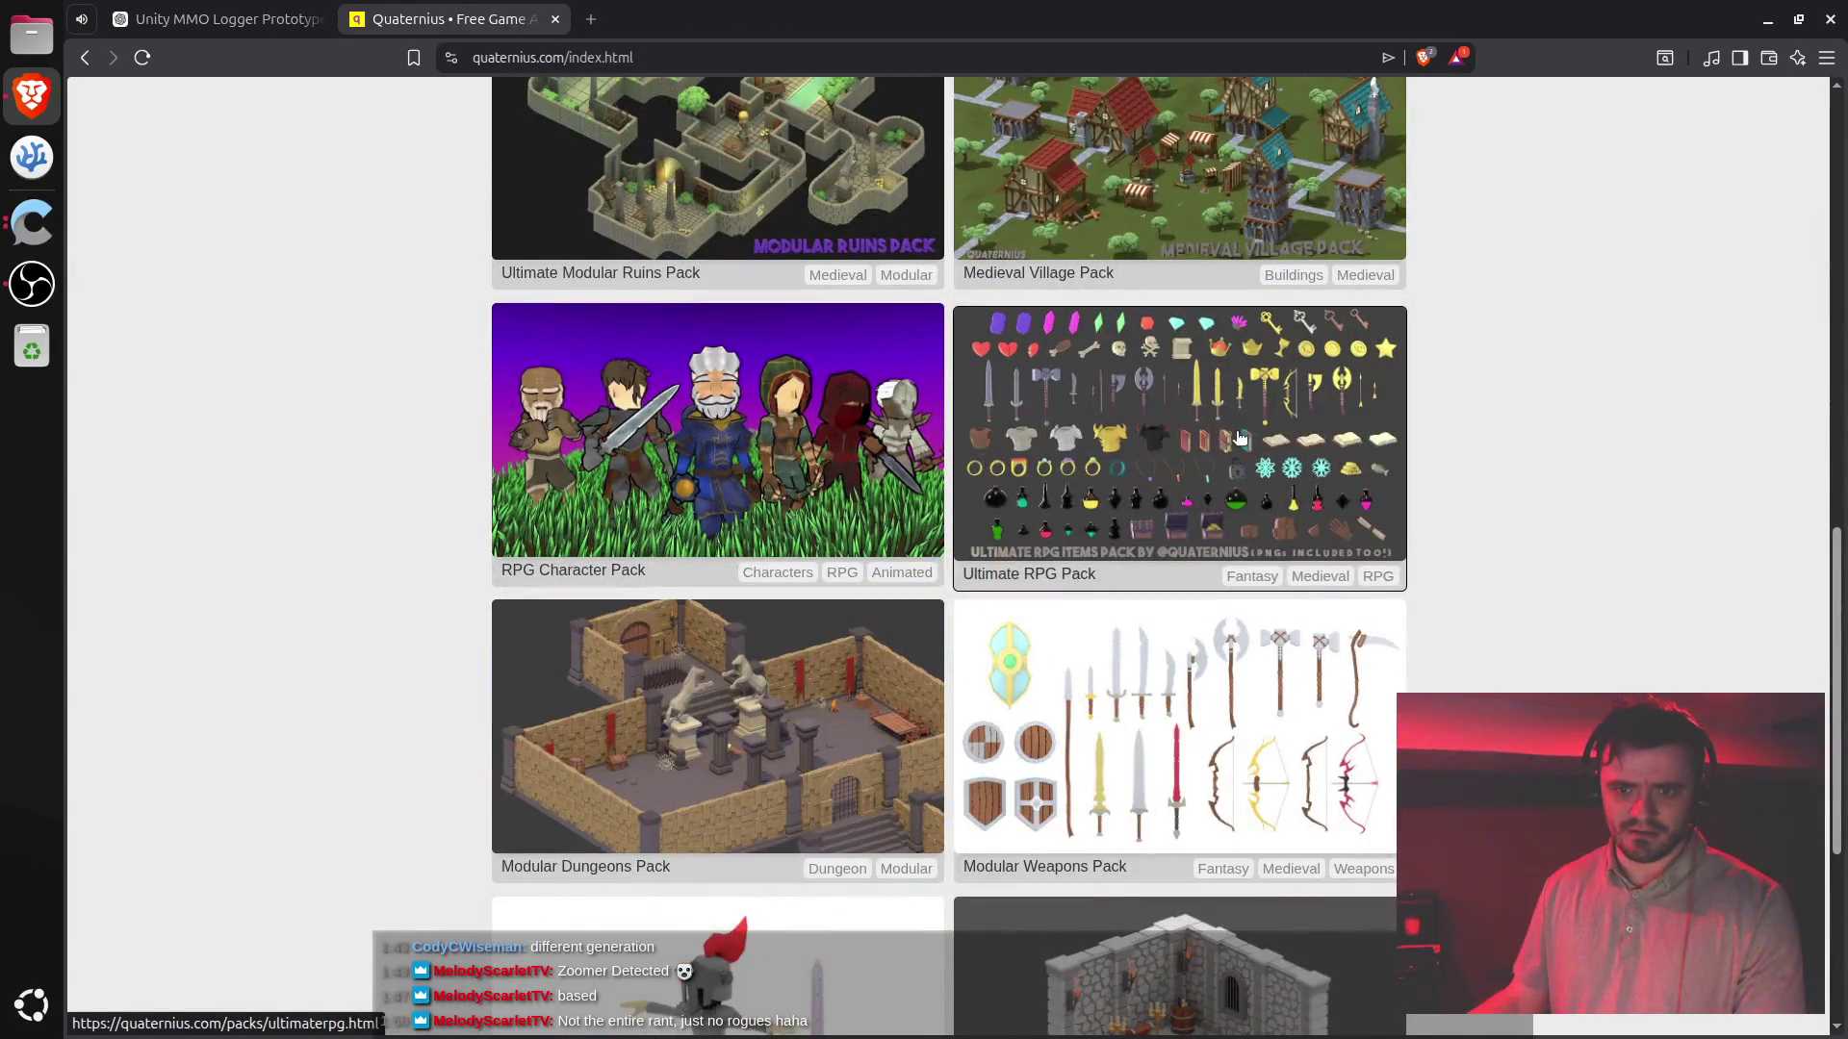
scroll(1240, 438, down, 7)
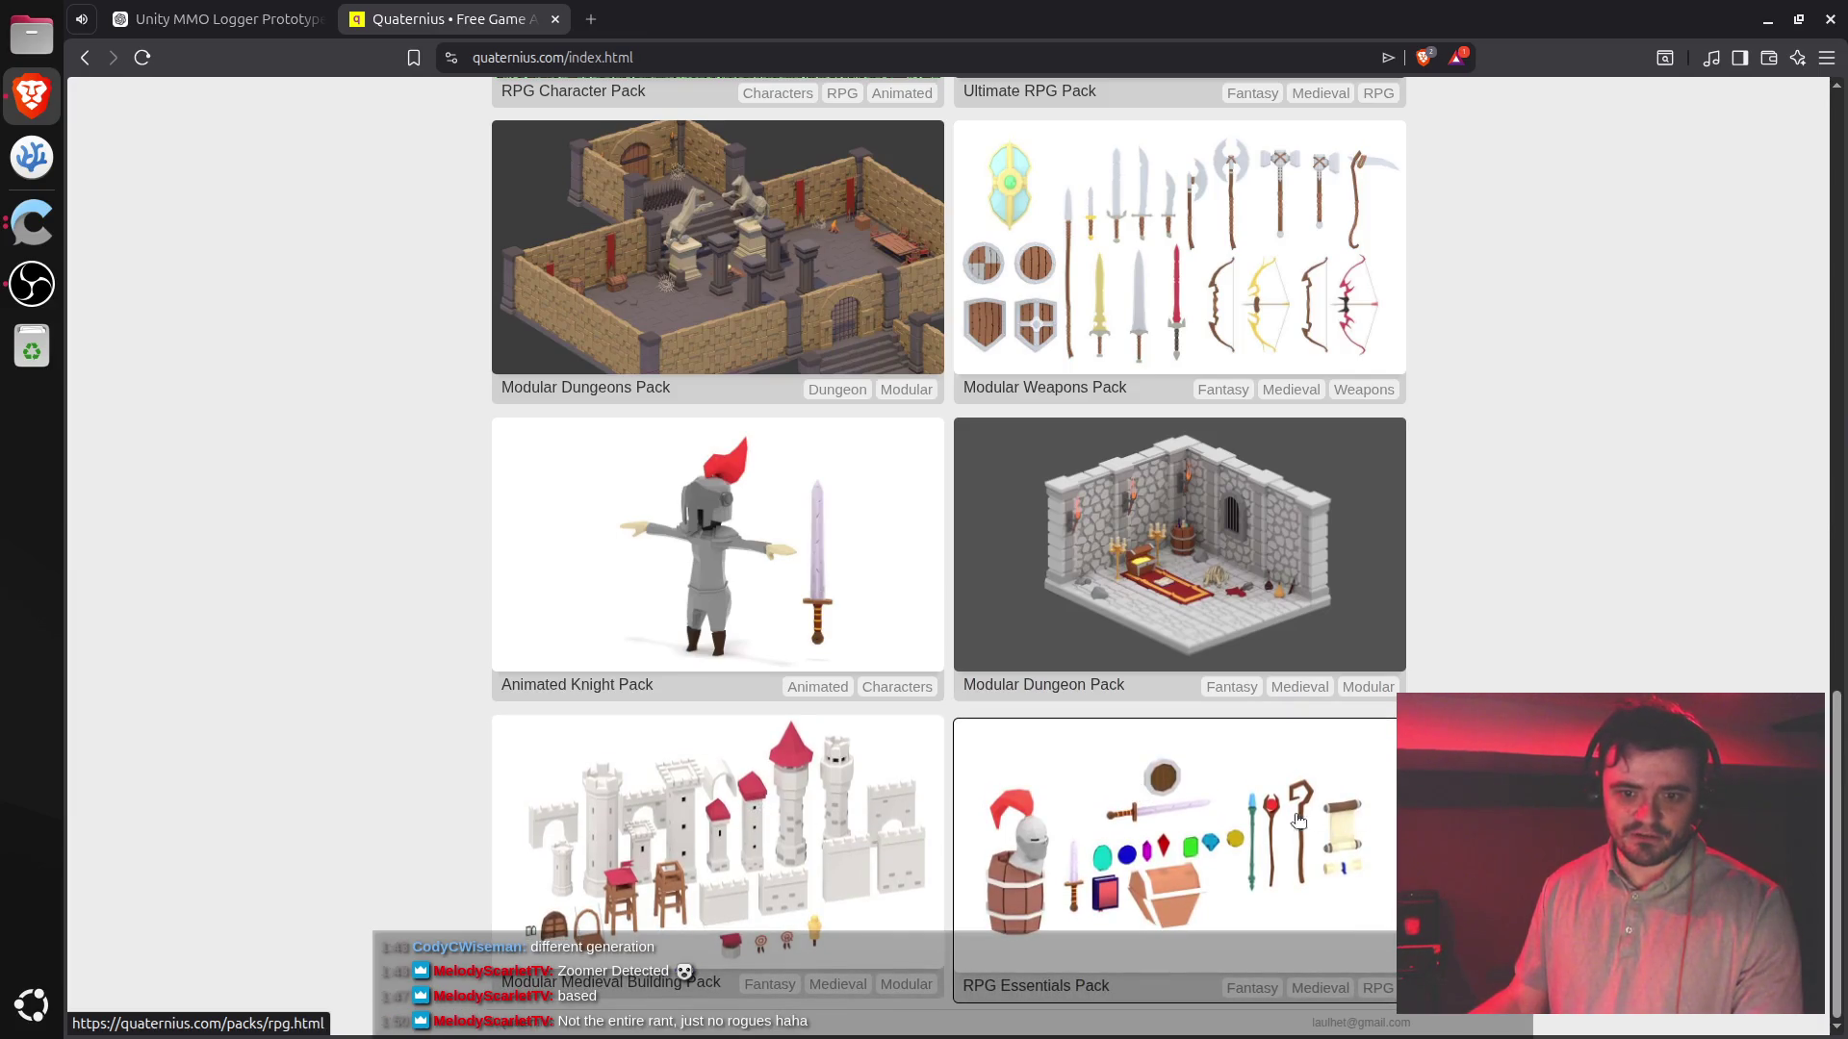
key(ctrl+Tab)
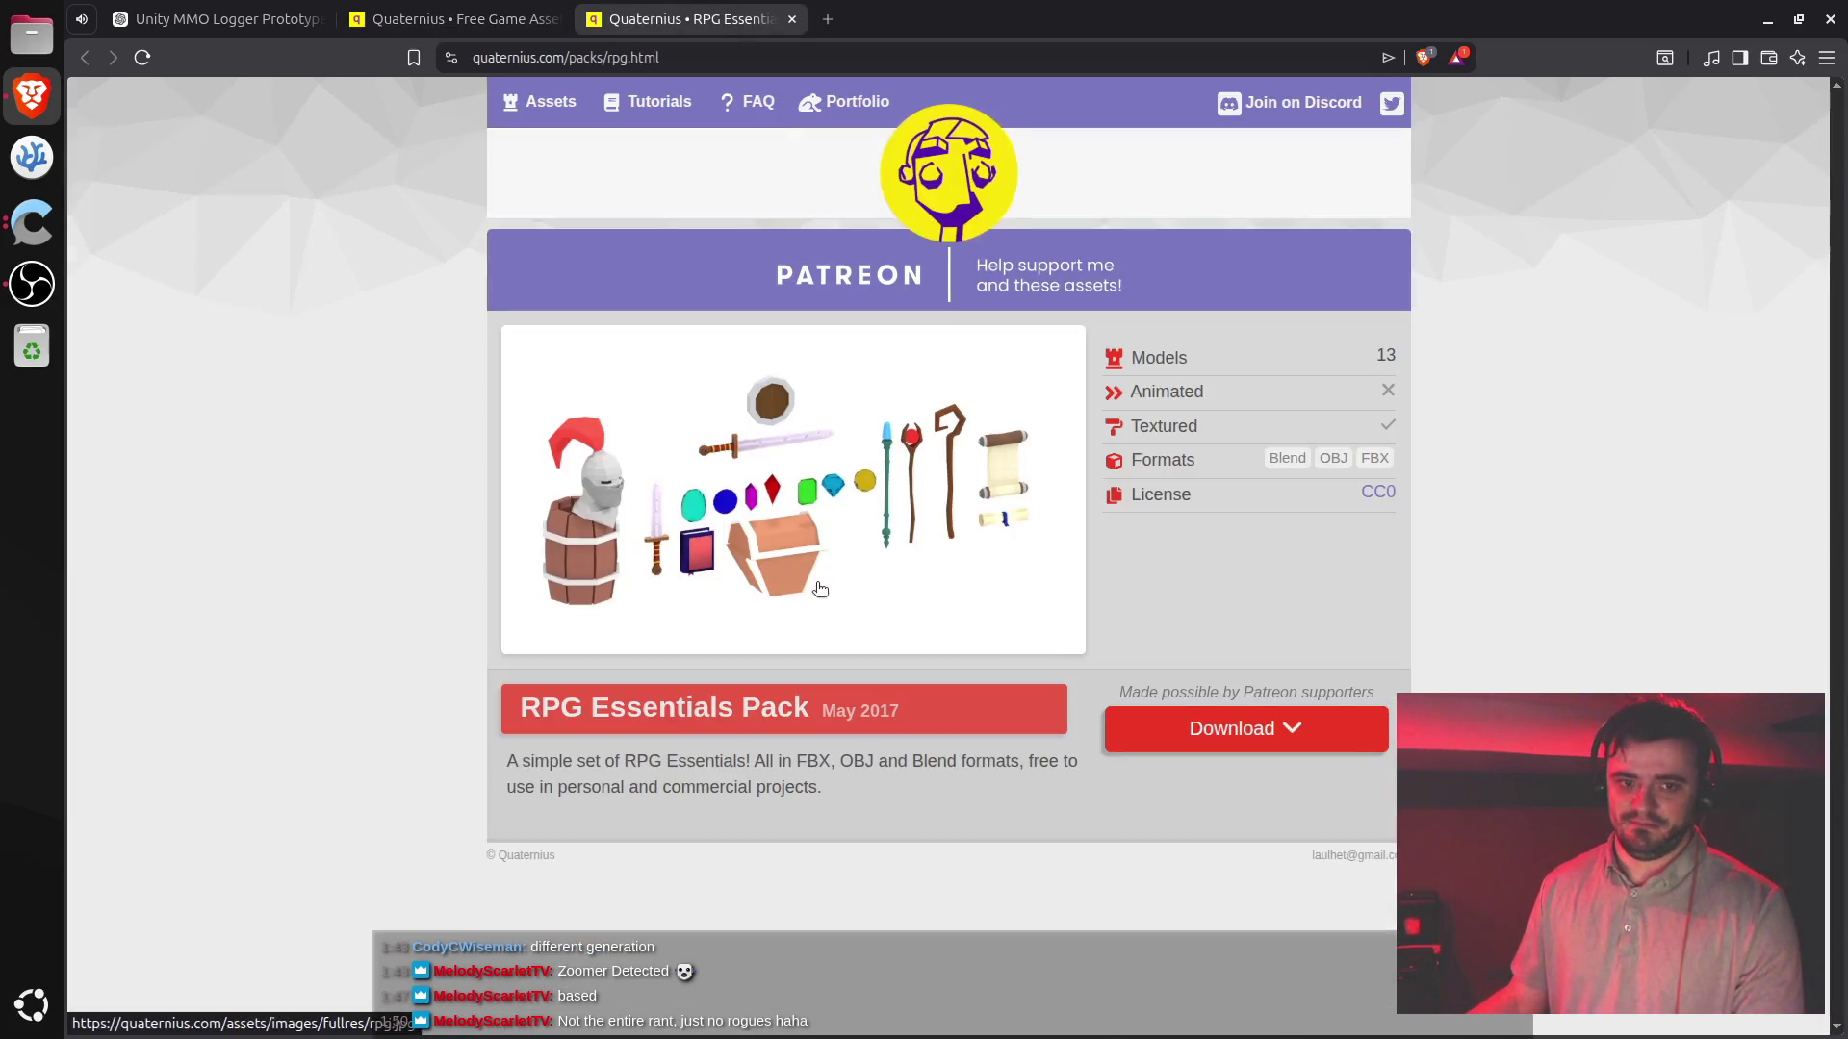
key(ctrl+w)
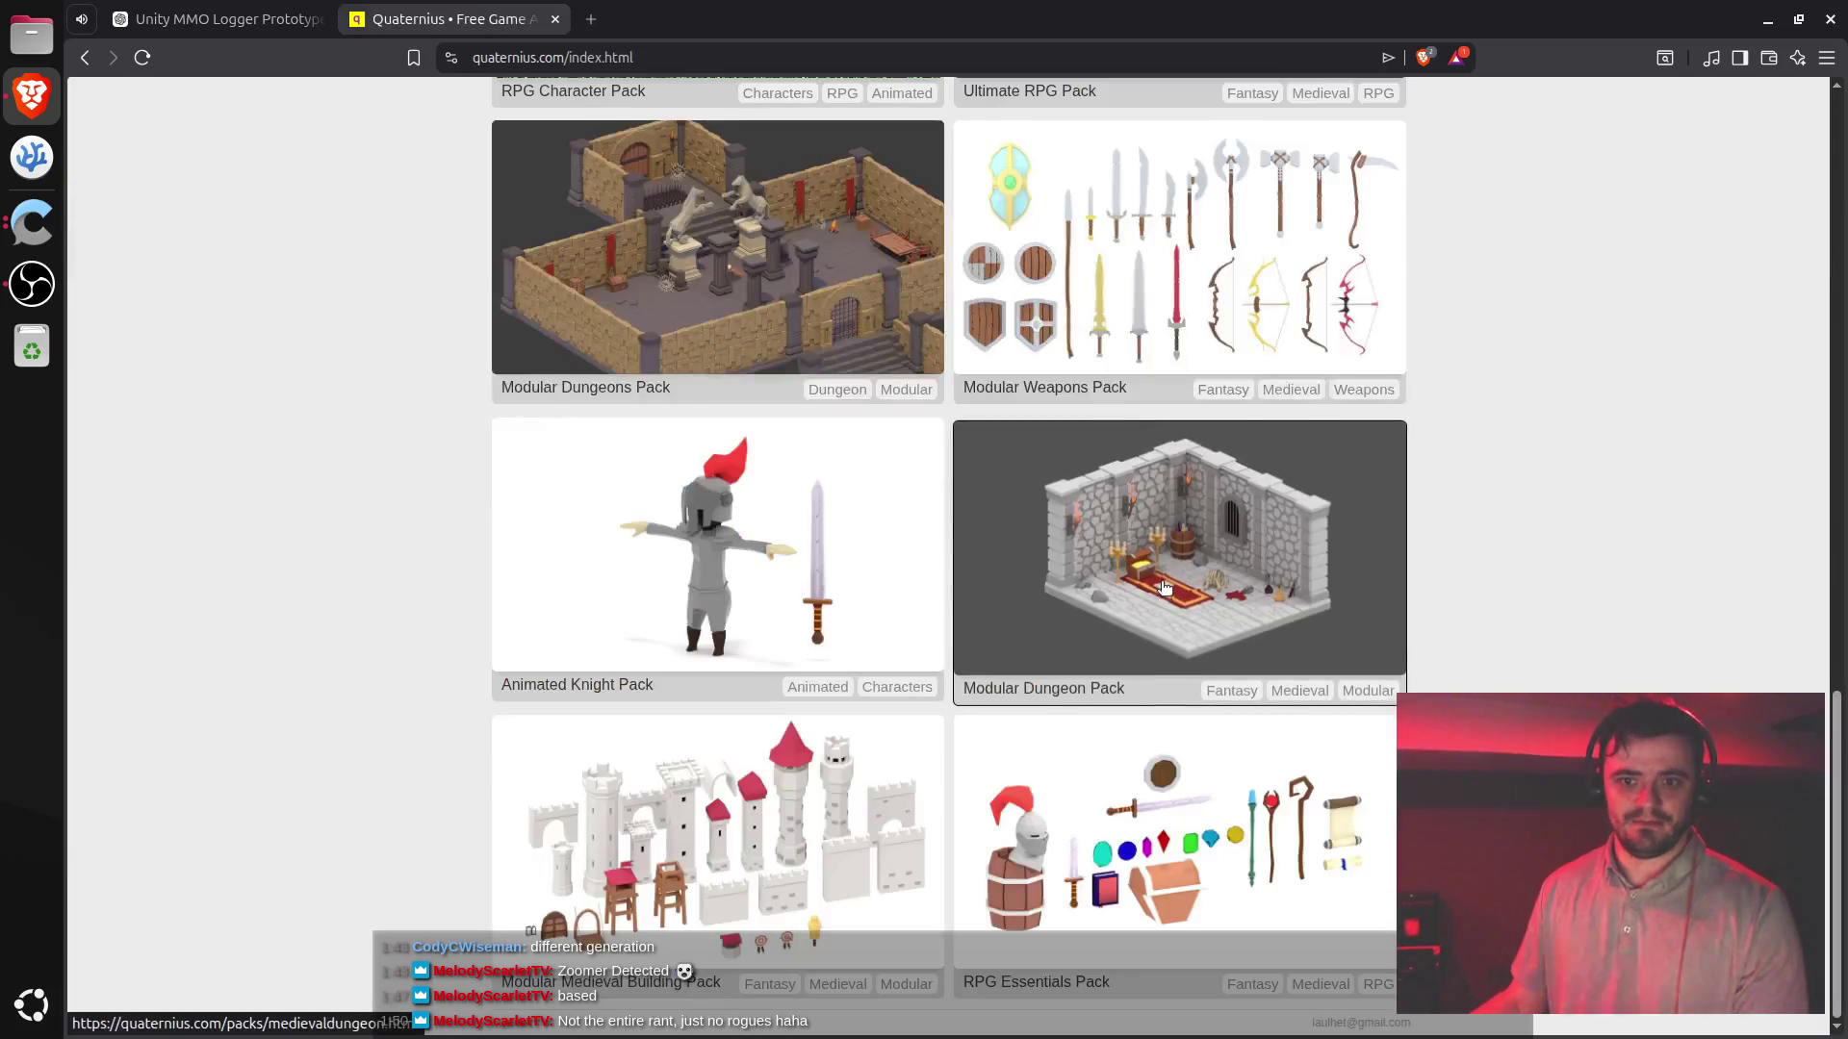
middle_click(768, 805)
key(ctrl+Tab)
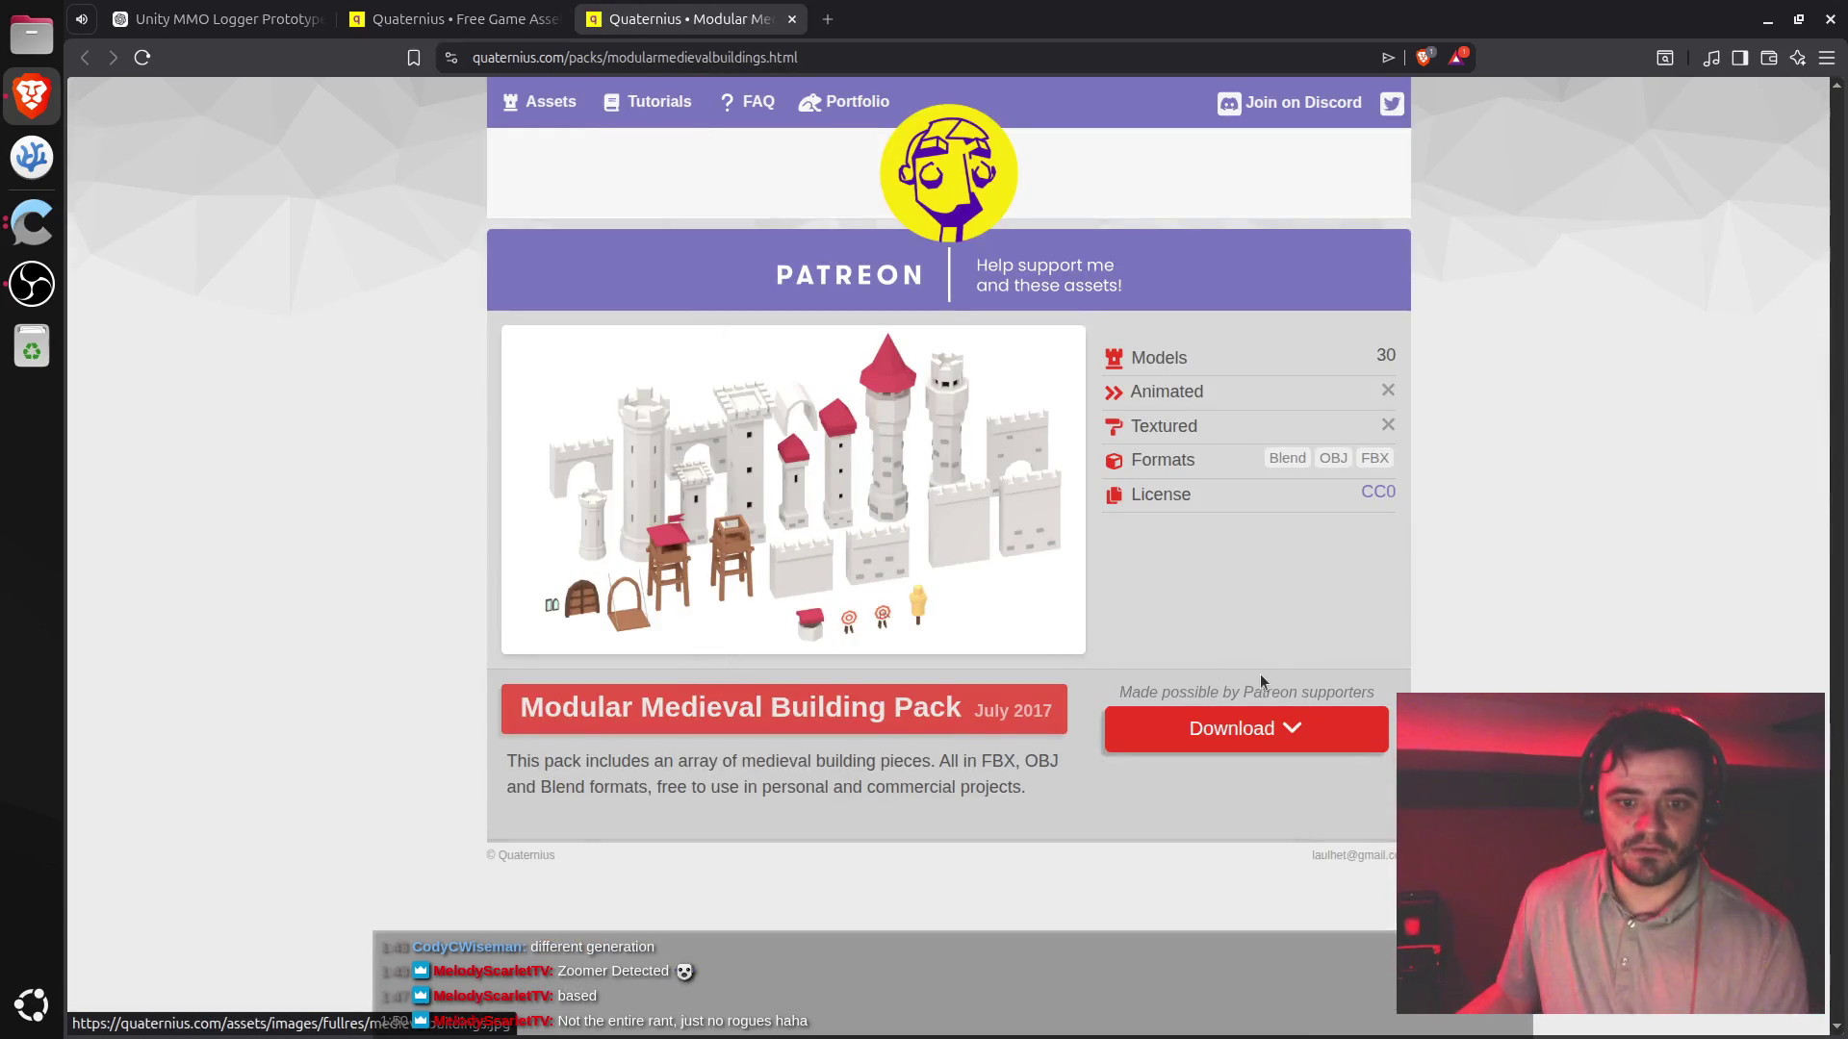
key(ctrl+w)
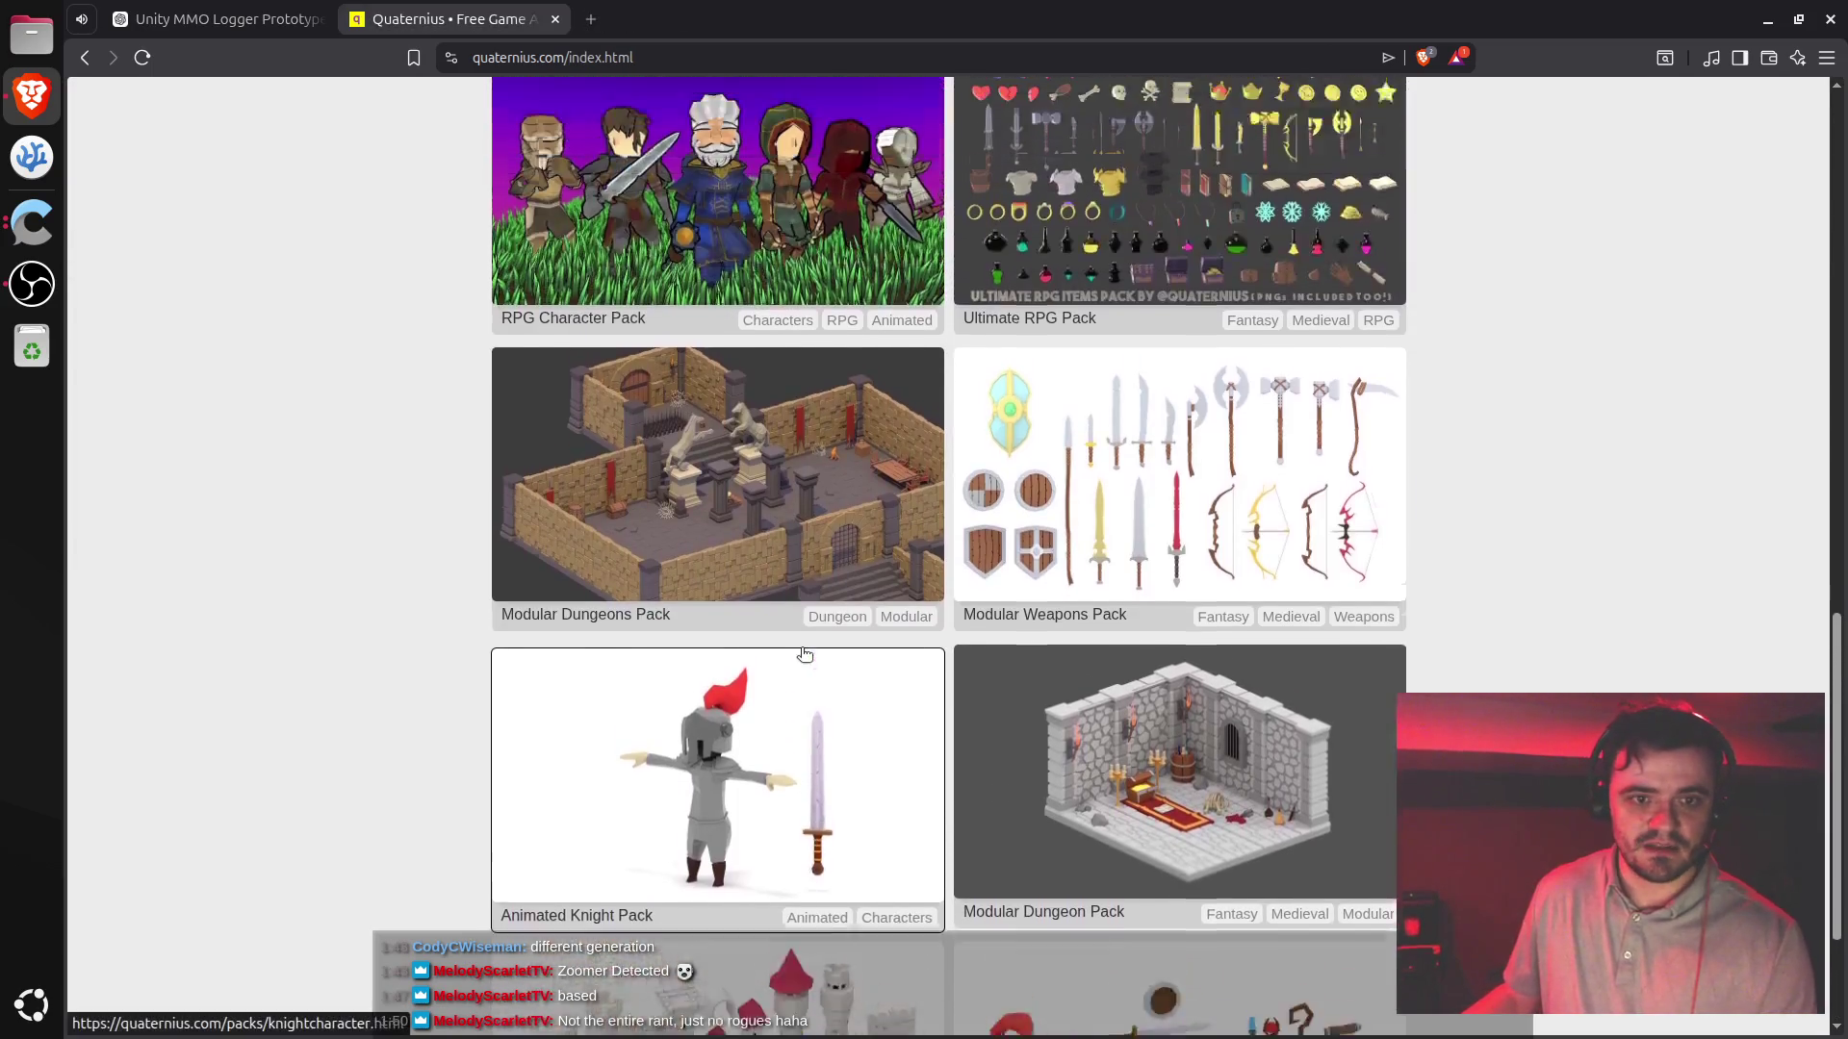
- Preview the Modular Dungeons image, then close that pack's tab
scroll(804, 654, up, 2)
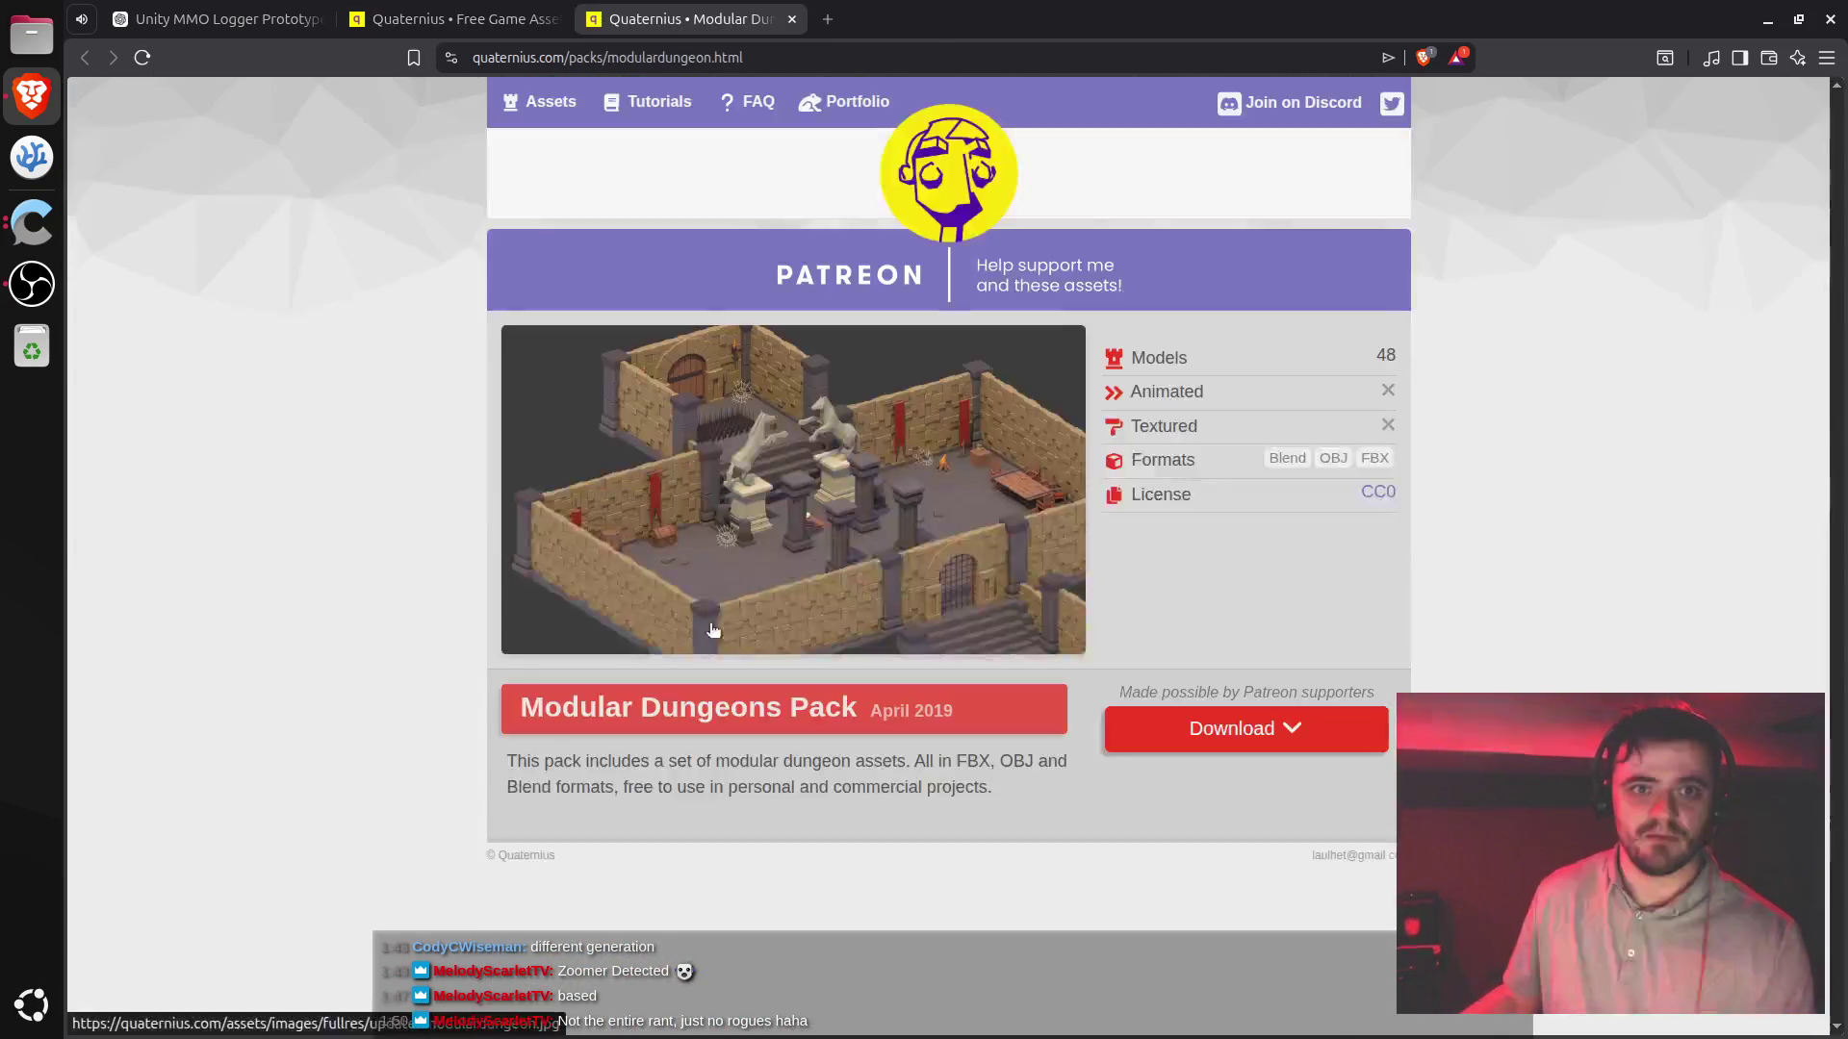
click(802, 564)
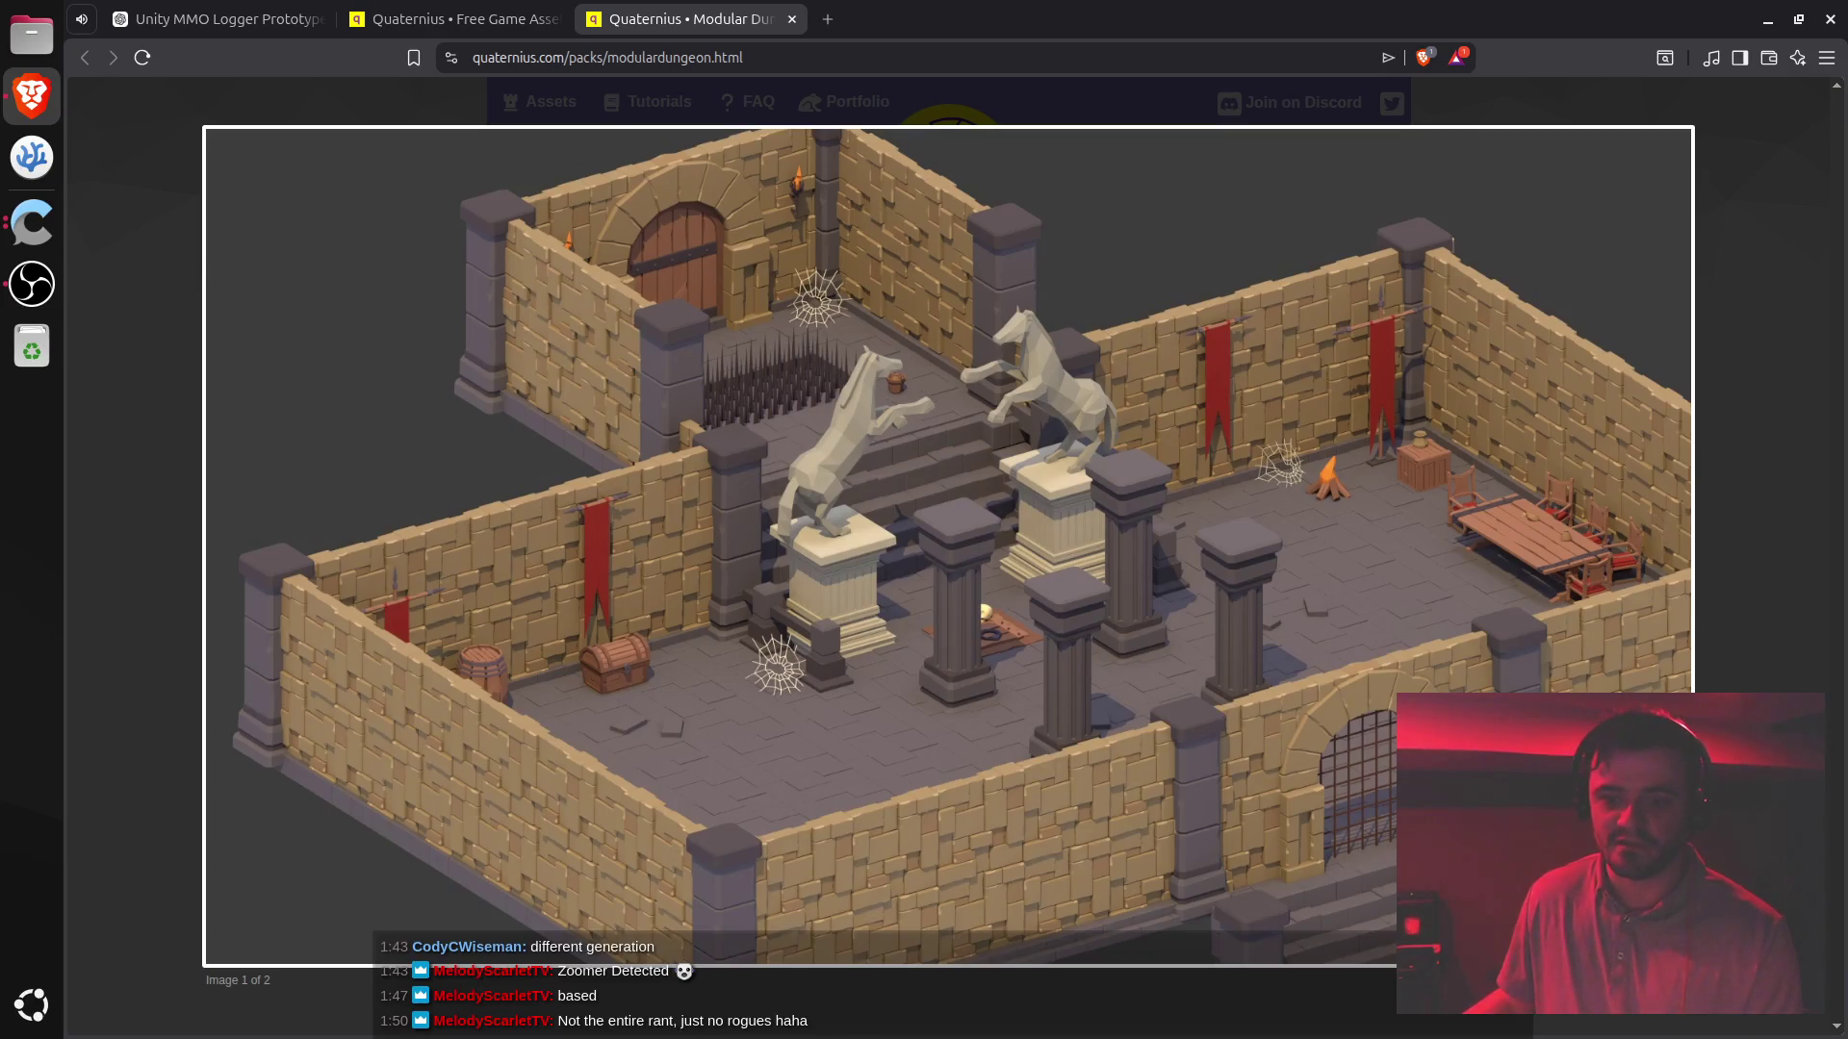
key(Escape)
key(ctrl+w)
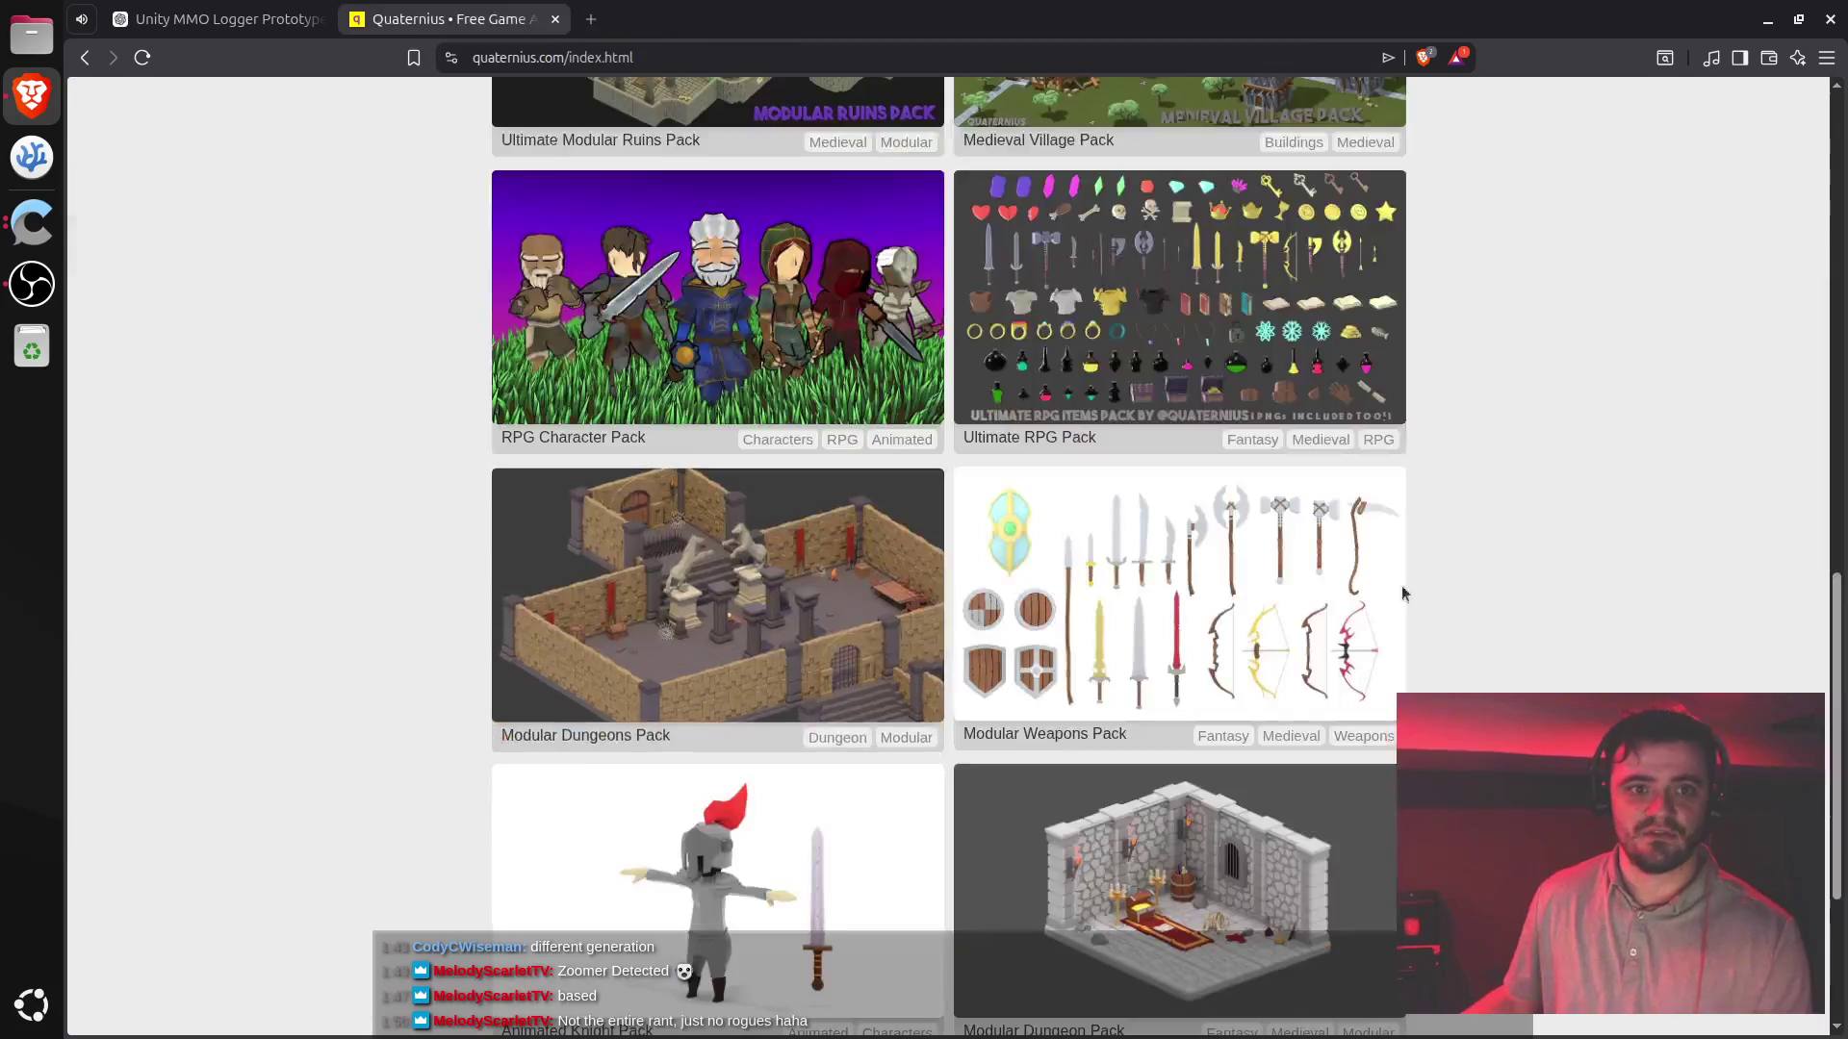
- Open the Medieval Village Pack, view its enlarged preview, then close its tab
scroll(1025, 672, up, 3)
scroll(1193, 474, up, 1)
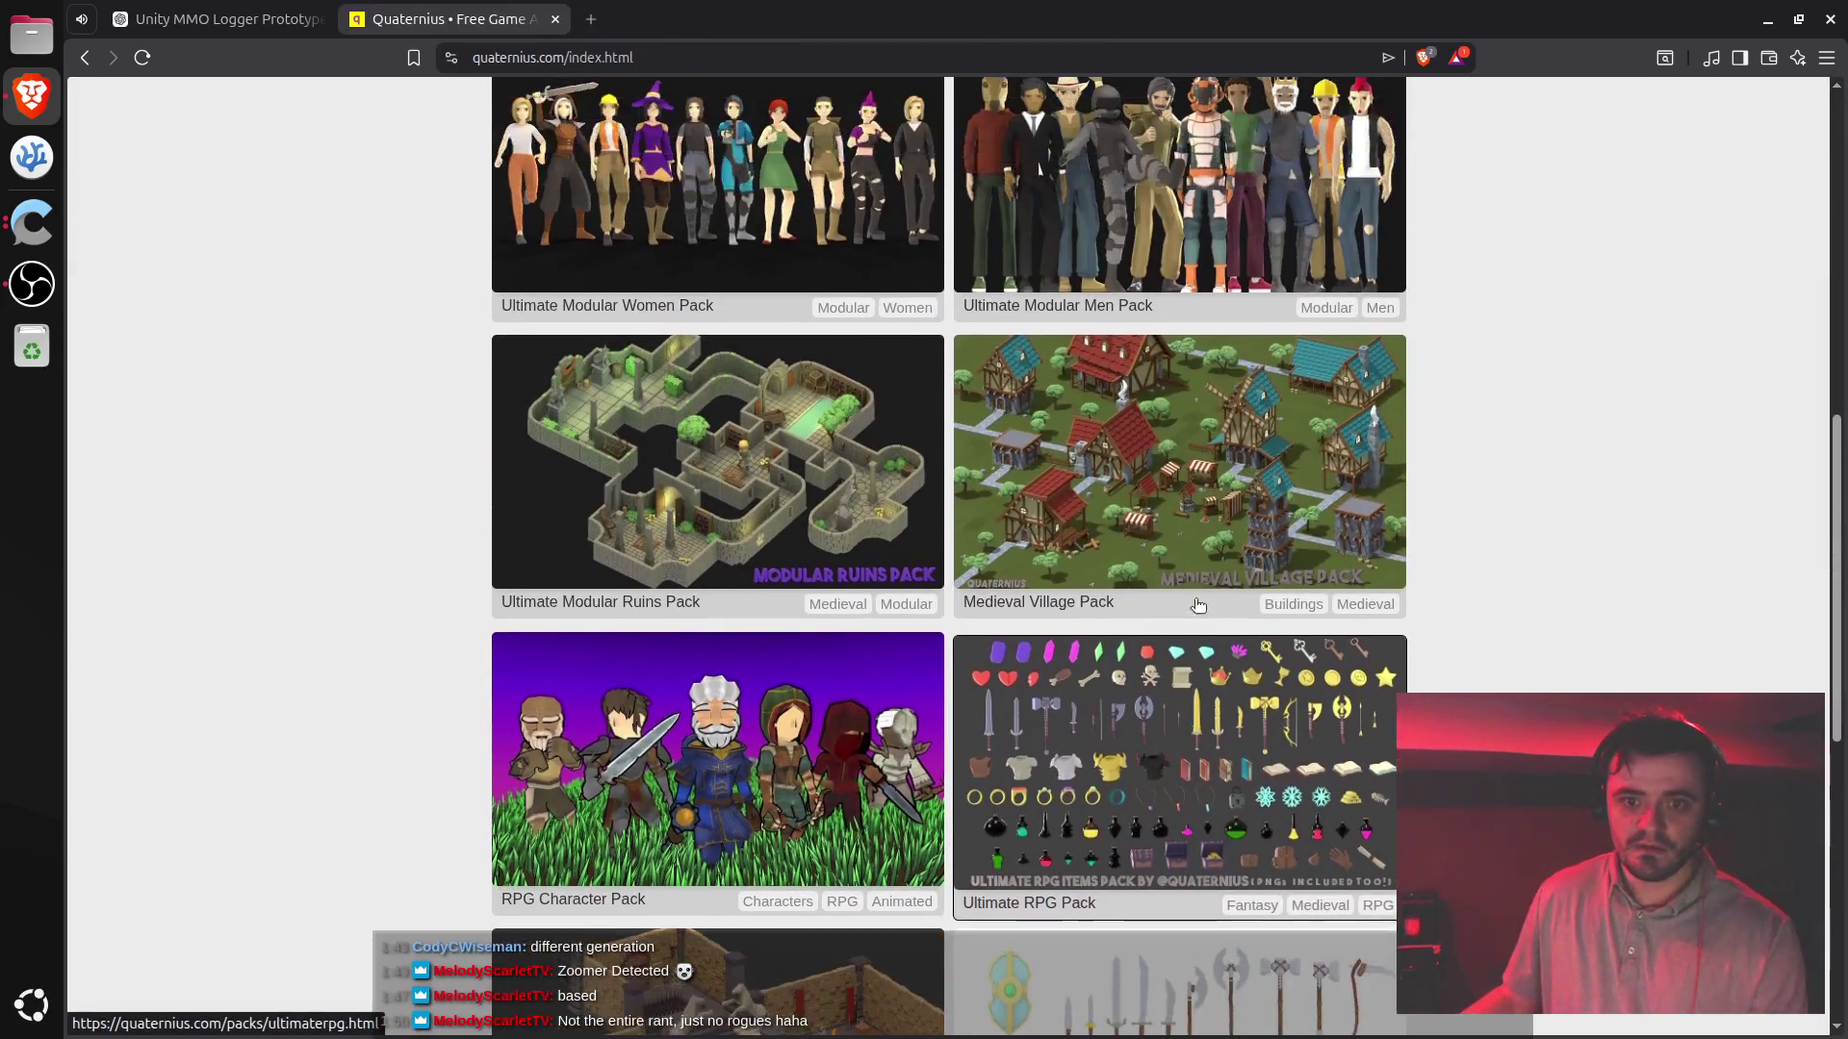
click(1193, 475)
click(915, 529)
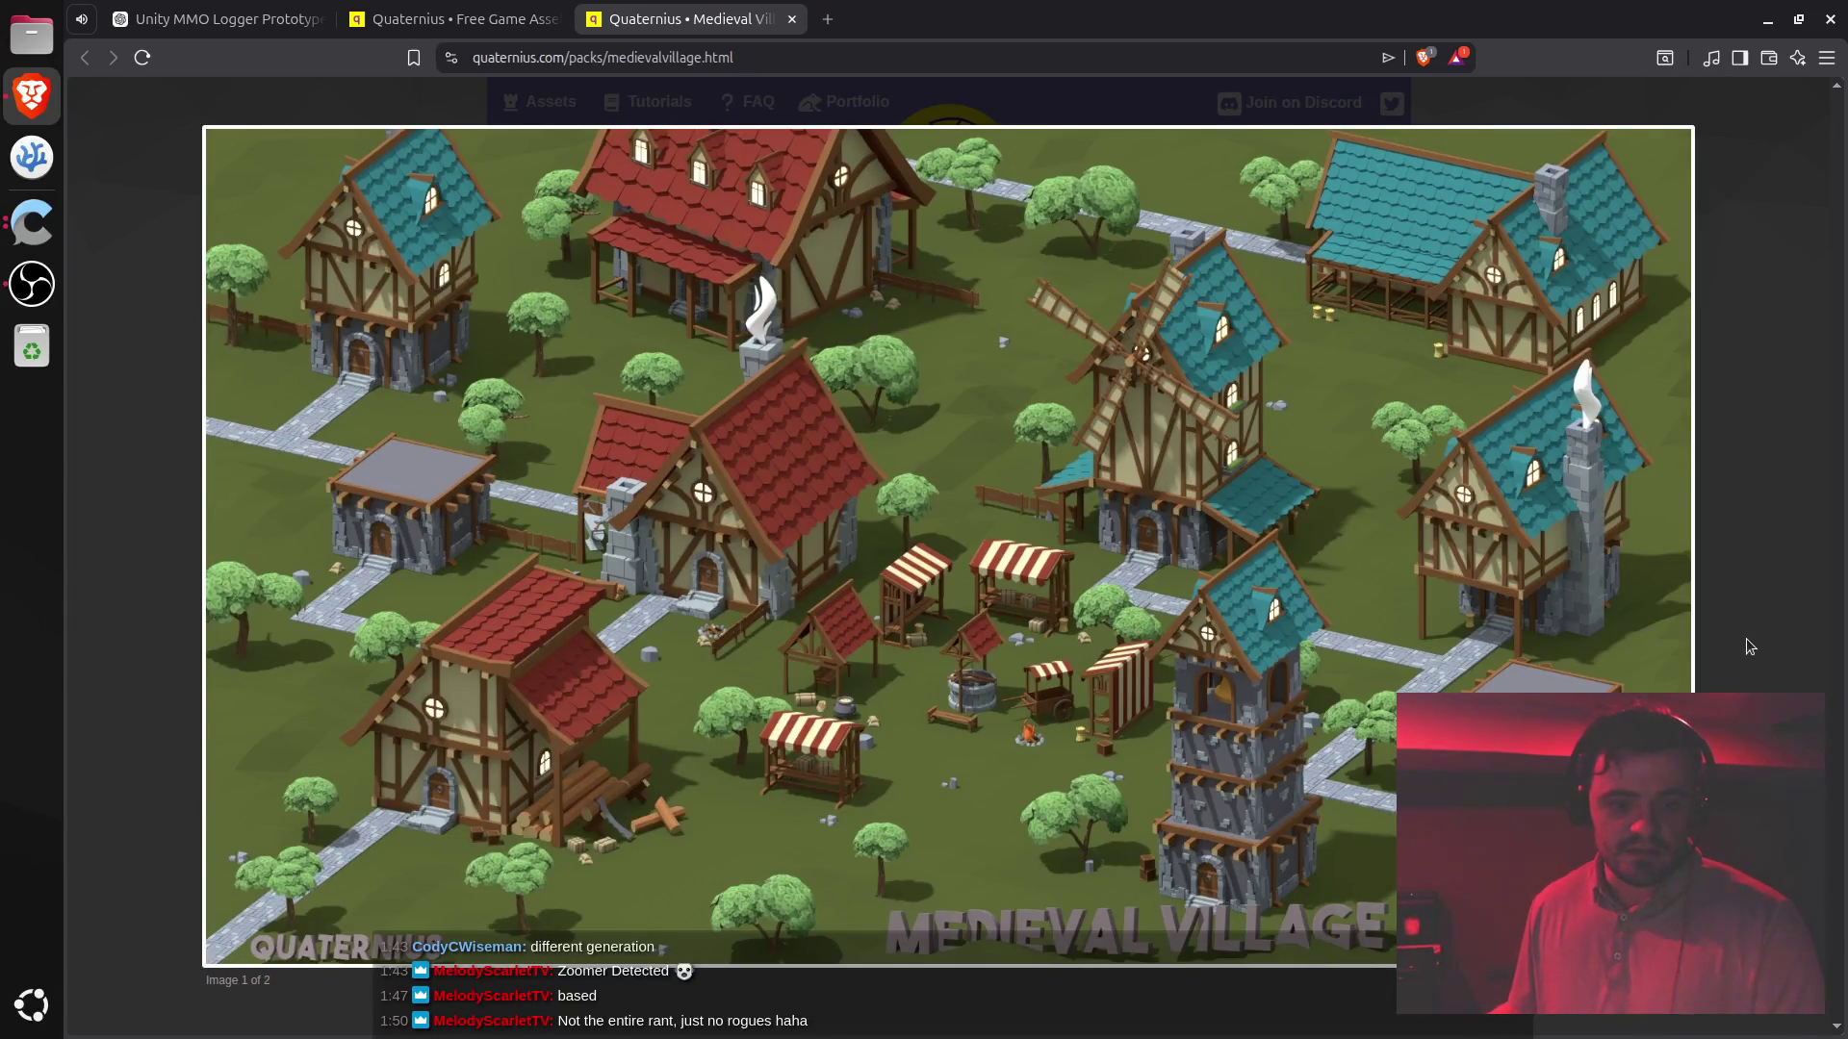
click(1670, 673)
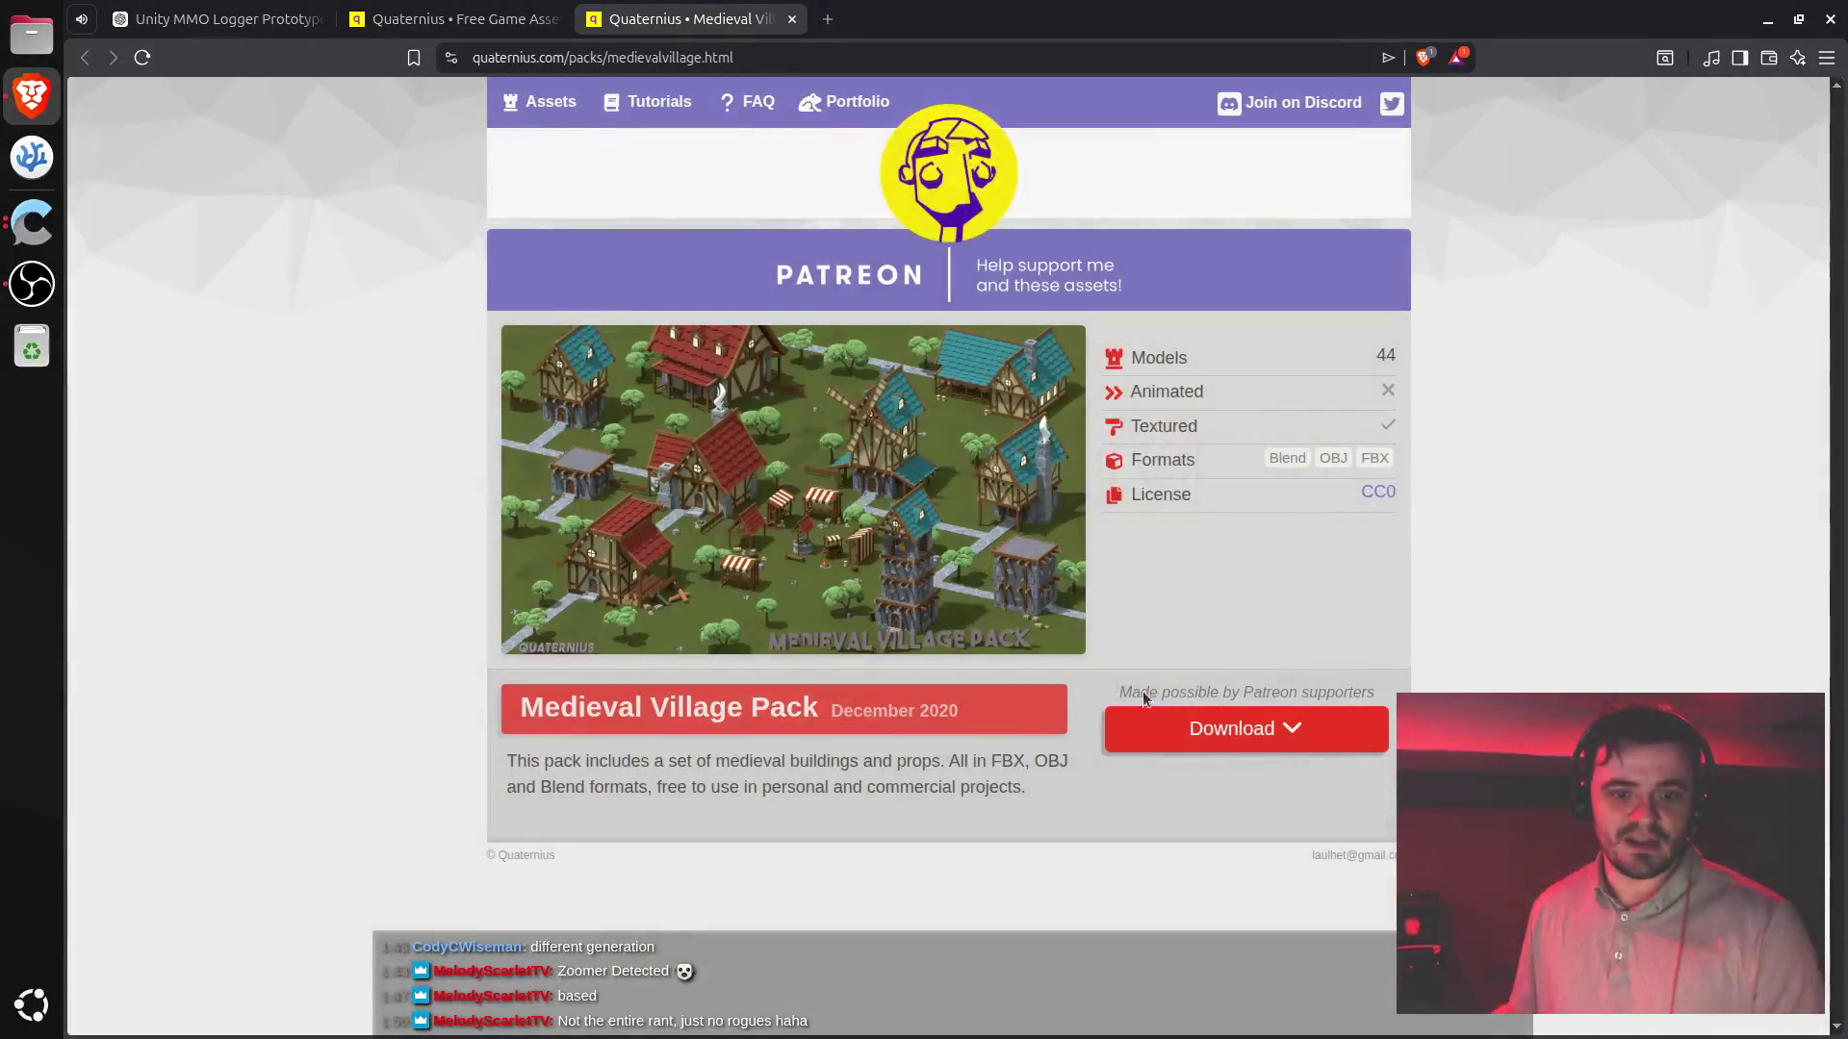
key(ctrl+w)
- Preview the Ultimate Modular Ruins image, then close the Ultimate Modular Men Pack tab
scroll(1406, 591, up, 1)
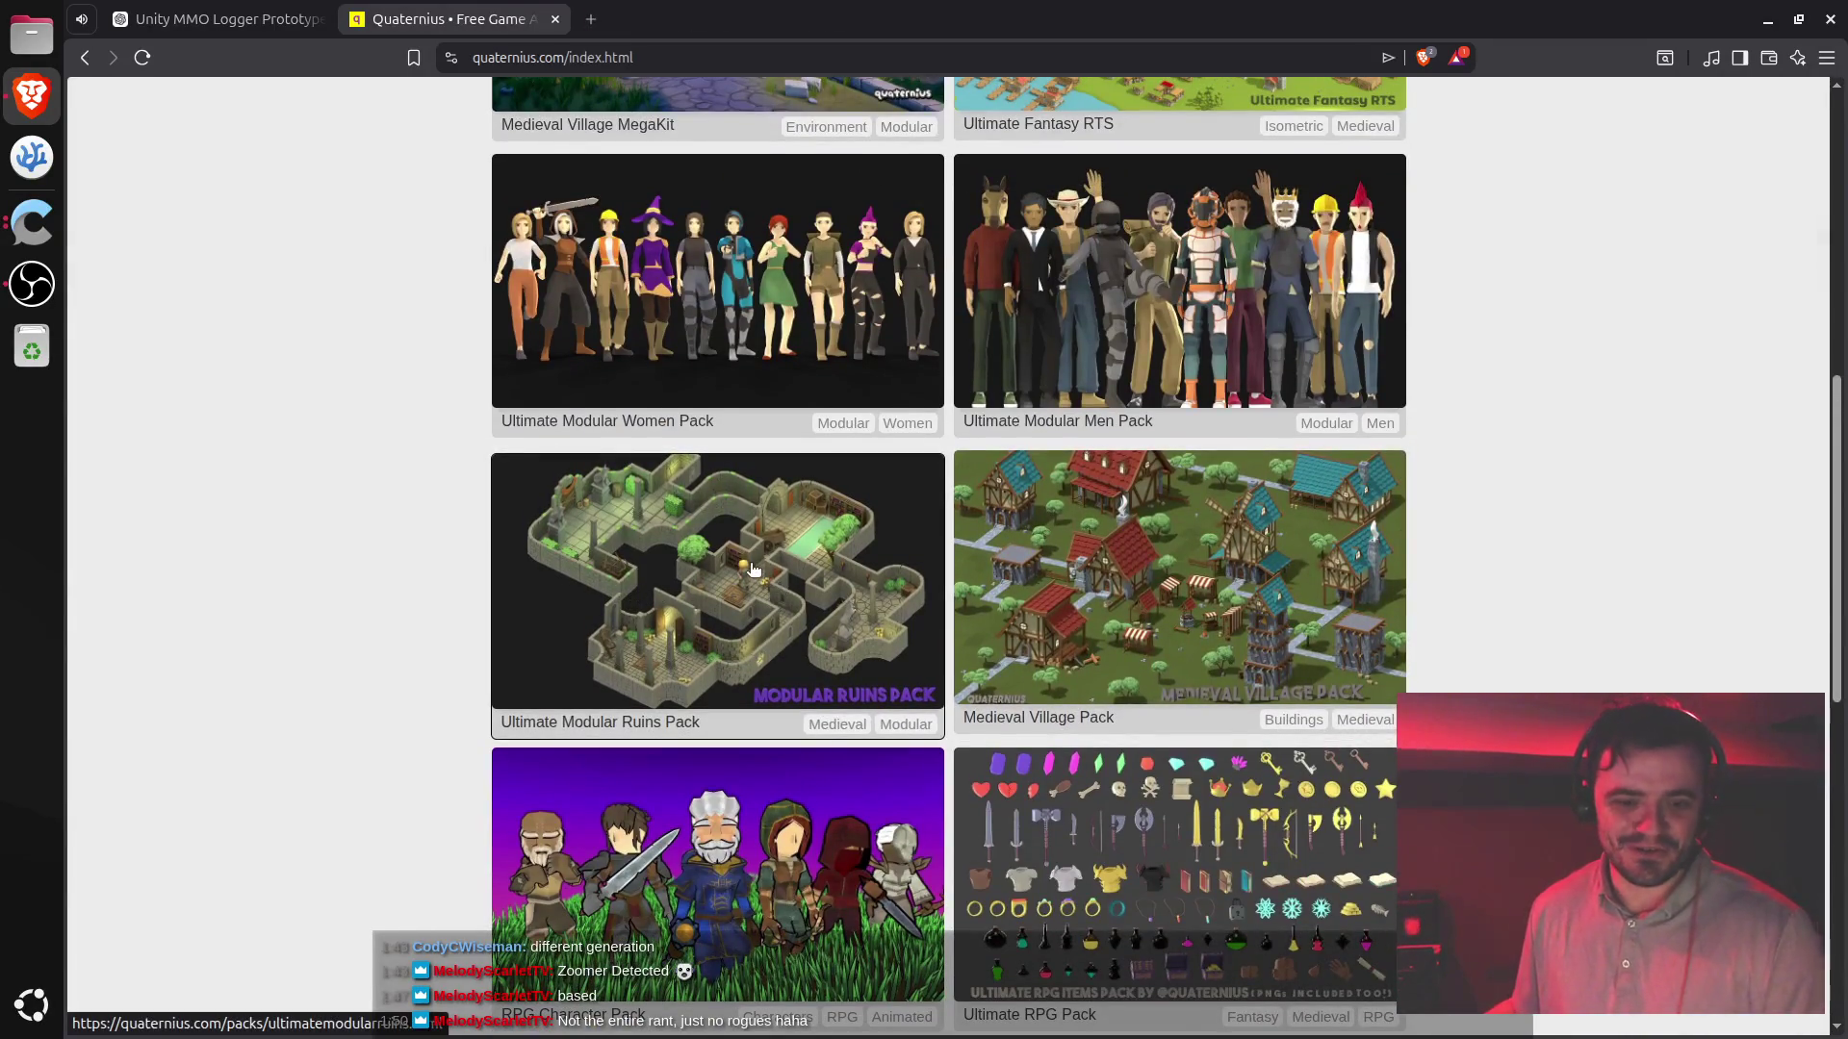
click(662, 9)
click(754, 336)
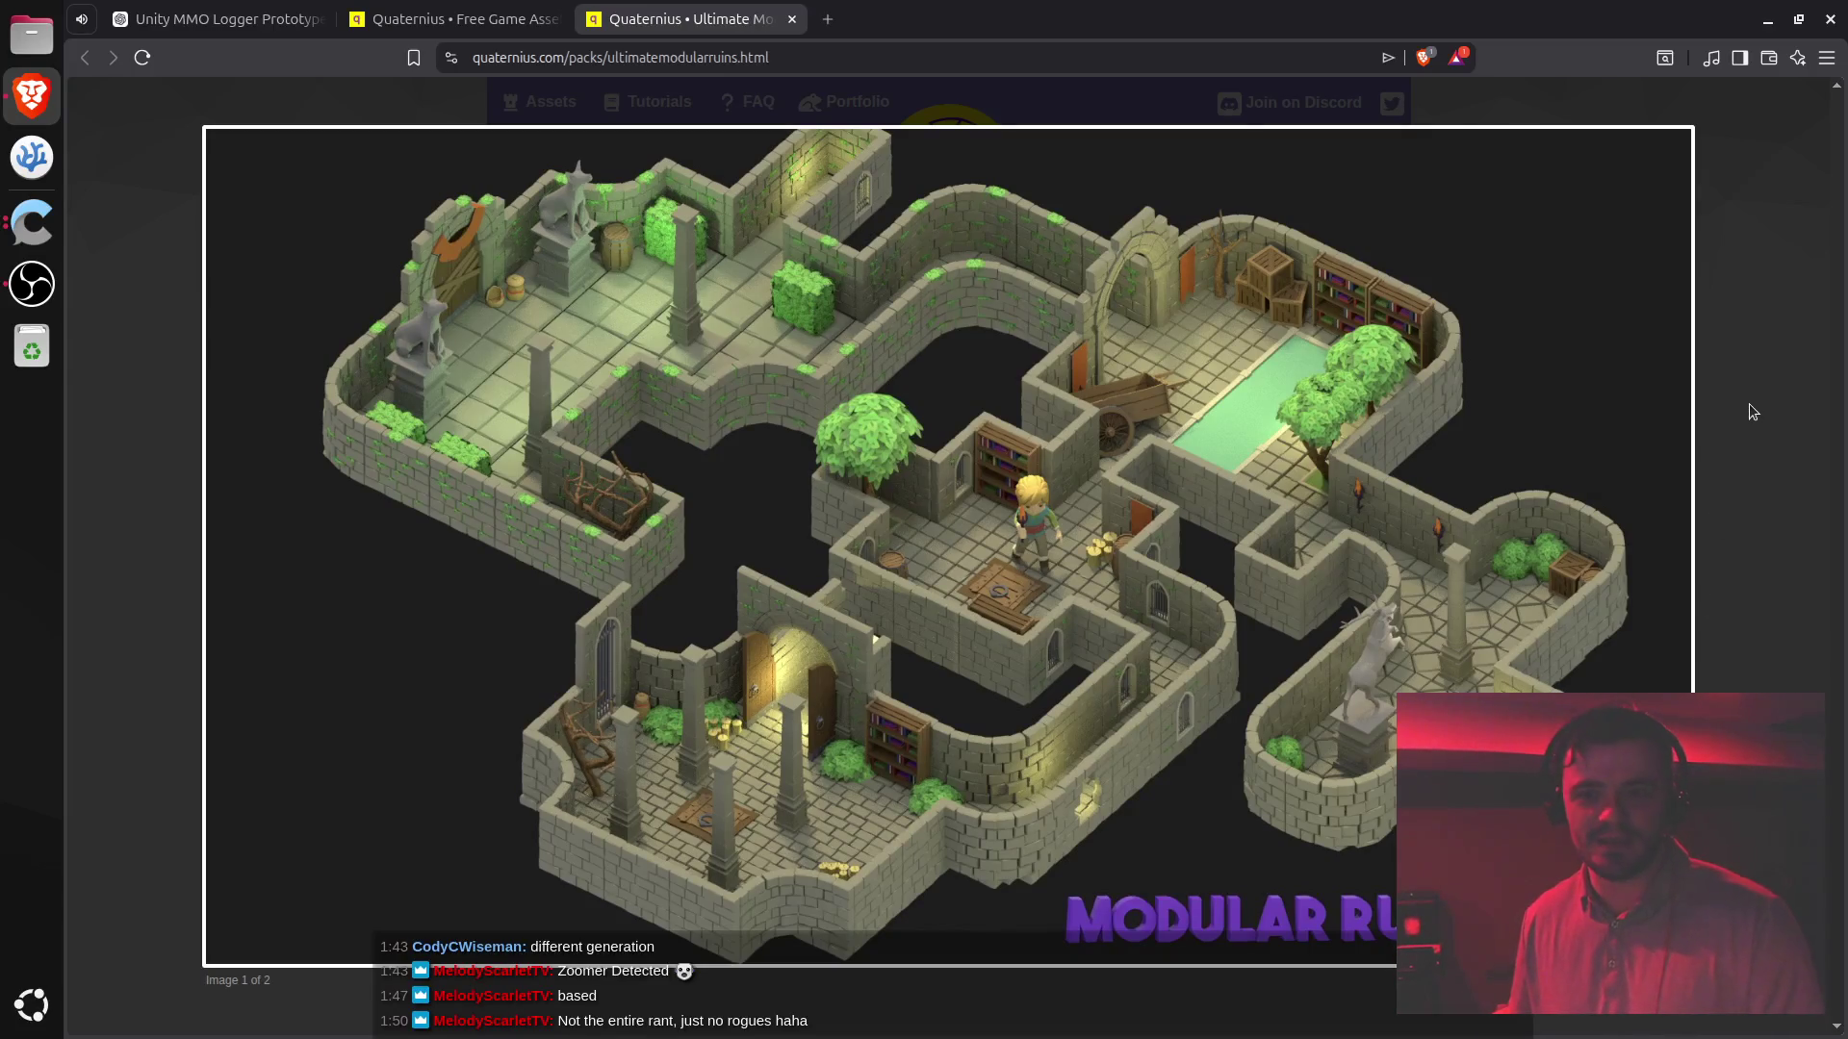
click(1742, 436)
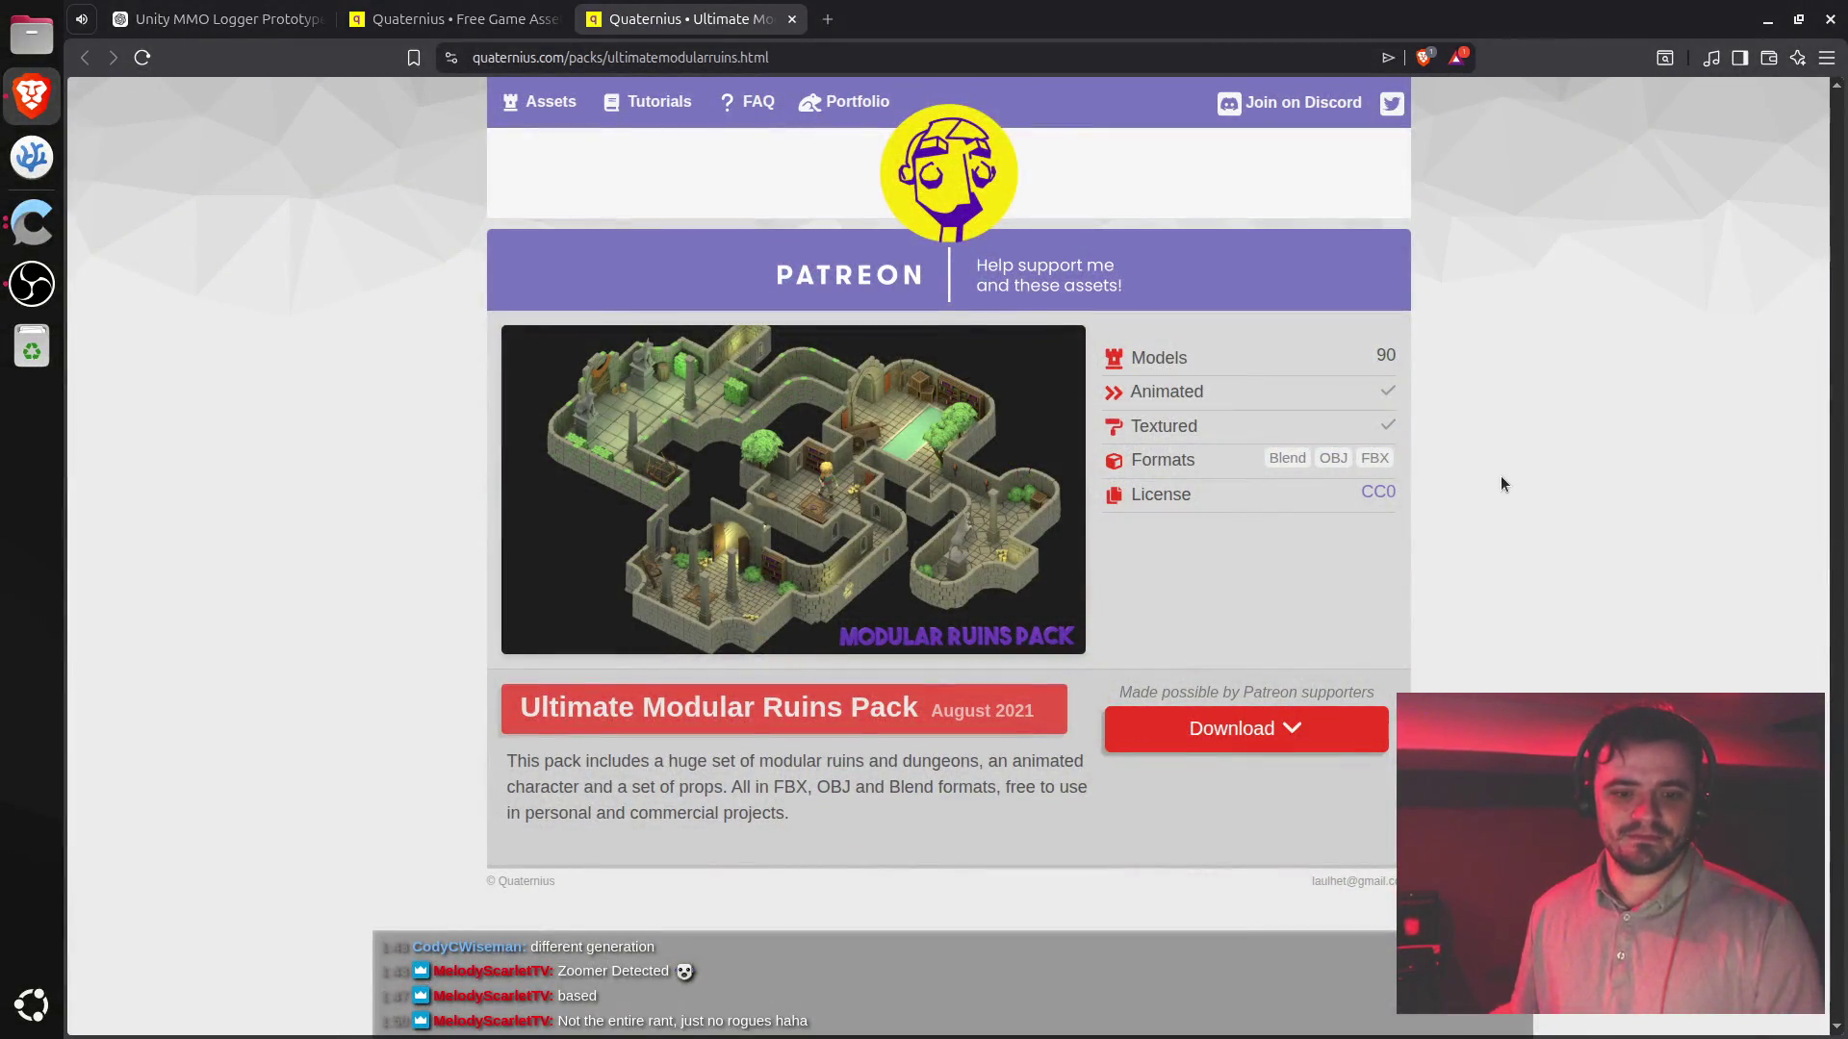
key(ctrl+shift+Tab)
scroll(1476, 503, up, 4)
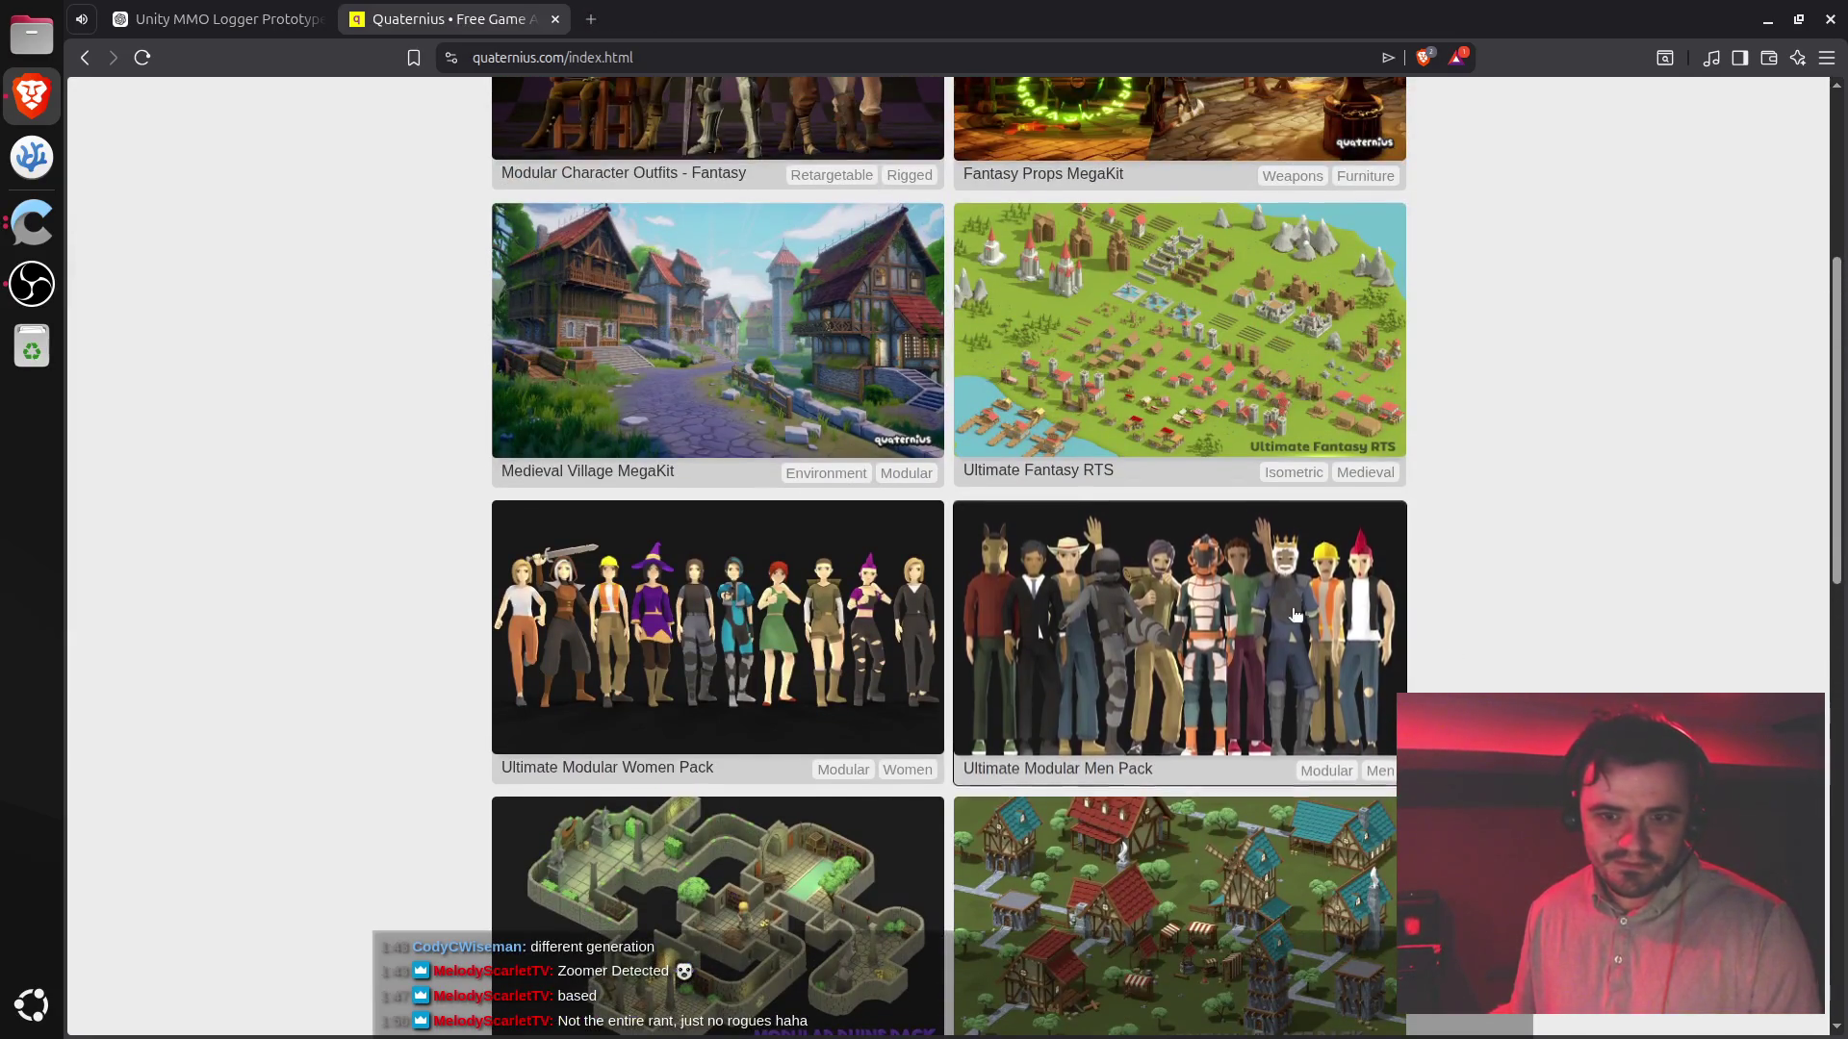
click(726, 10)
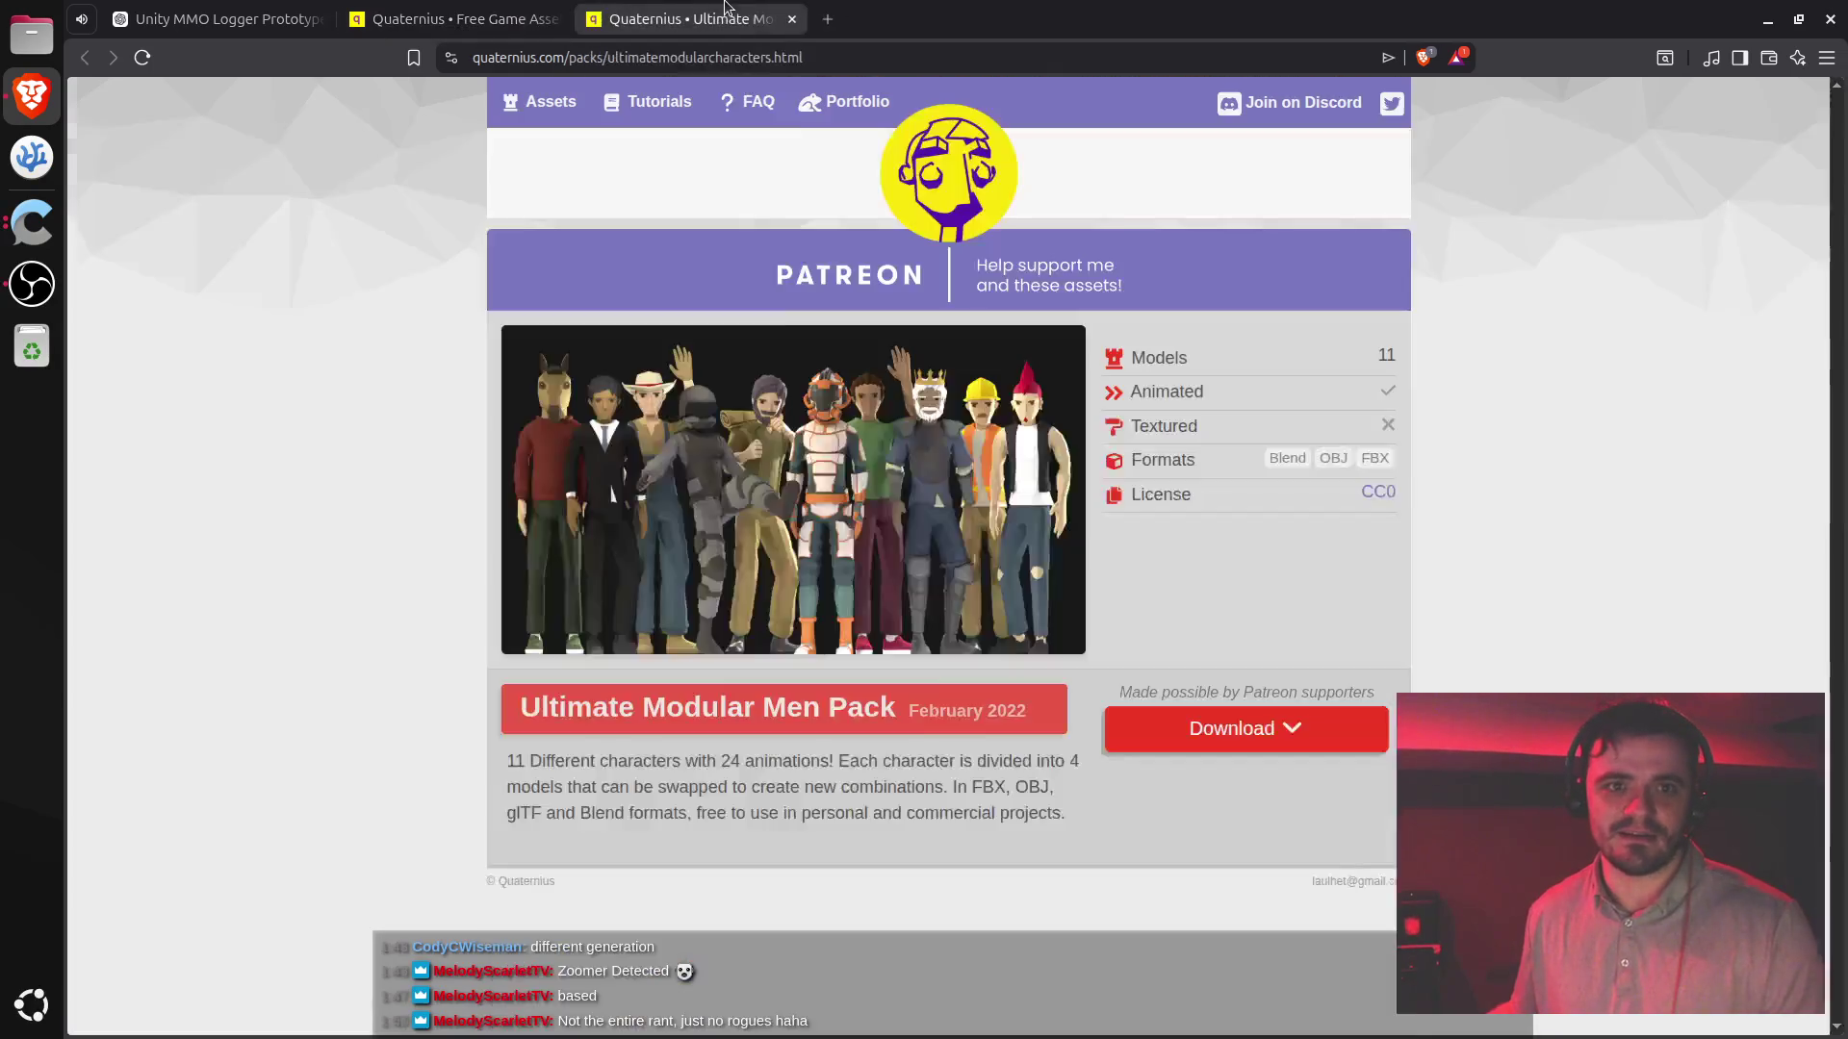
key(ctrl+w)
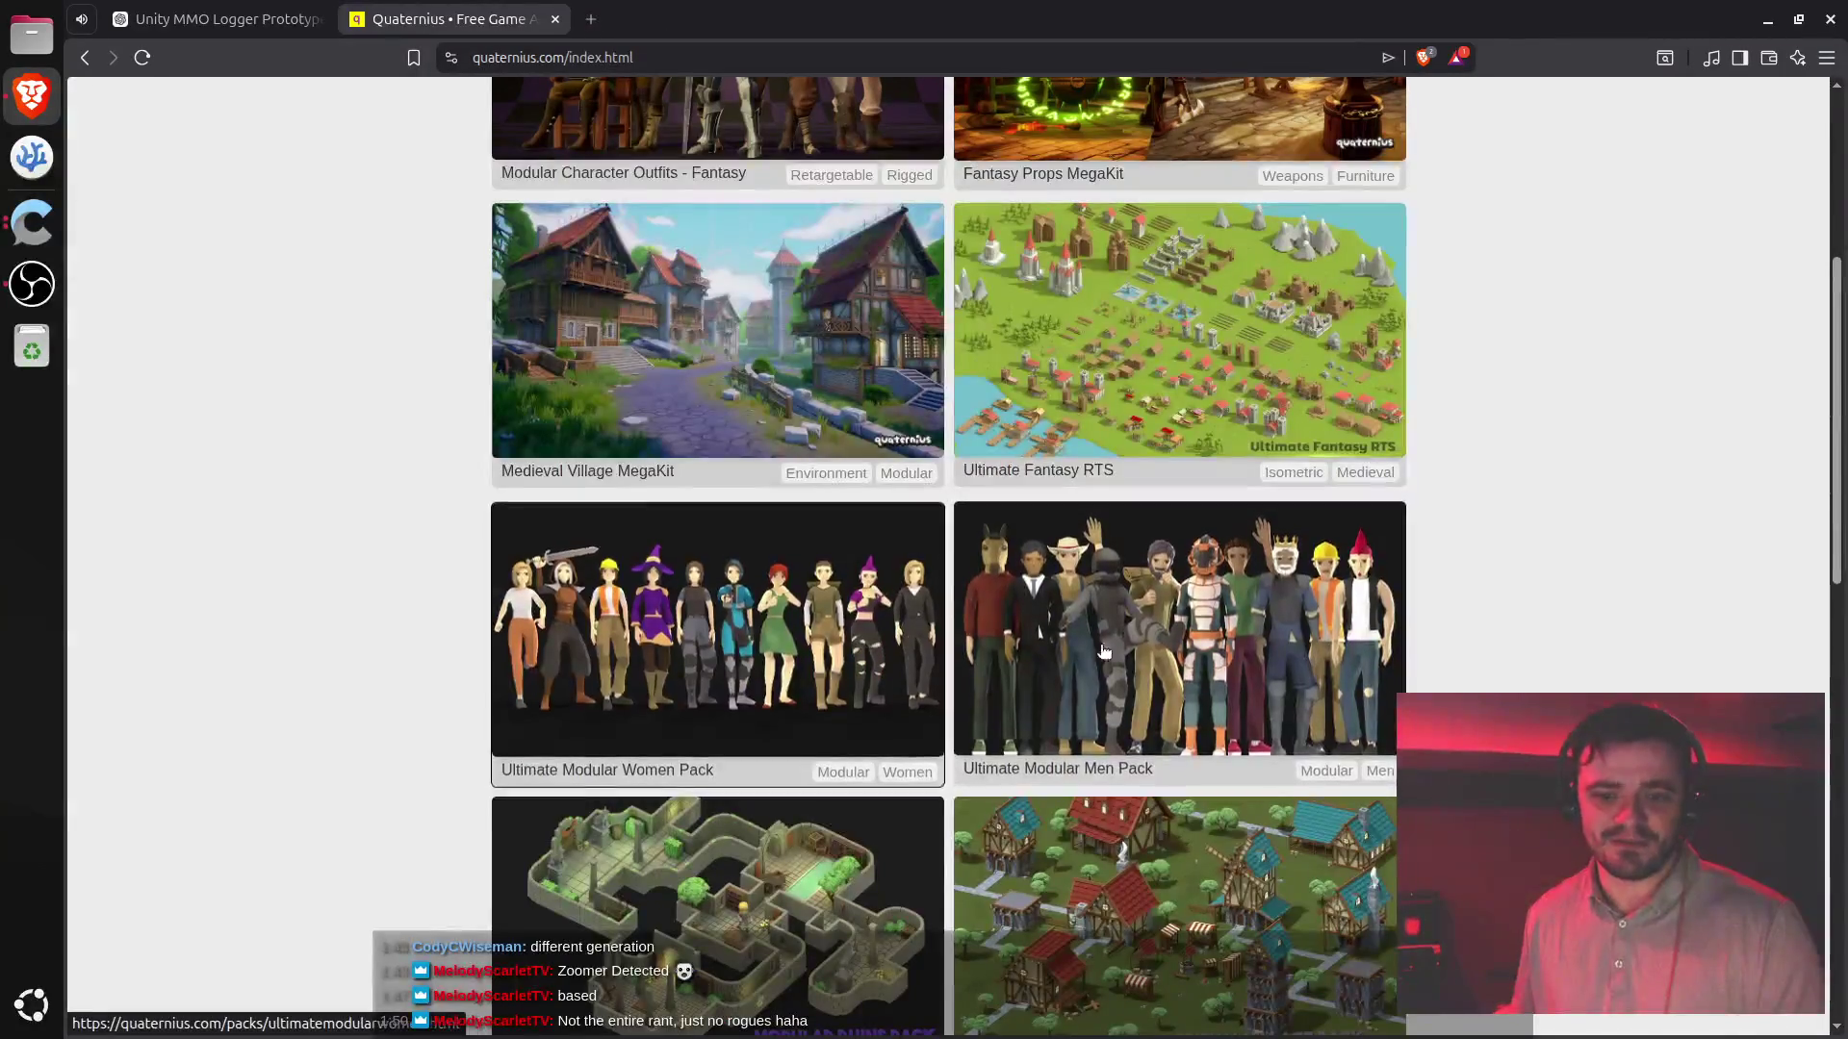
- Open Ultimate Fantasy RTS in a new tab, preview its image, close it, and reach the Fantasy Props MegaKit tab
scroll(1030, 659, up, 2)
scroll(1042, 718, up, 1)
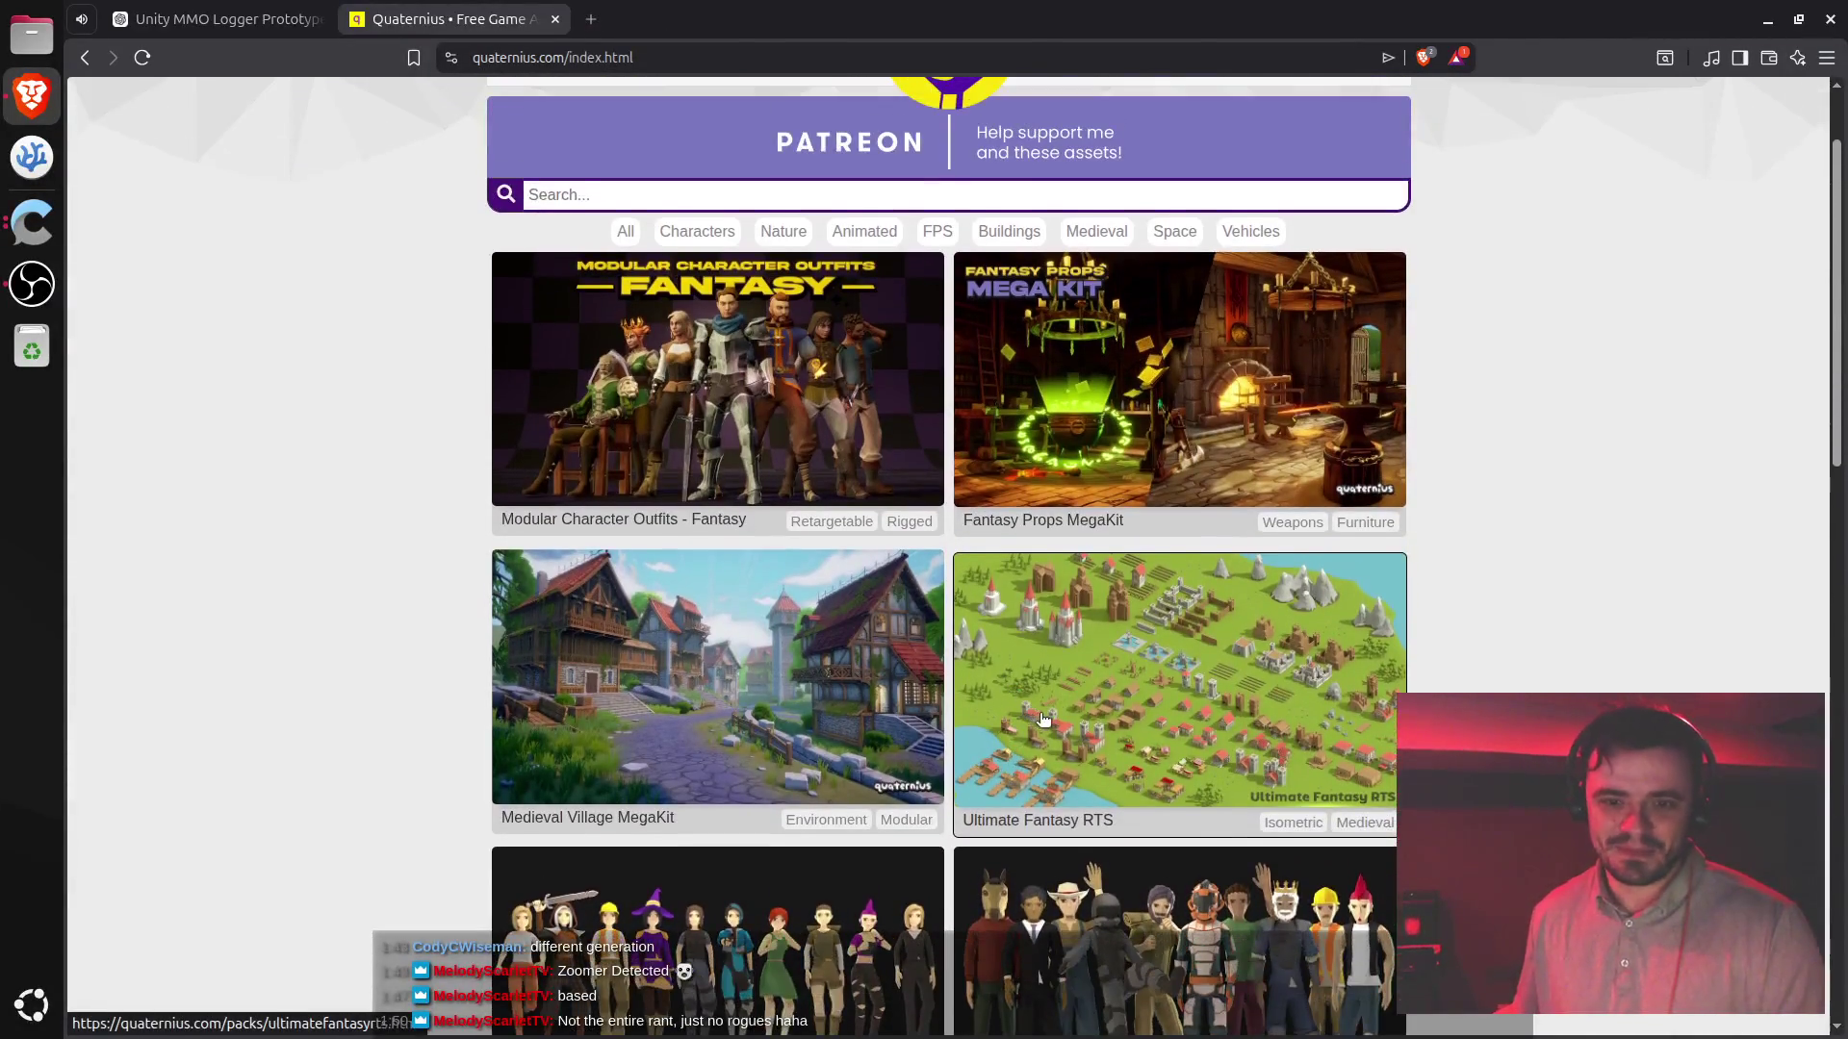
middle_click(1100, 676)
key(ctrl+Tab)
click(881, 498)
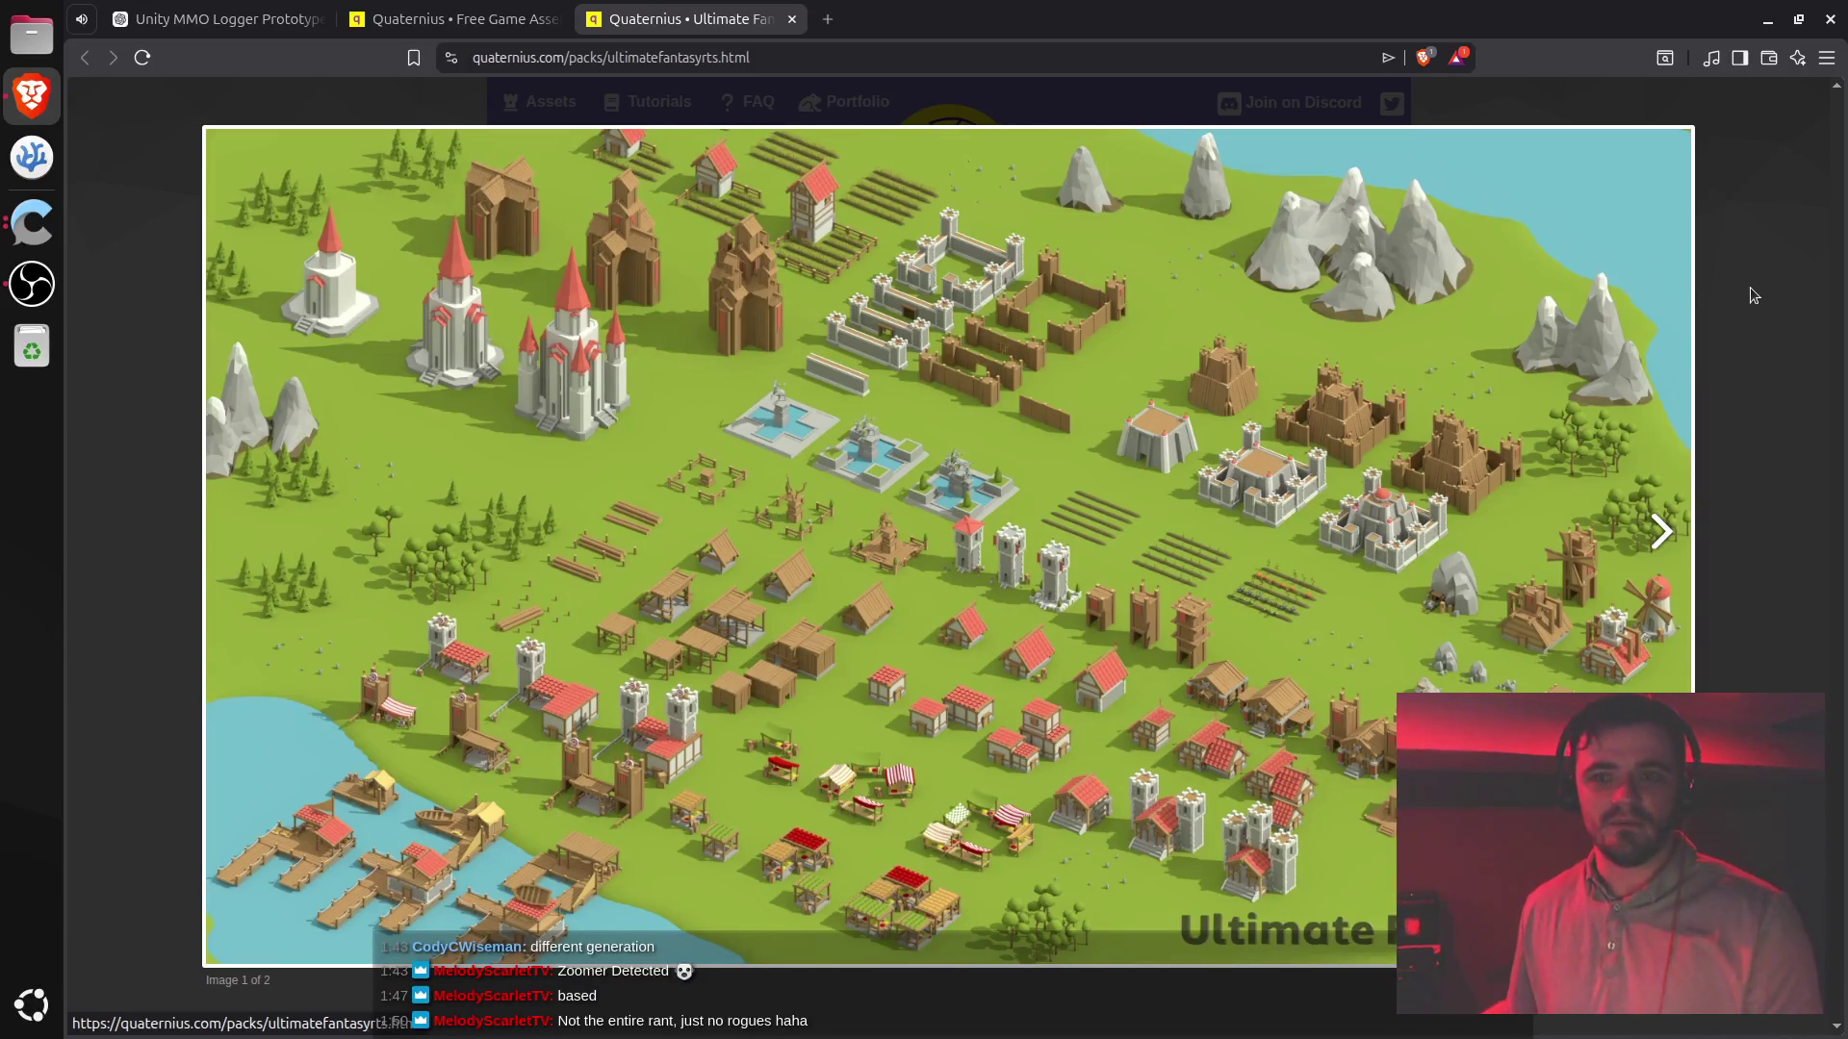
key(ctrl+w)
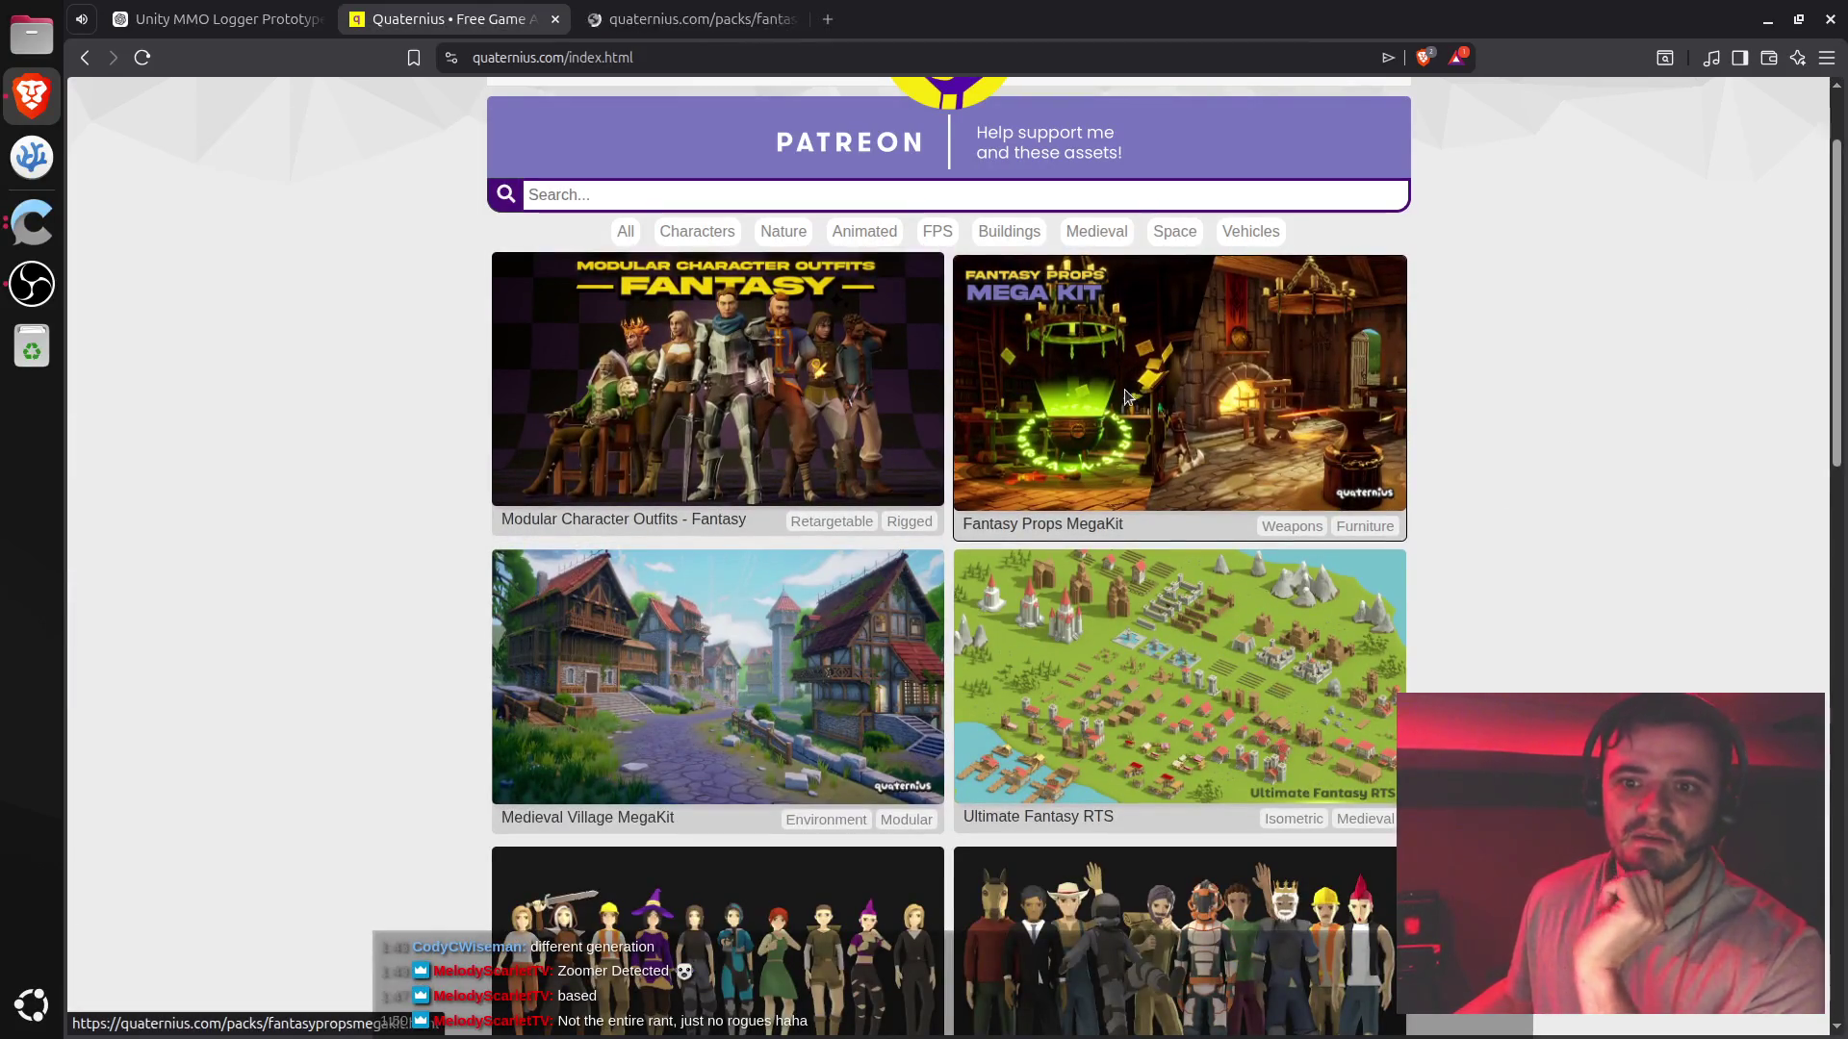
key(ctrl+Tab)
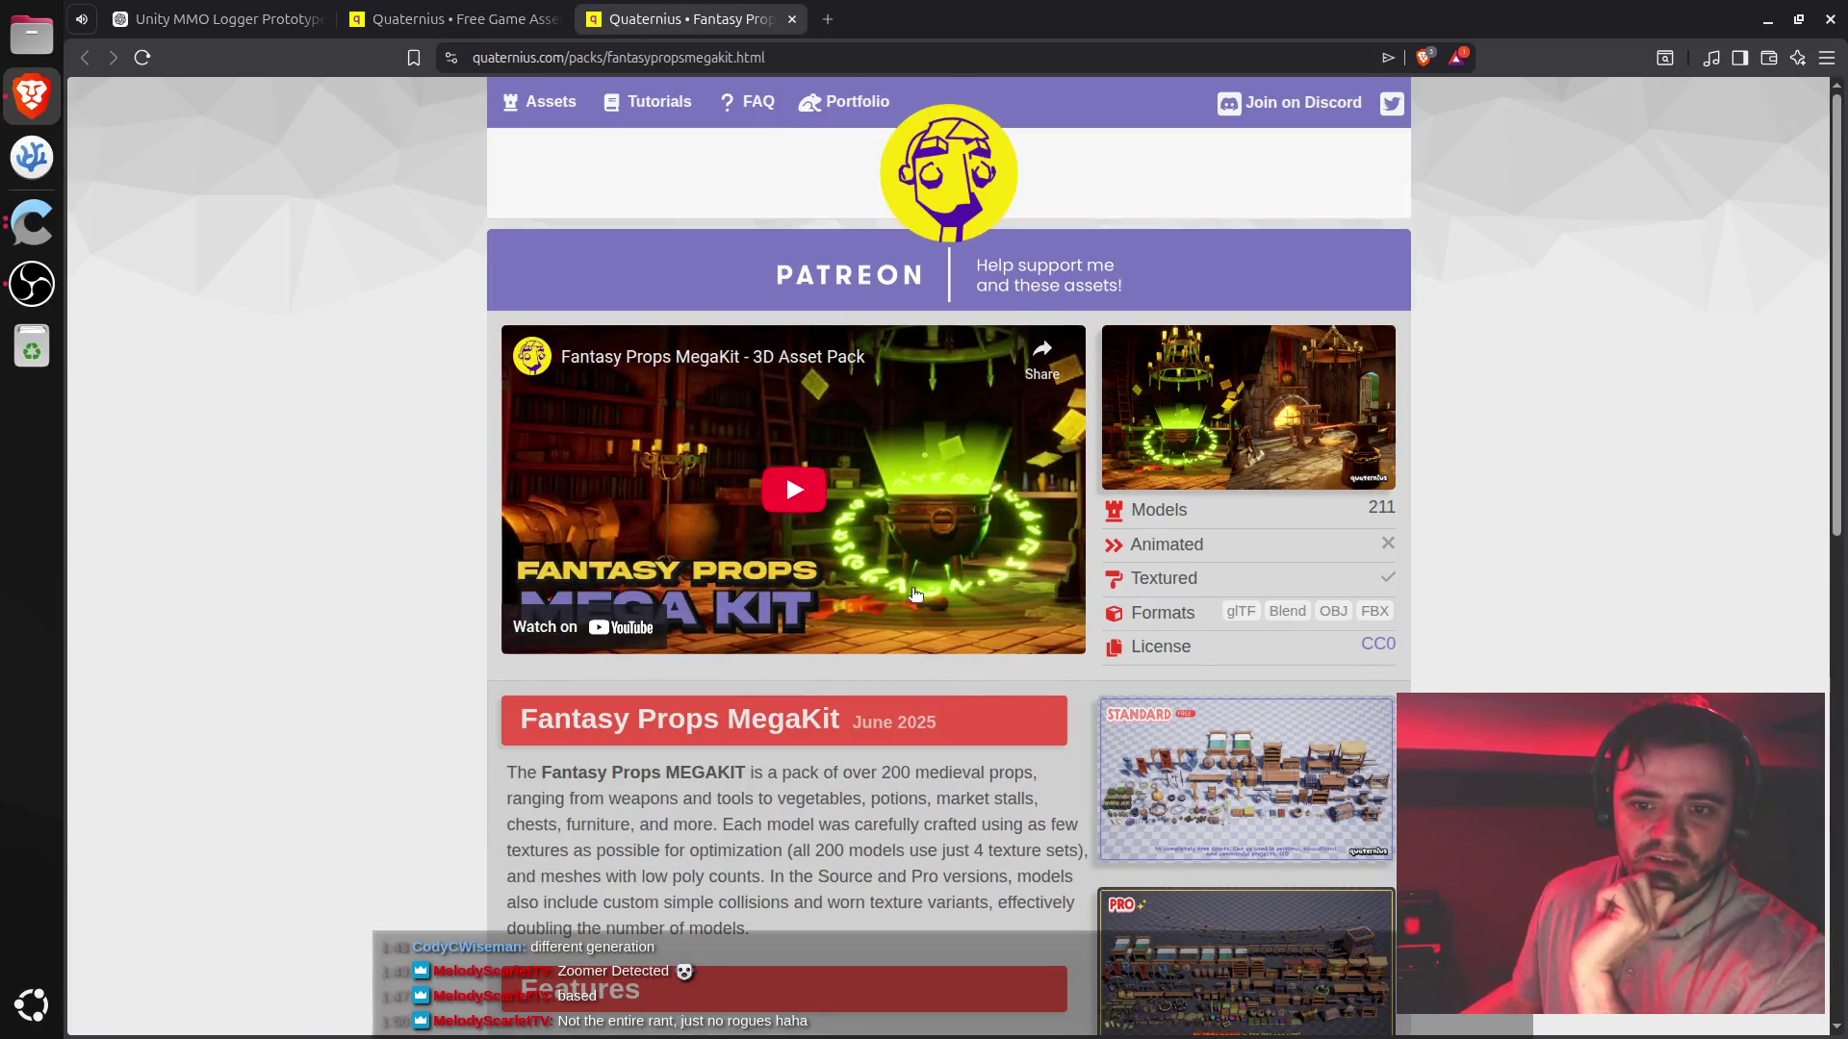
- Play the Fantasy Props MegaKit trailer full screen, skip ahead five times, pause it, and close the tab
click(786, 503)
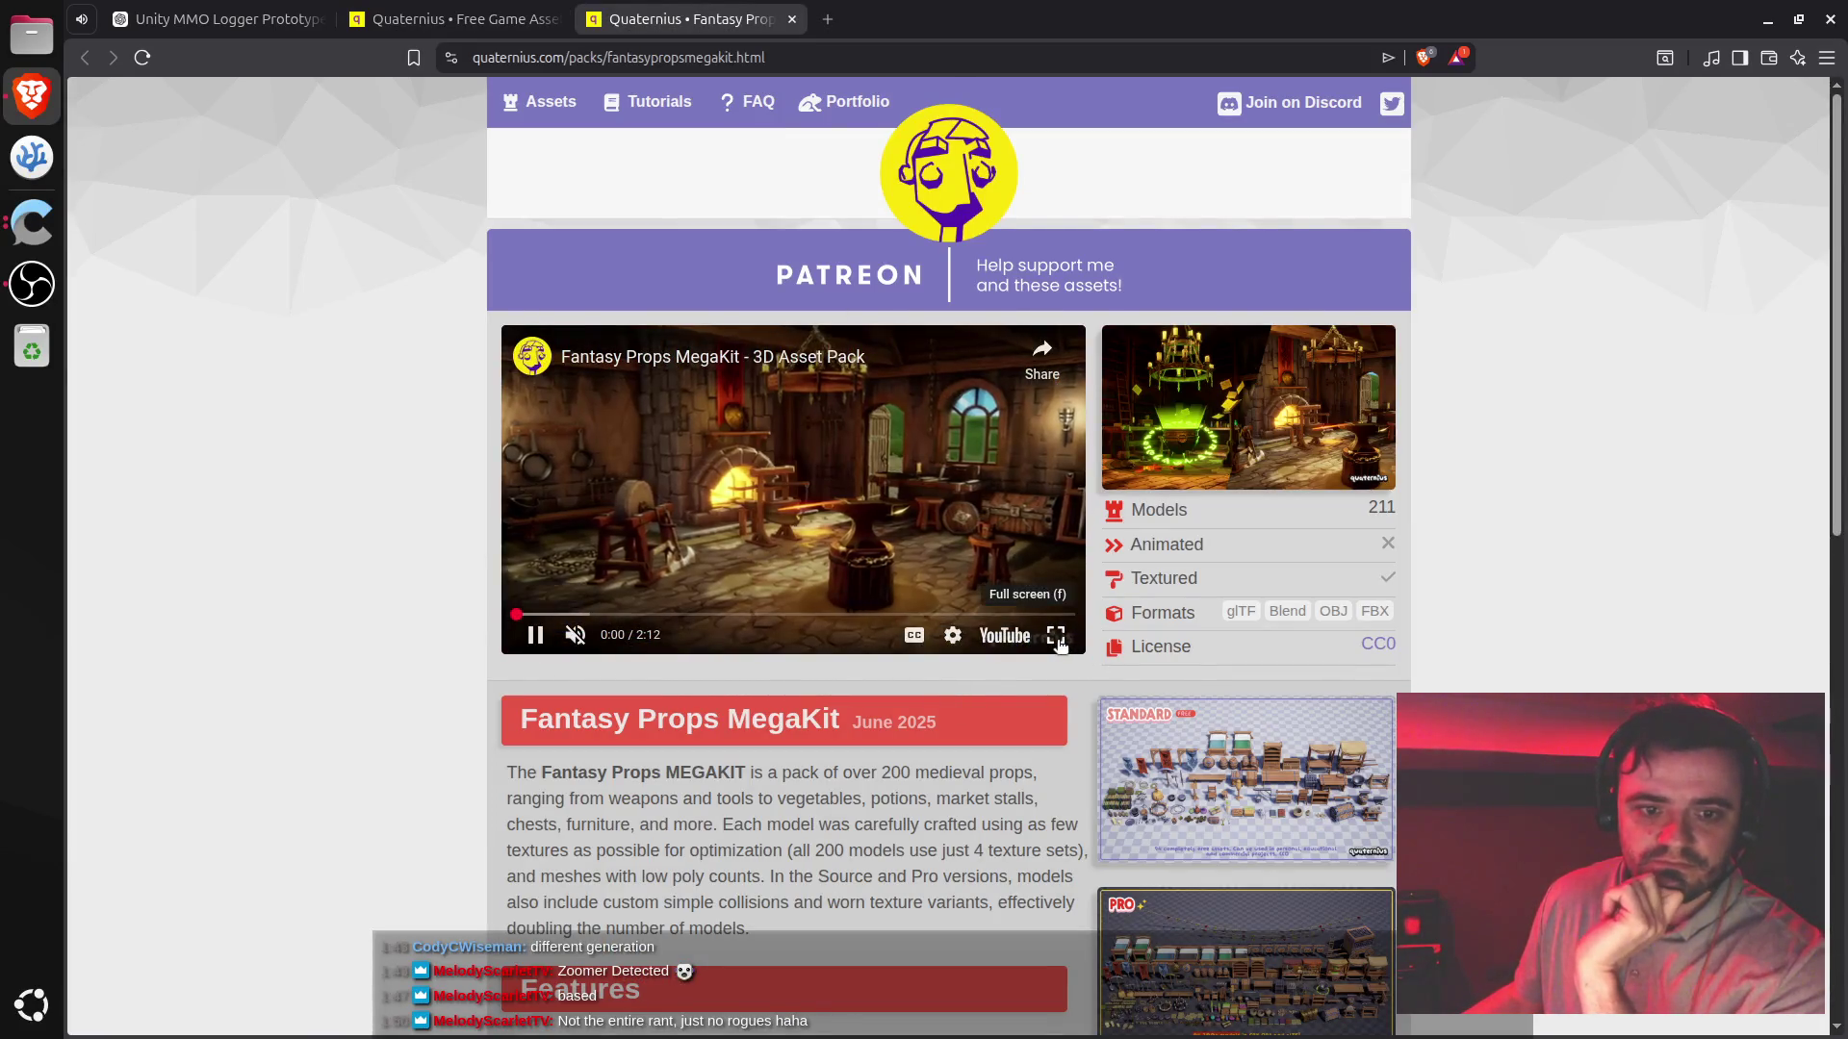
click(1056, 636)
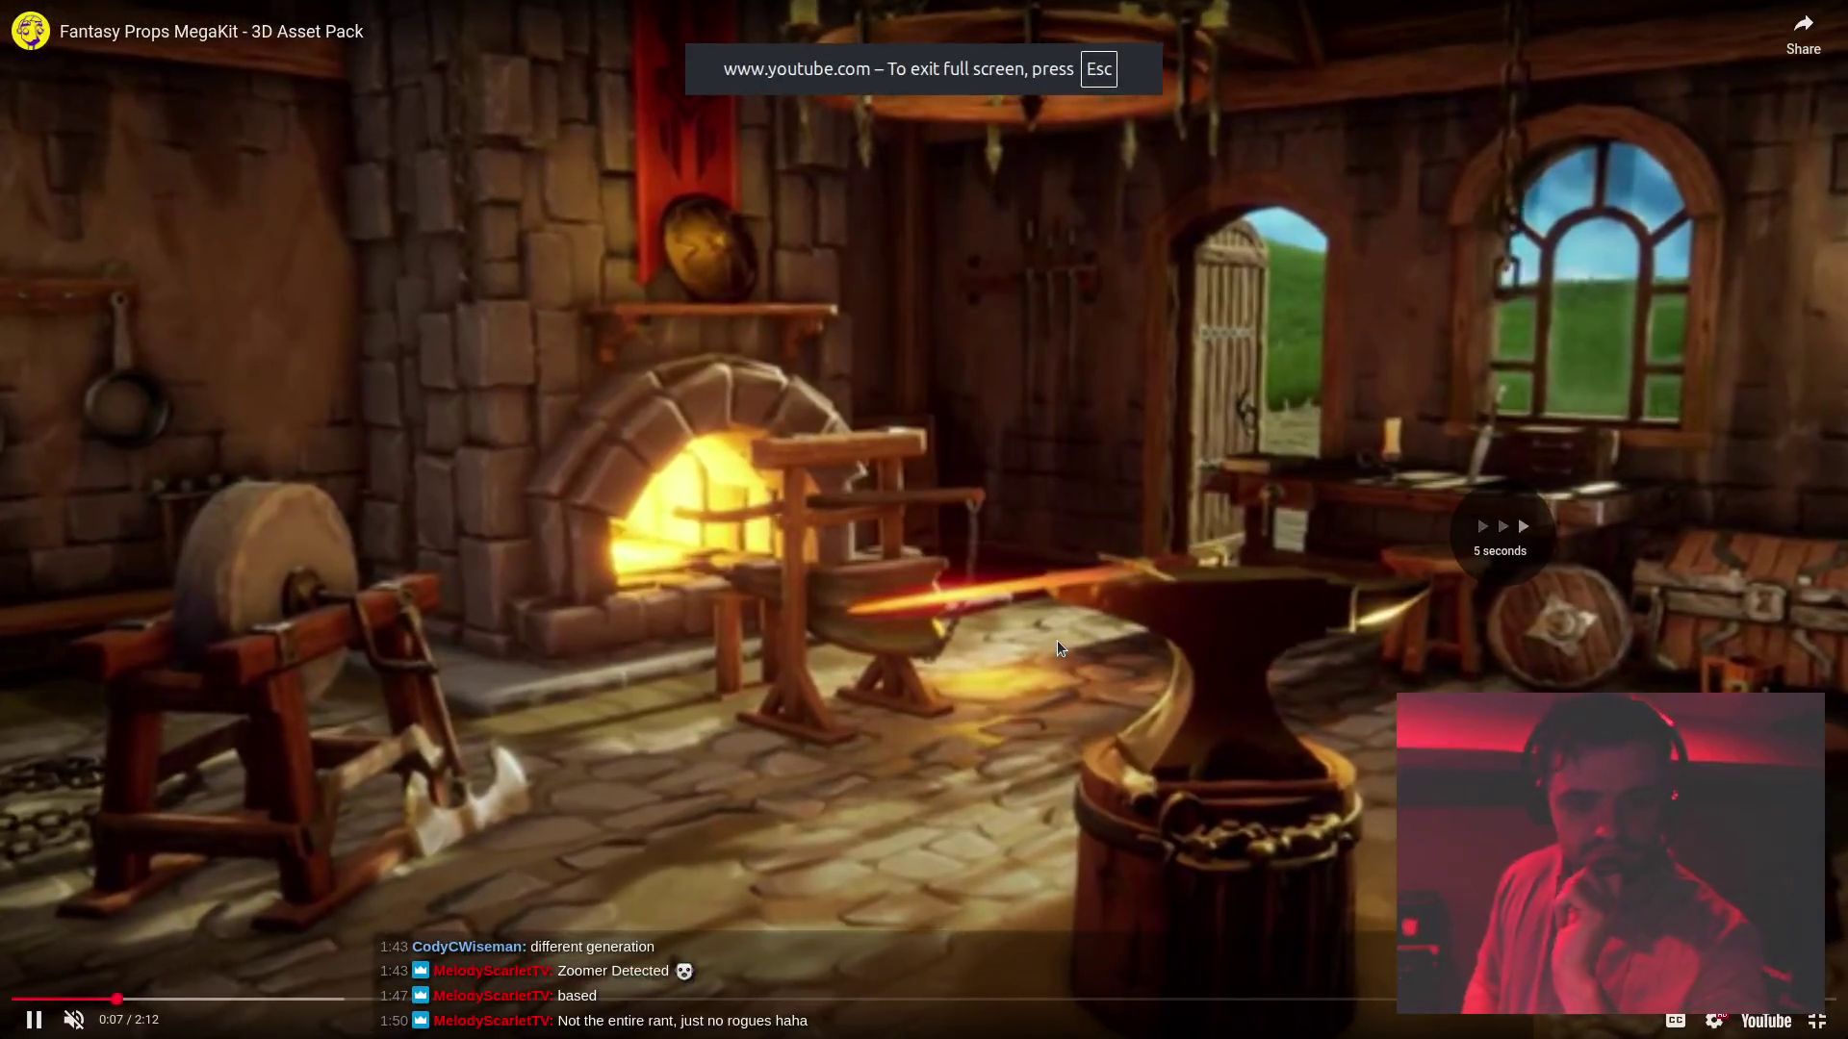
key(Right)
key(Right)
key(Right)
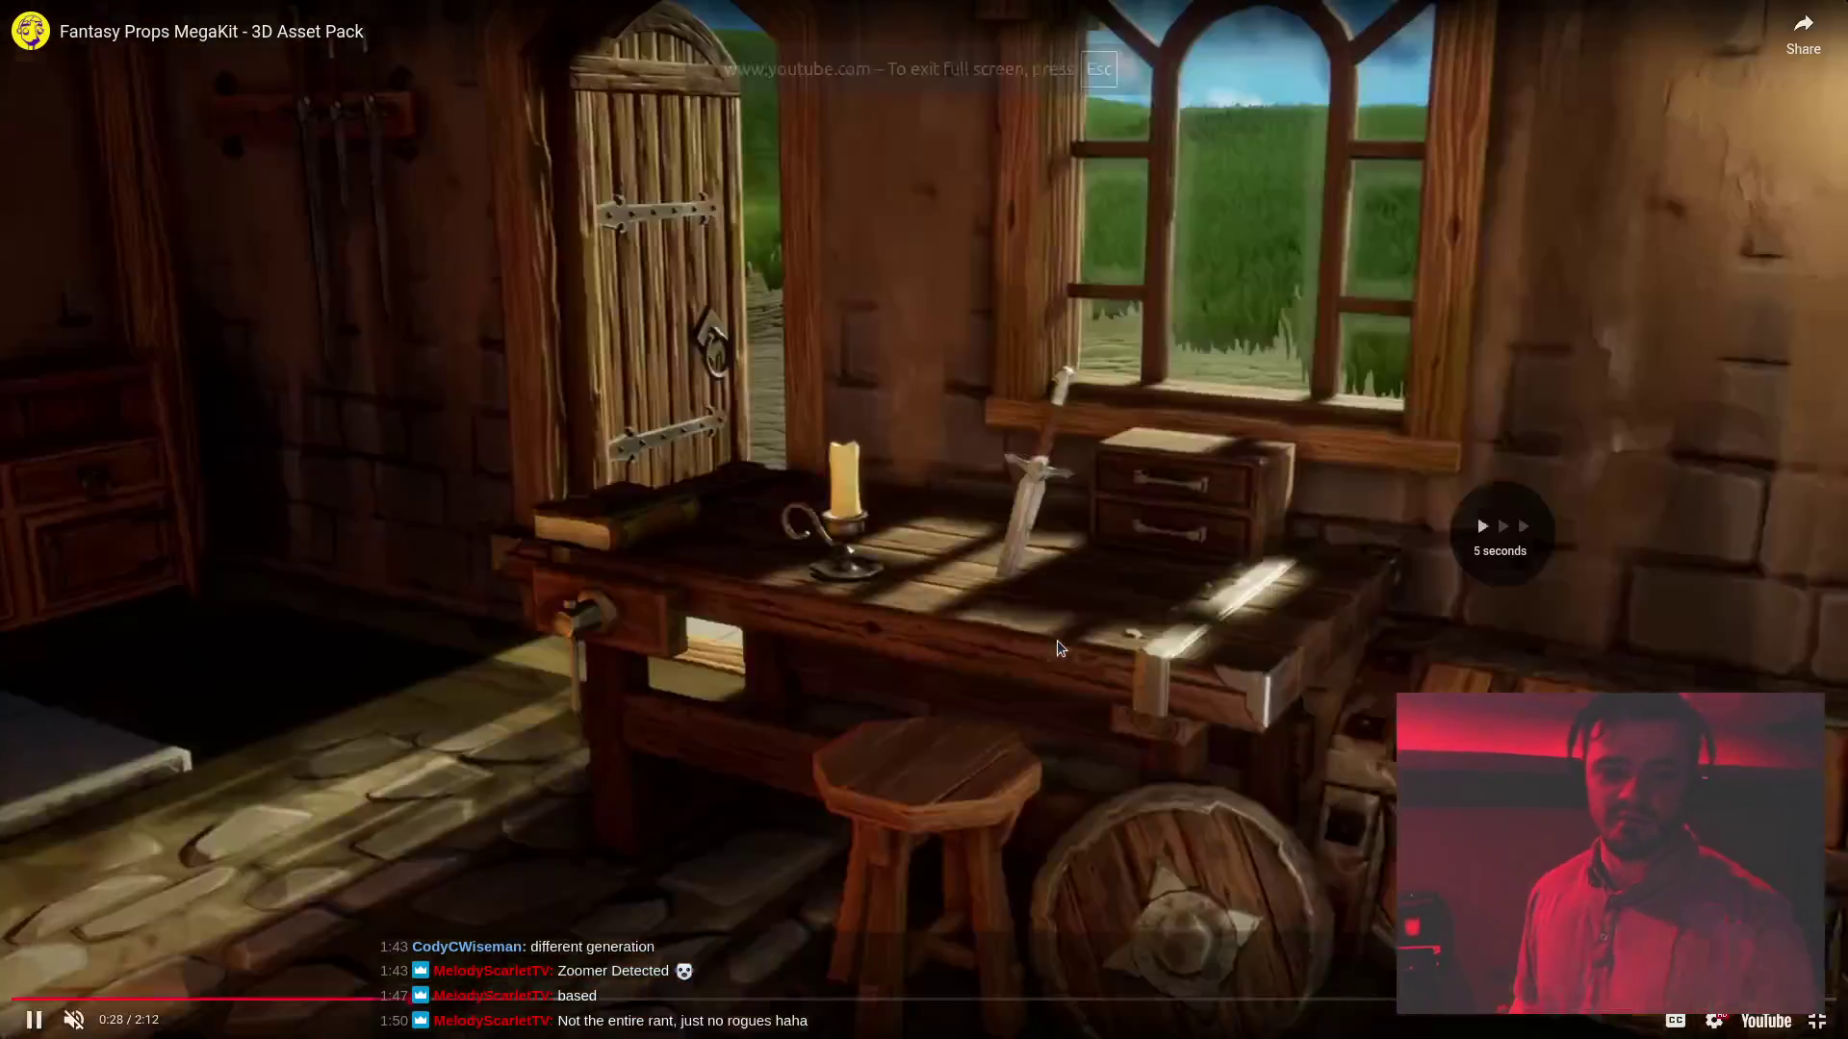
key(Right)
key(Right)
key(Right)
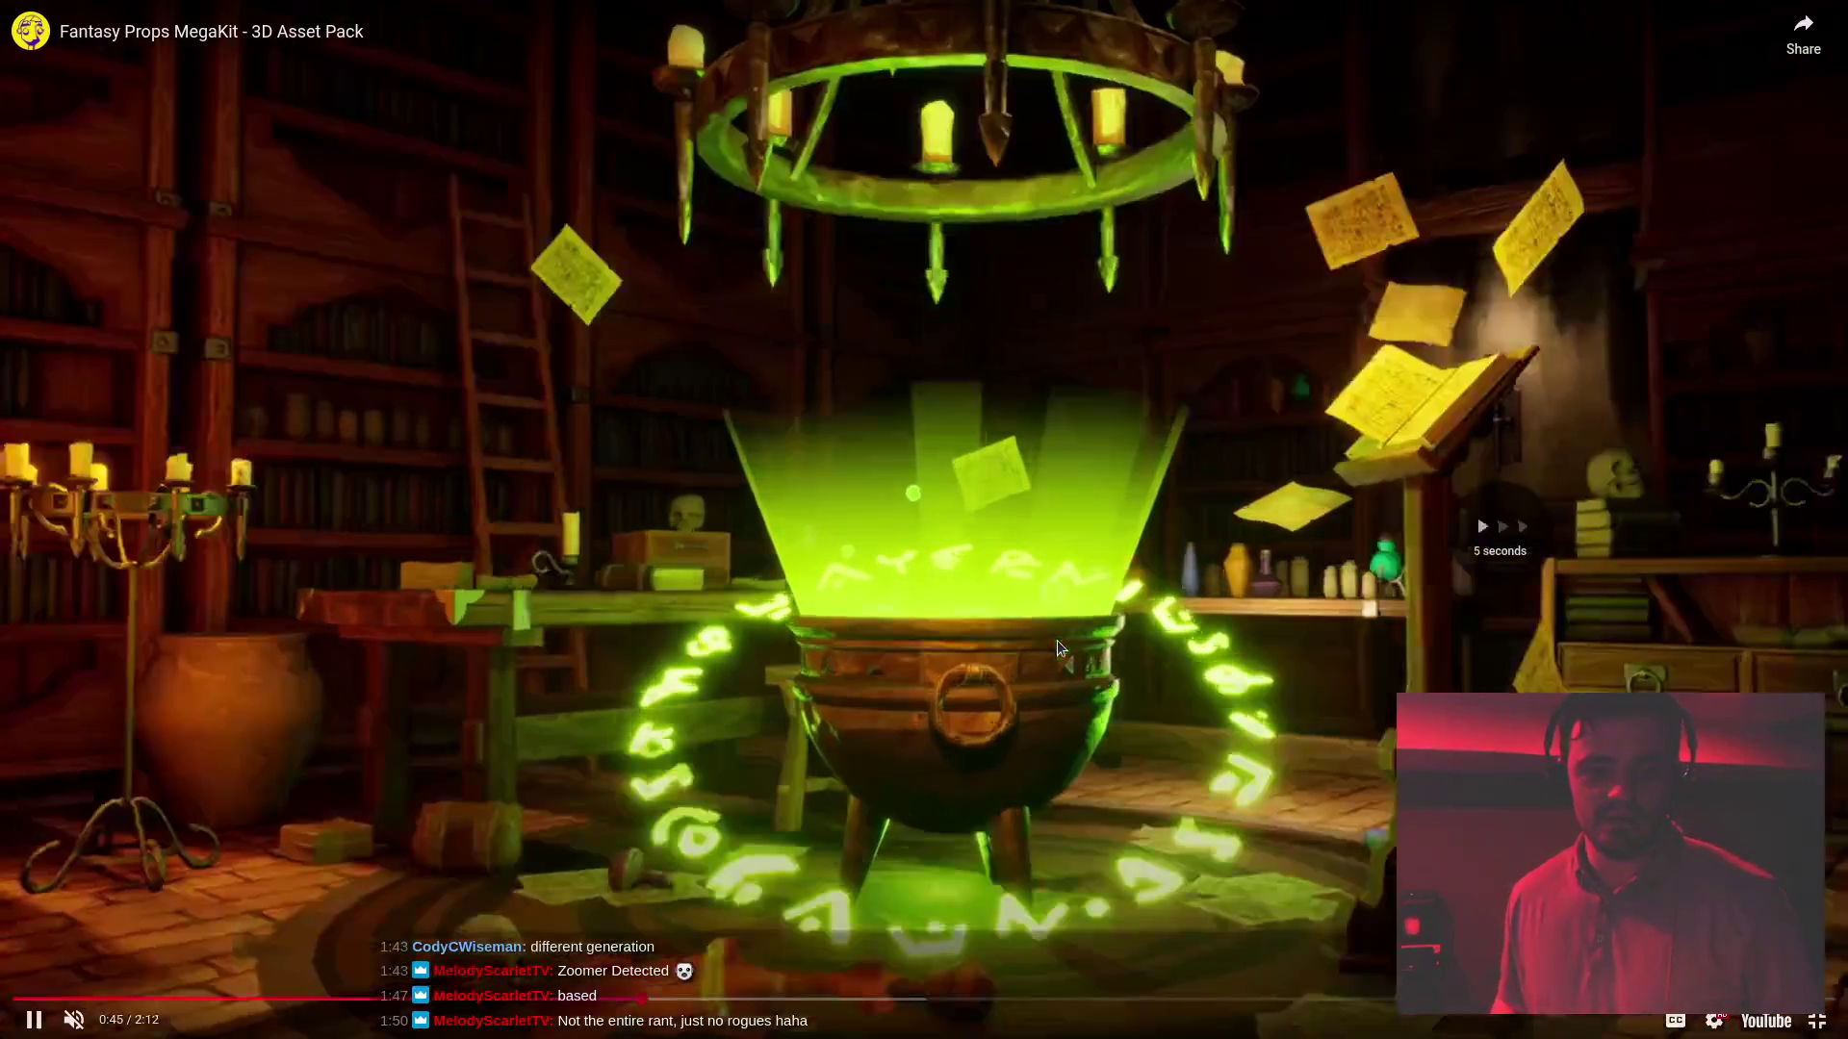
key(Right)
key(Right)
key(Right)
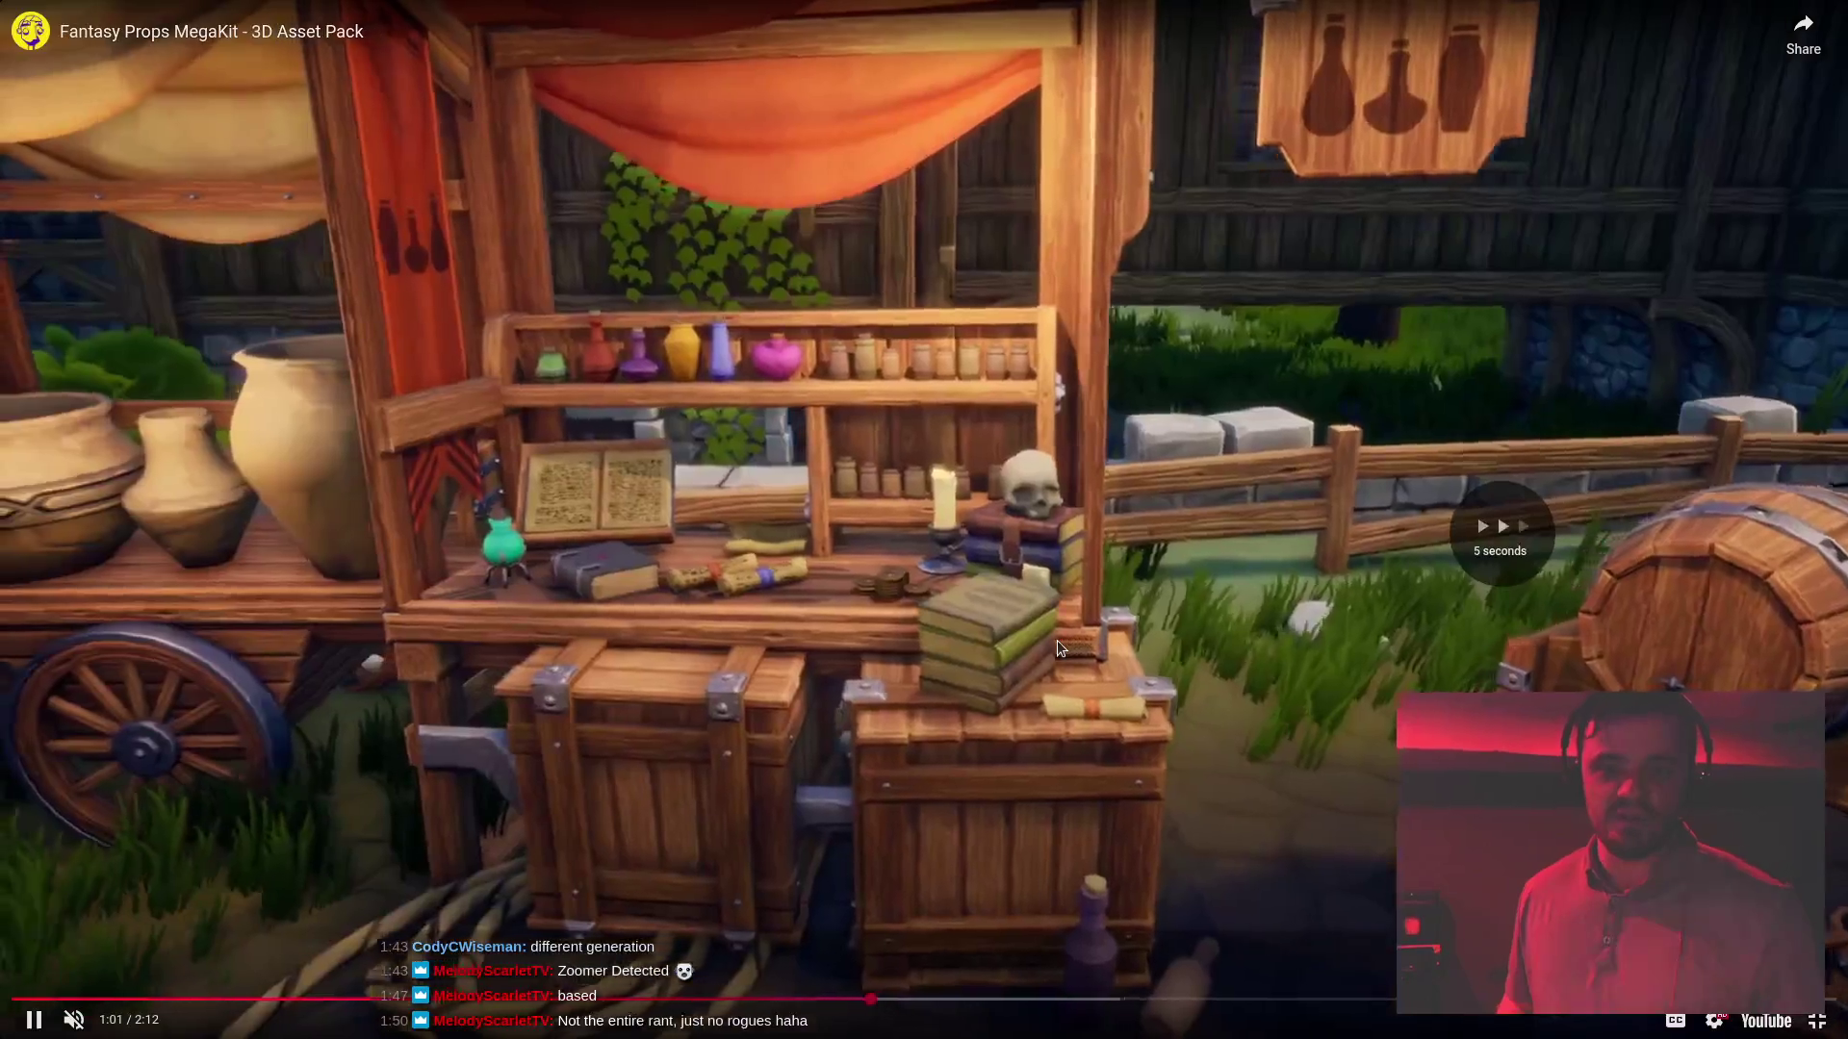
key(Right)
key(Right)
key(Right)
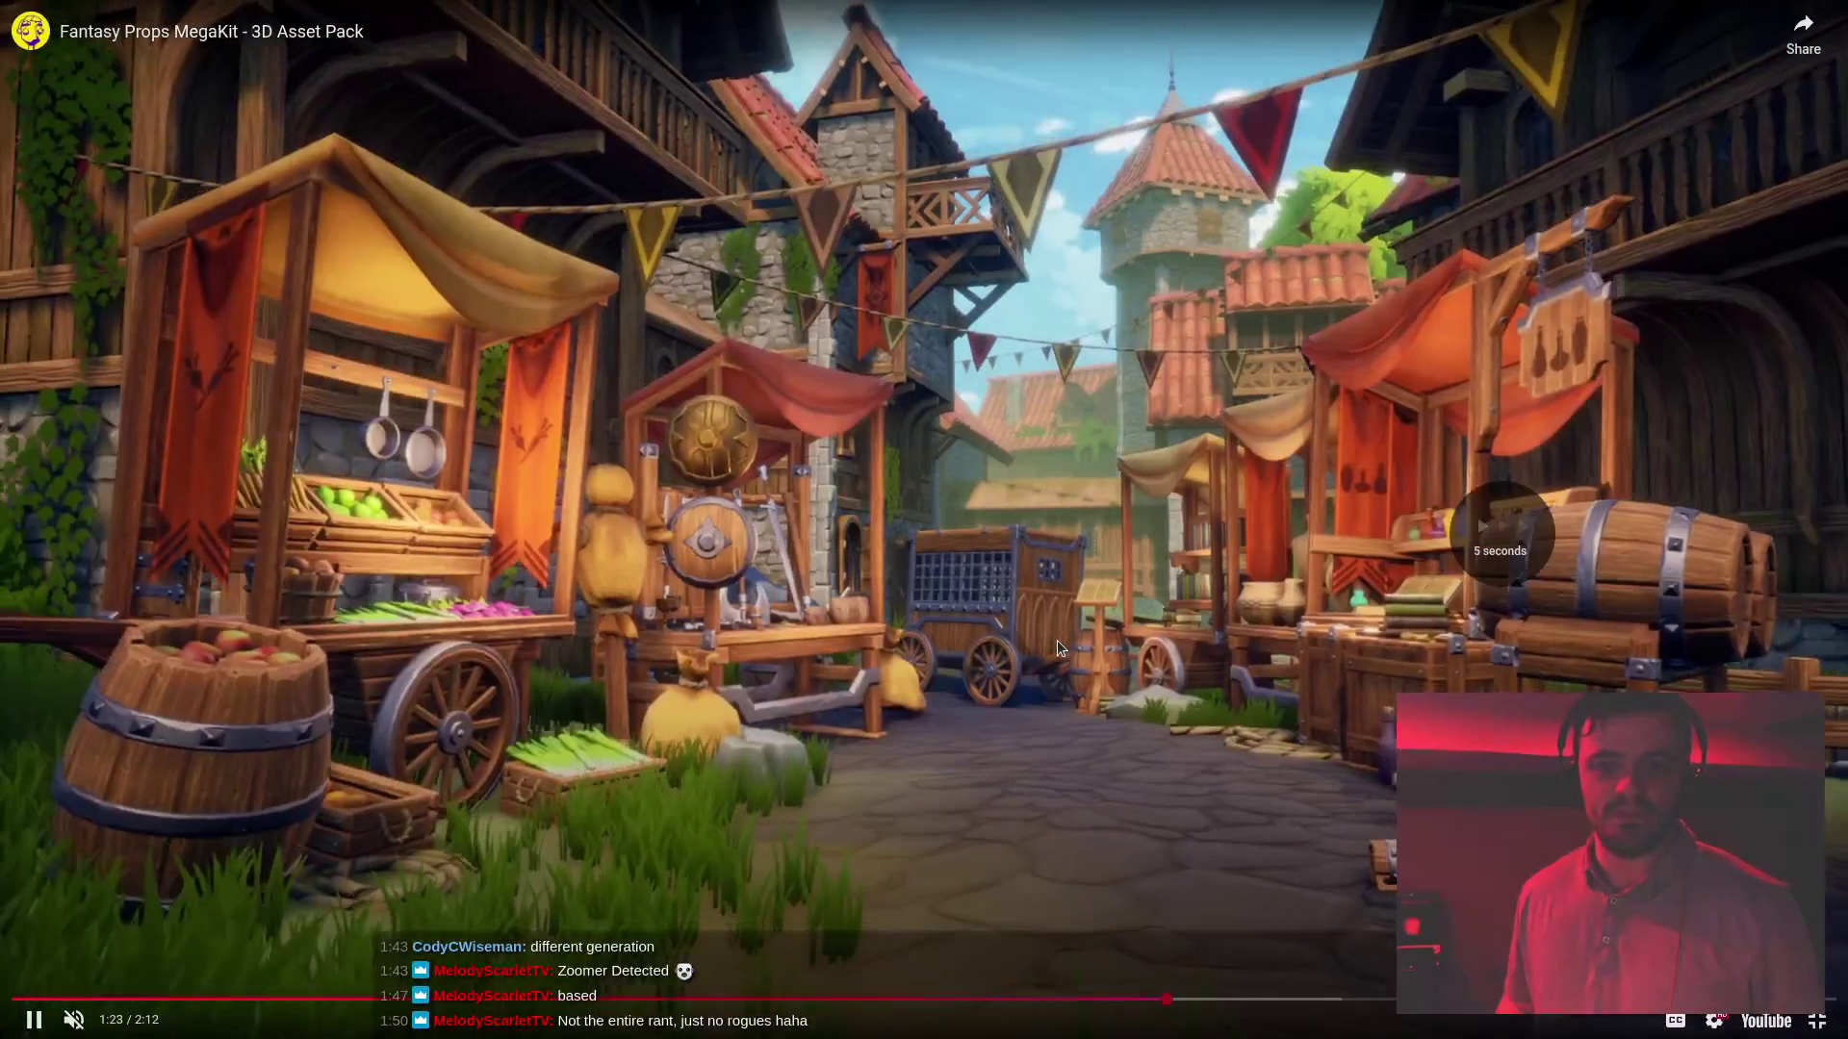
key(Right)
key(Right)
key(Right)
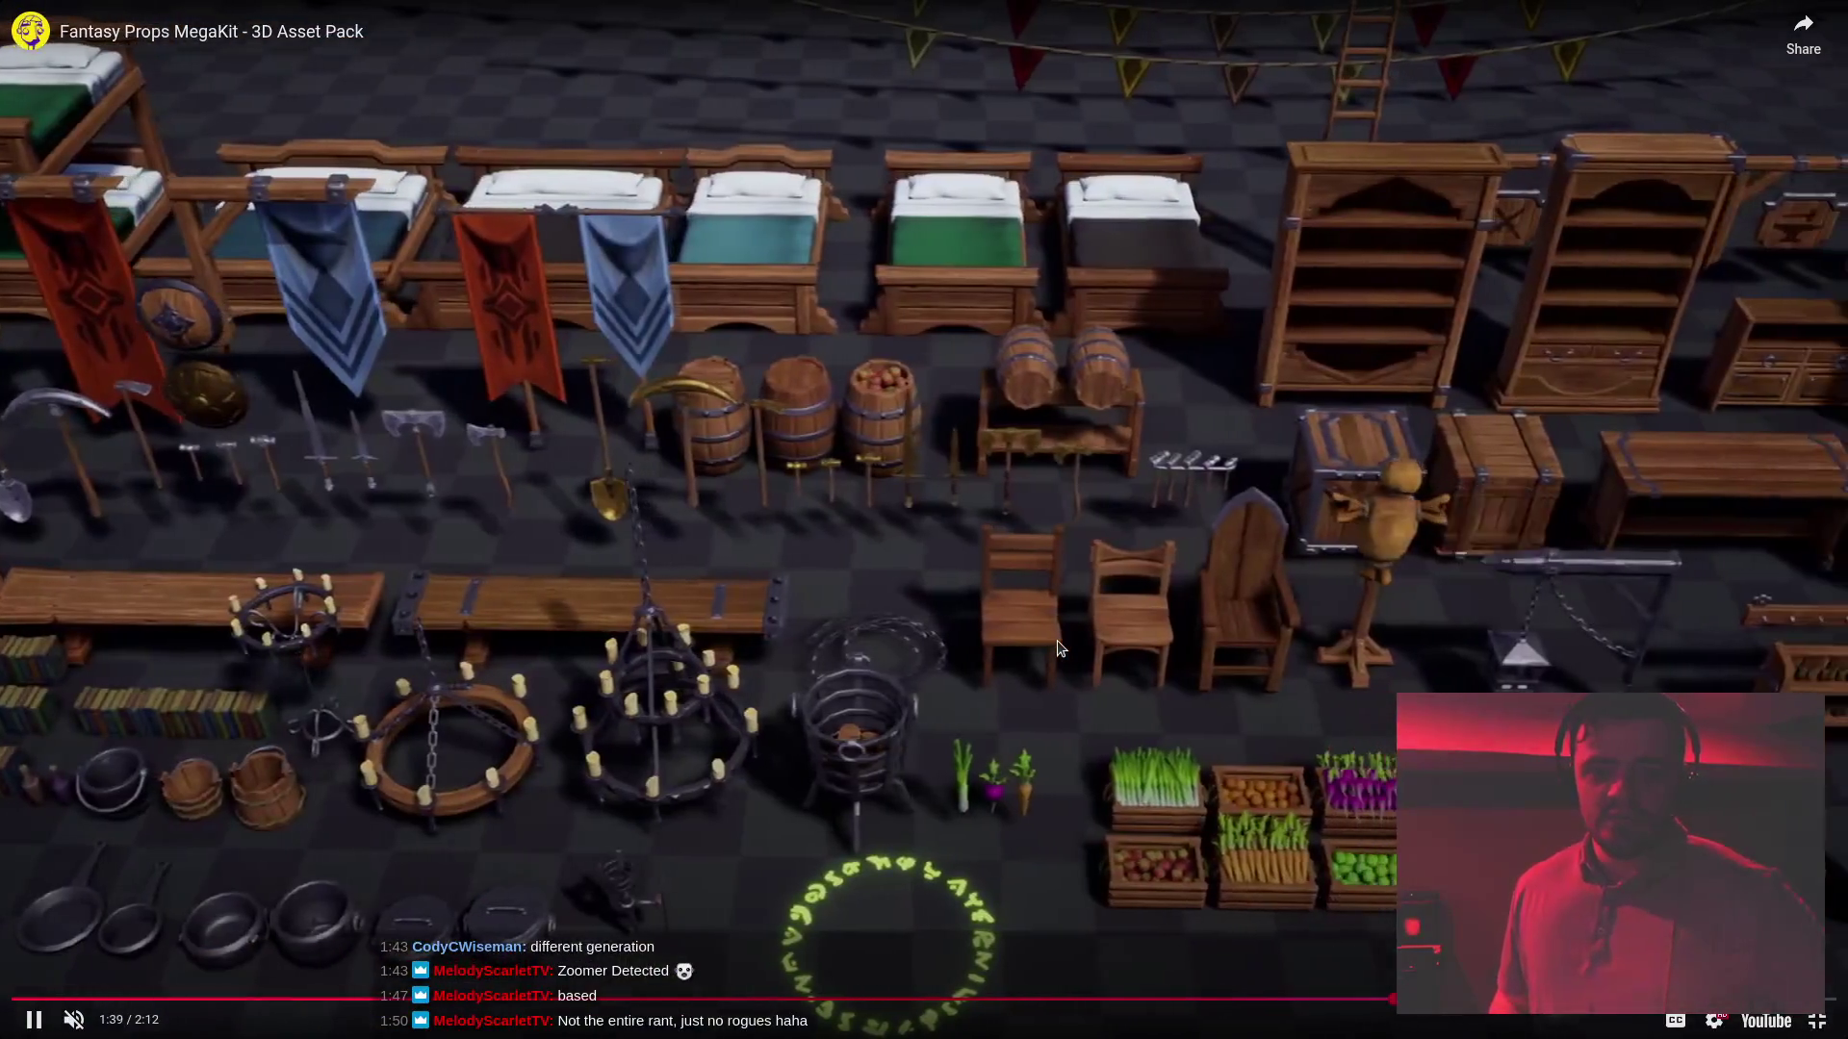
key(Right)
key(Right)
key(Right)
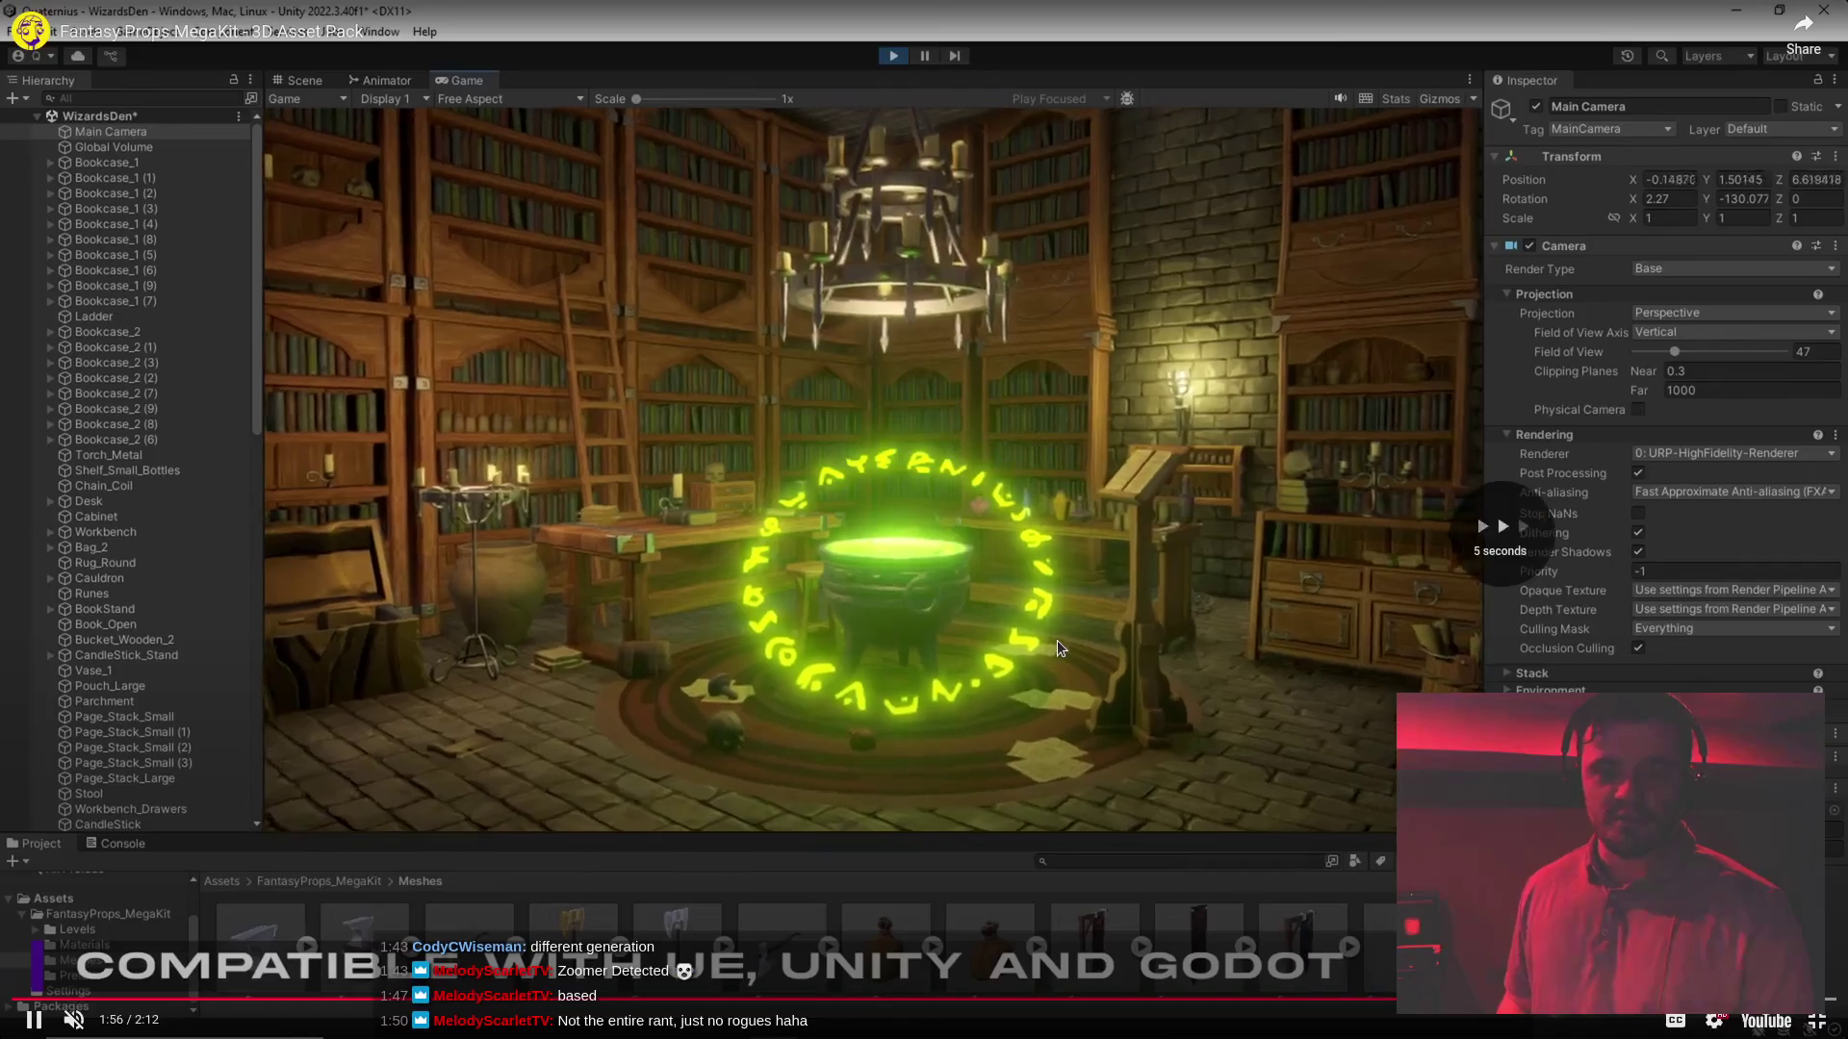
key(Escape)
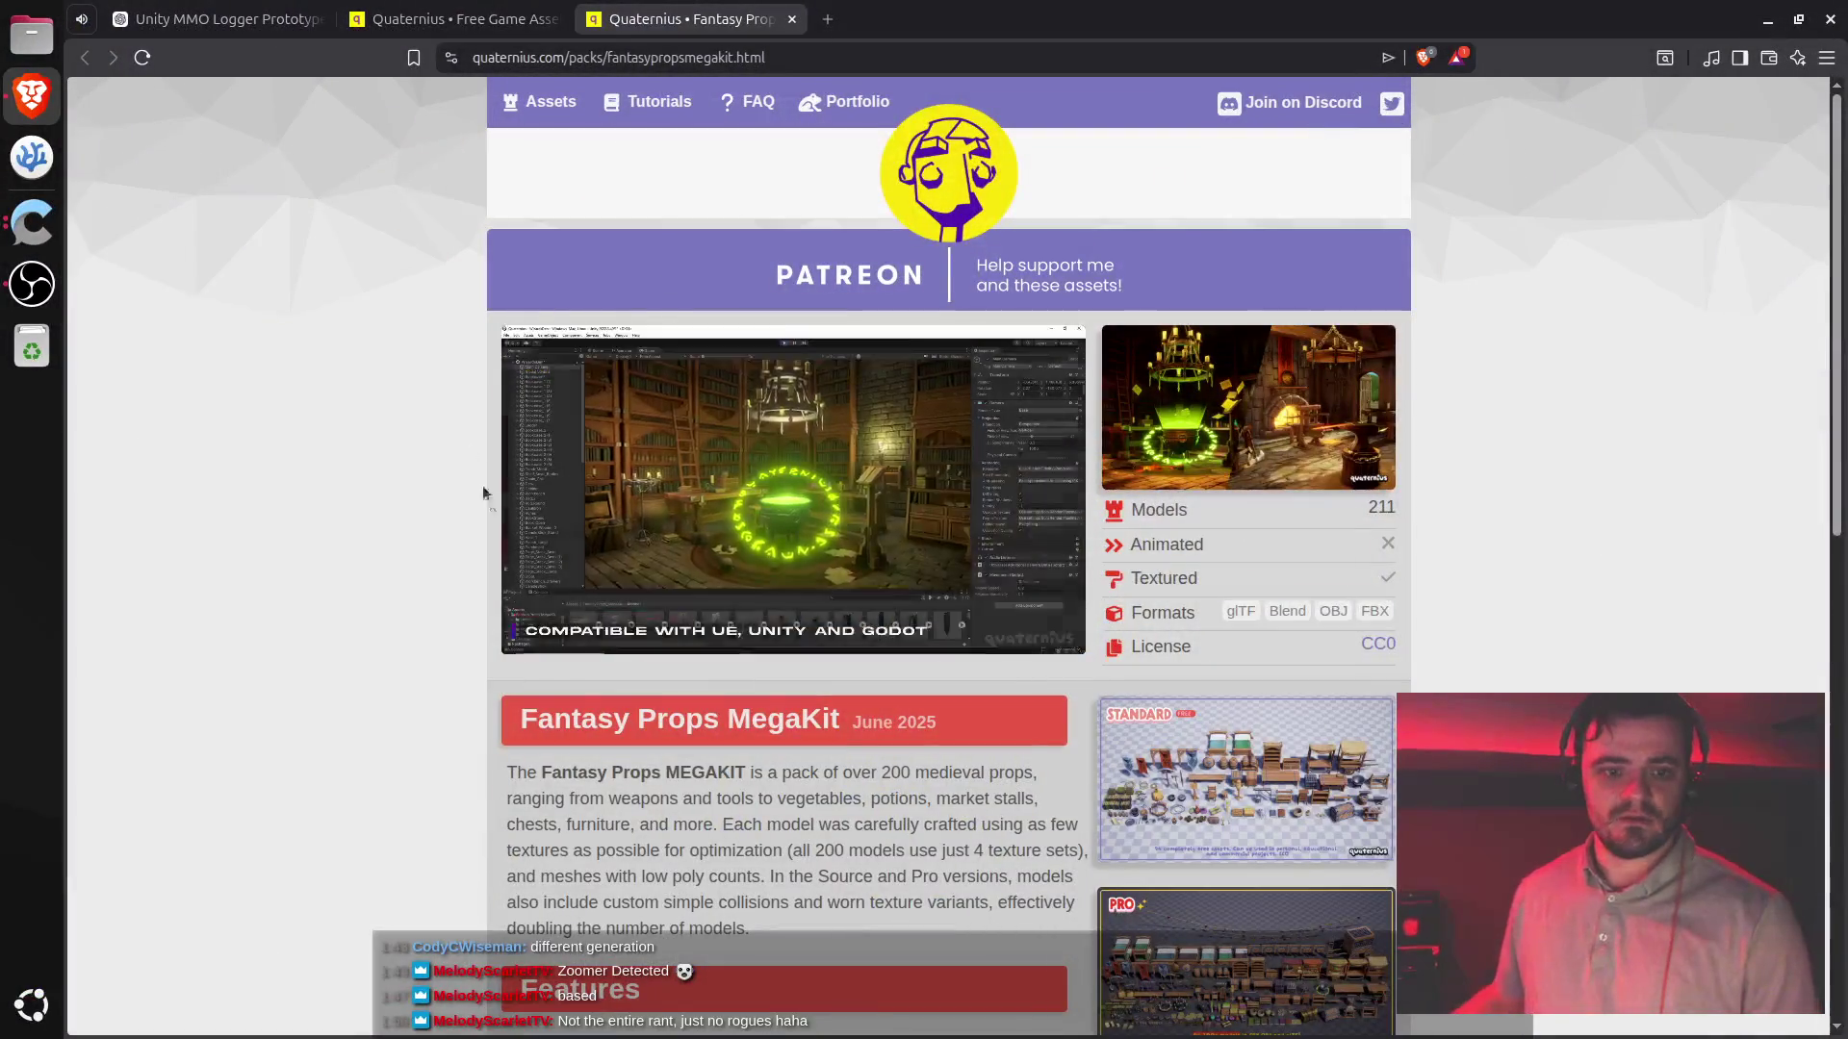
click(534, 635)
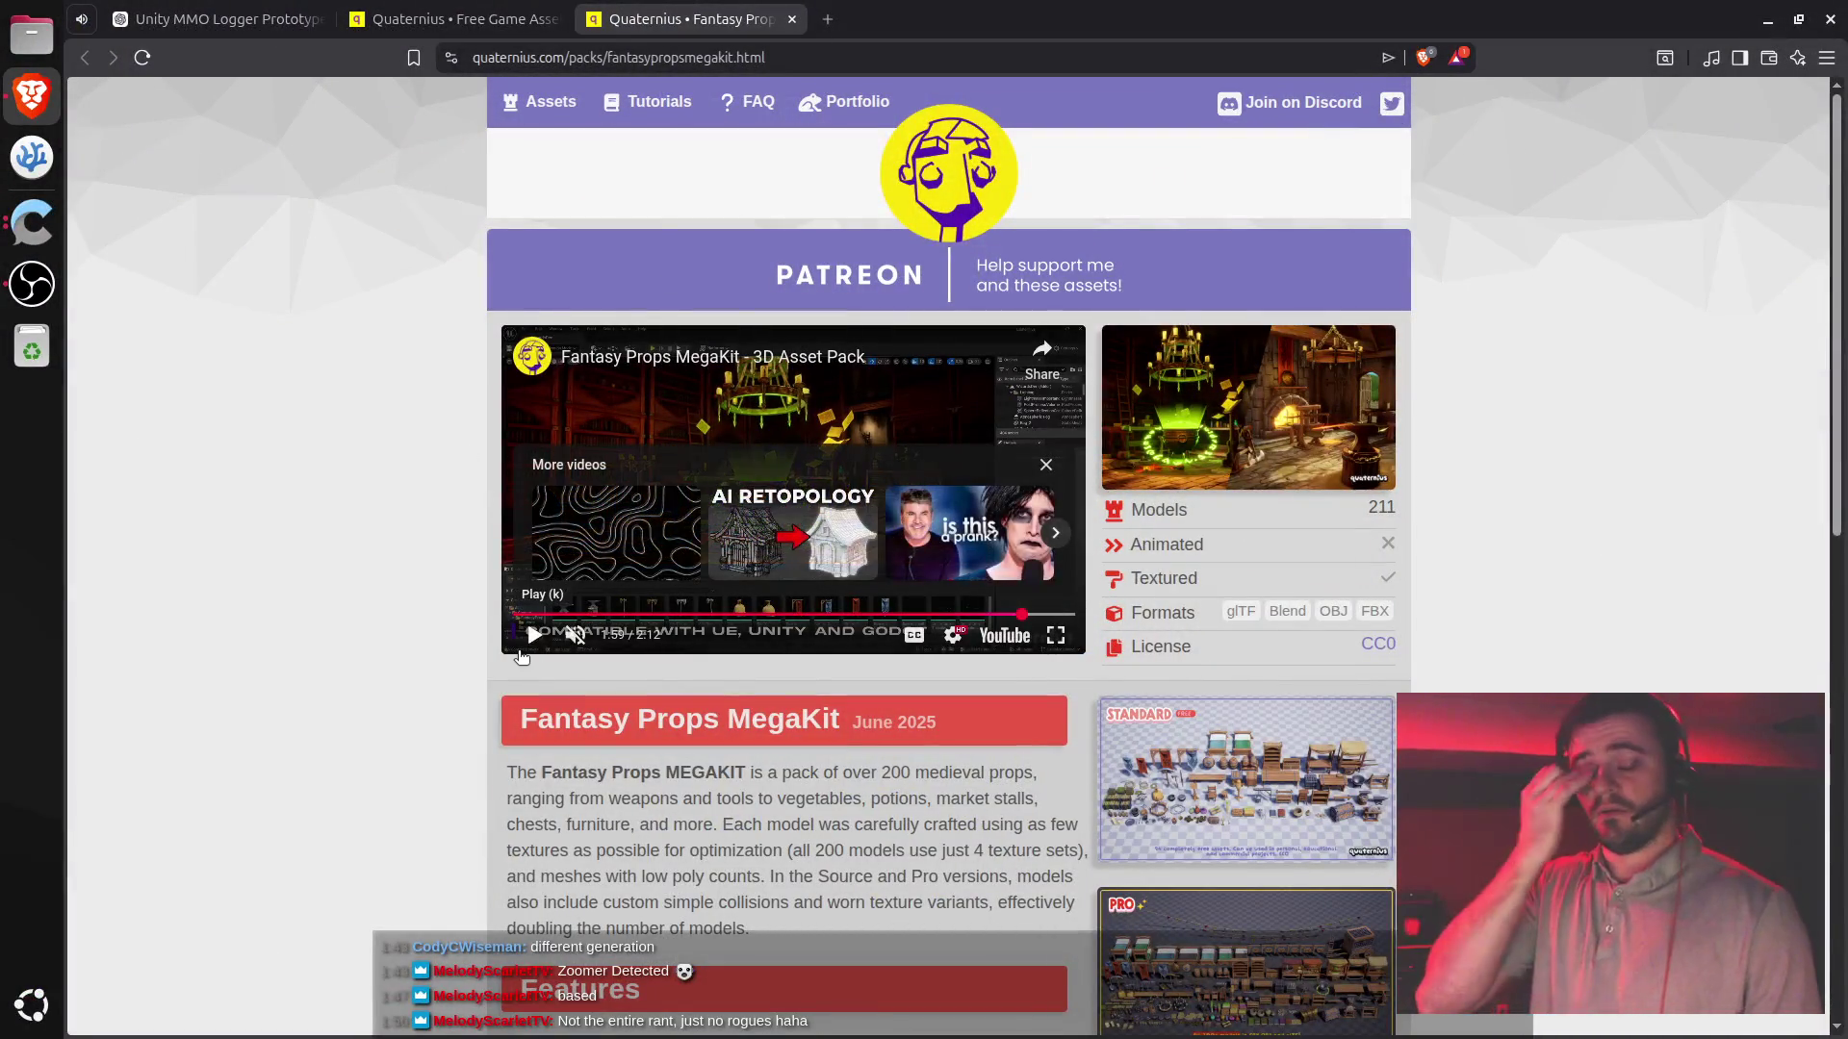
key(ctrl+w)
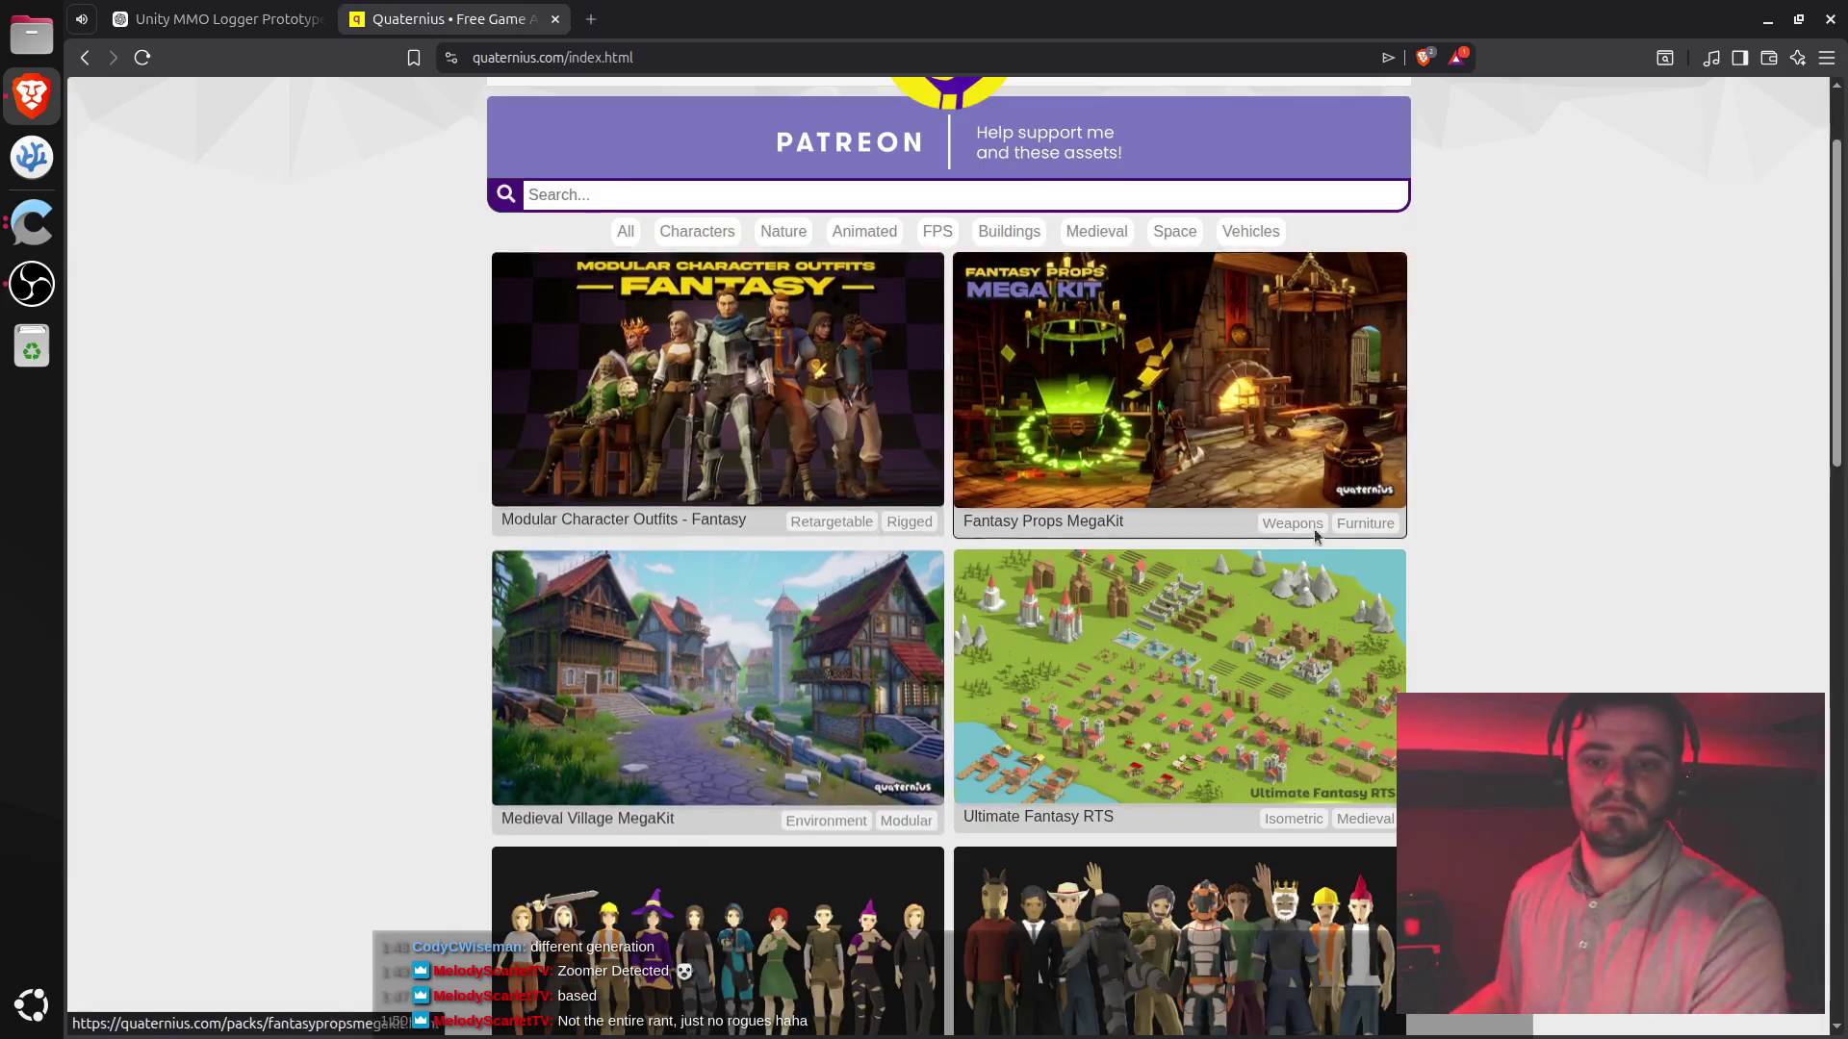
- Filter the asset index to Buildings, then to Nature packs
scroll(1410, 637, down, 5)
scroll(1446, 667, down, 9)
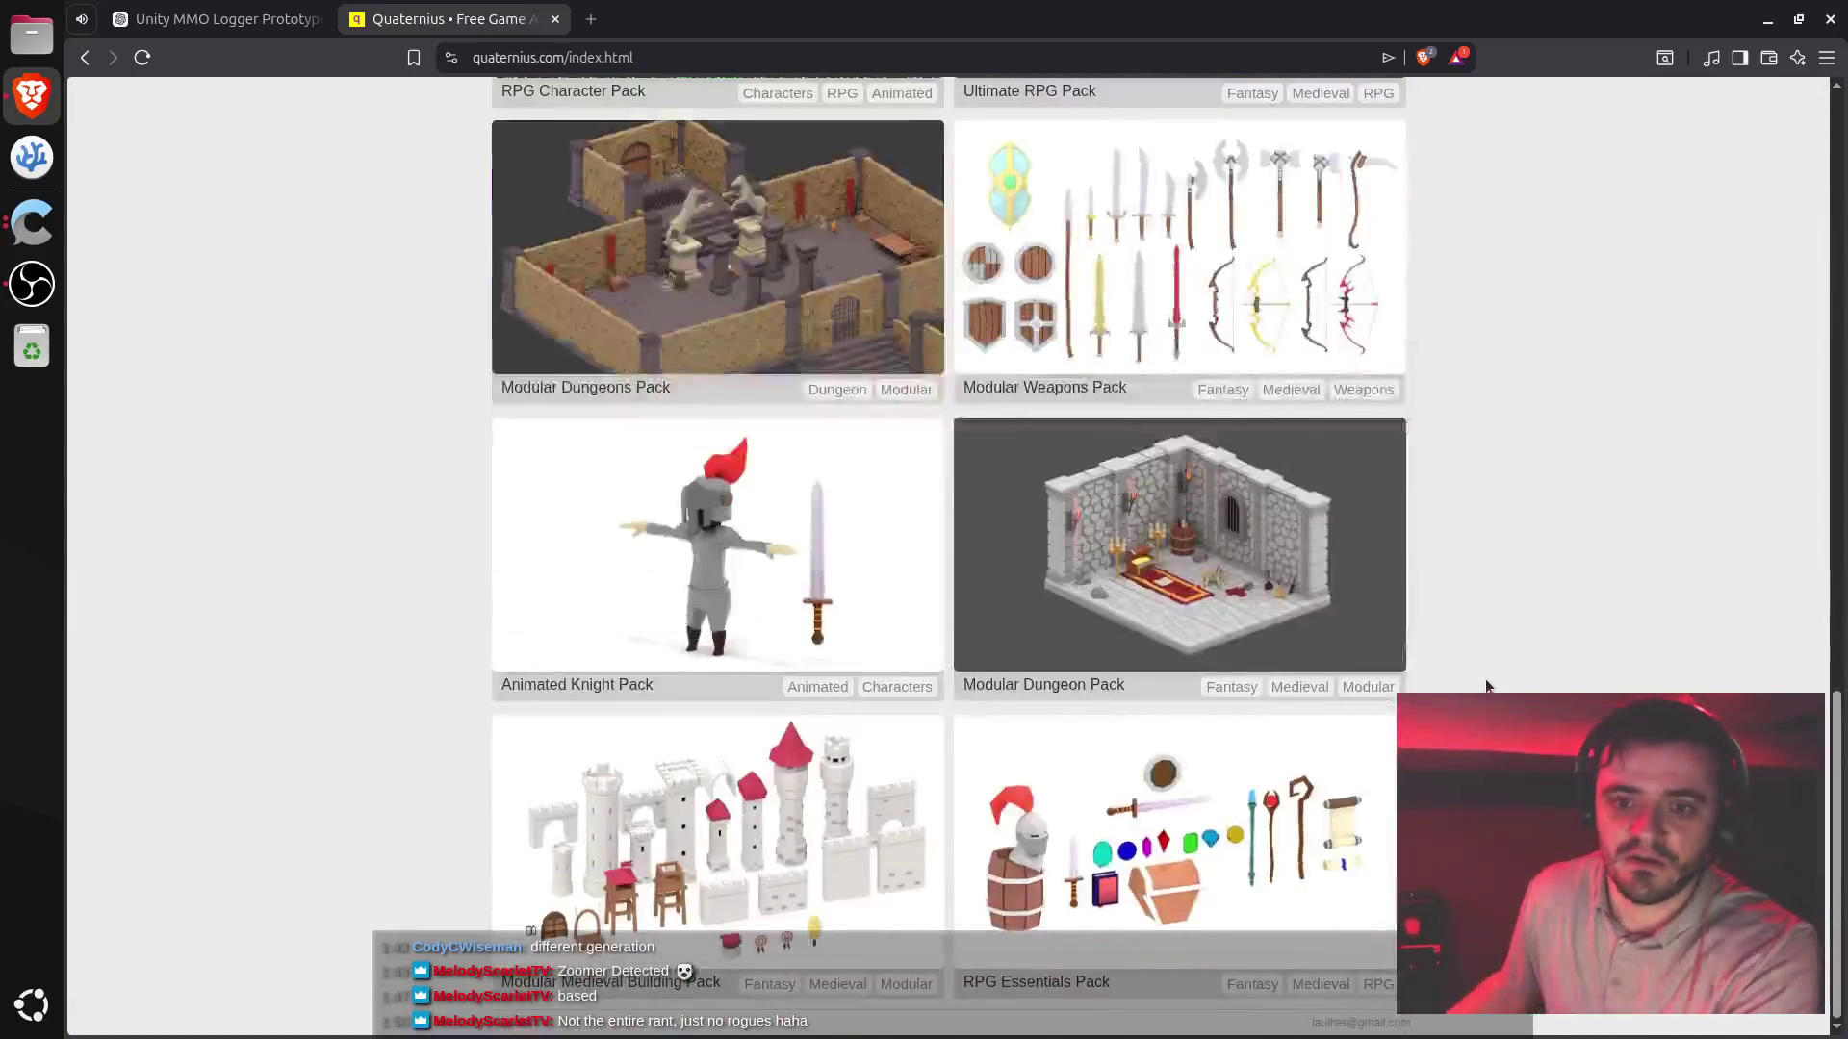
scroll(1479, 666, up, 8)
scroll(1475, 657, up, 8)
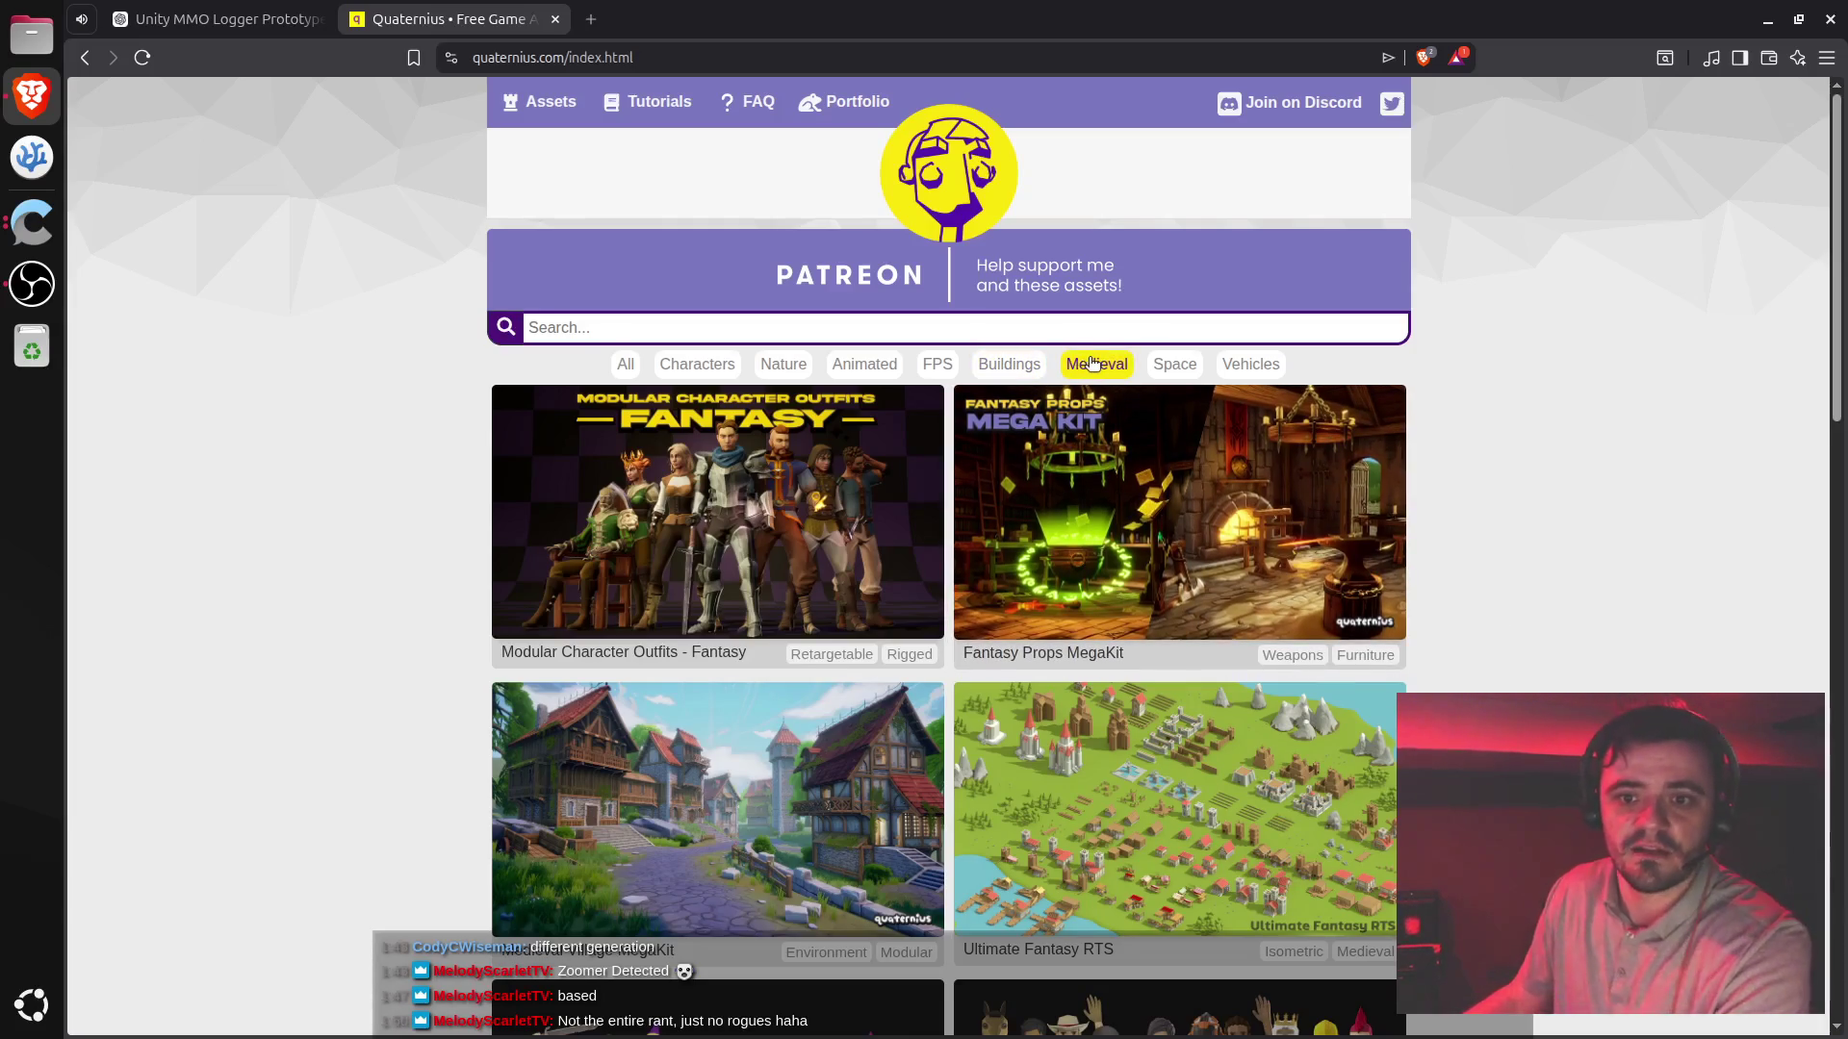
click(1010, 371)
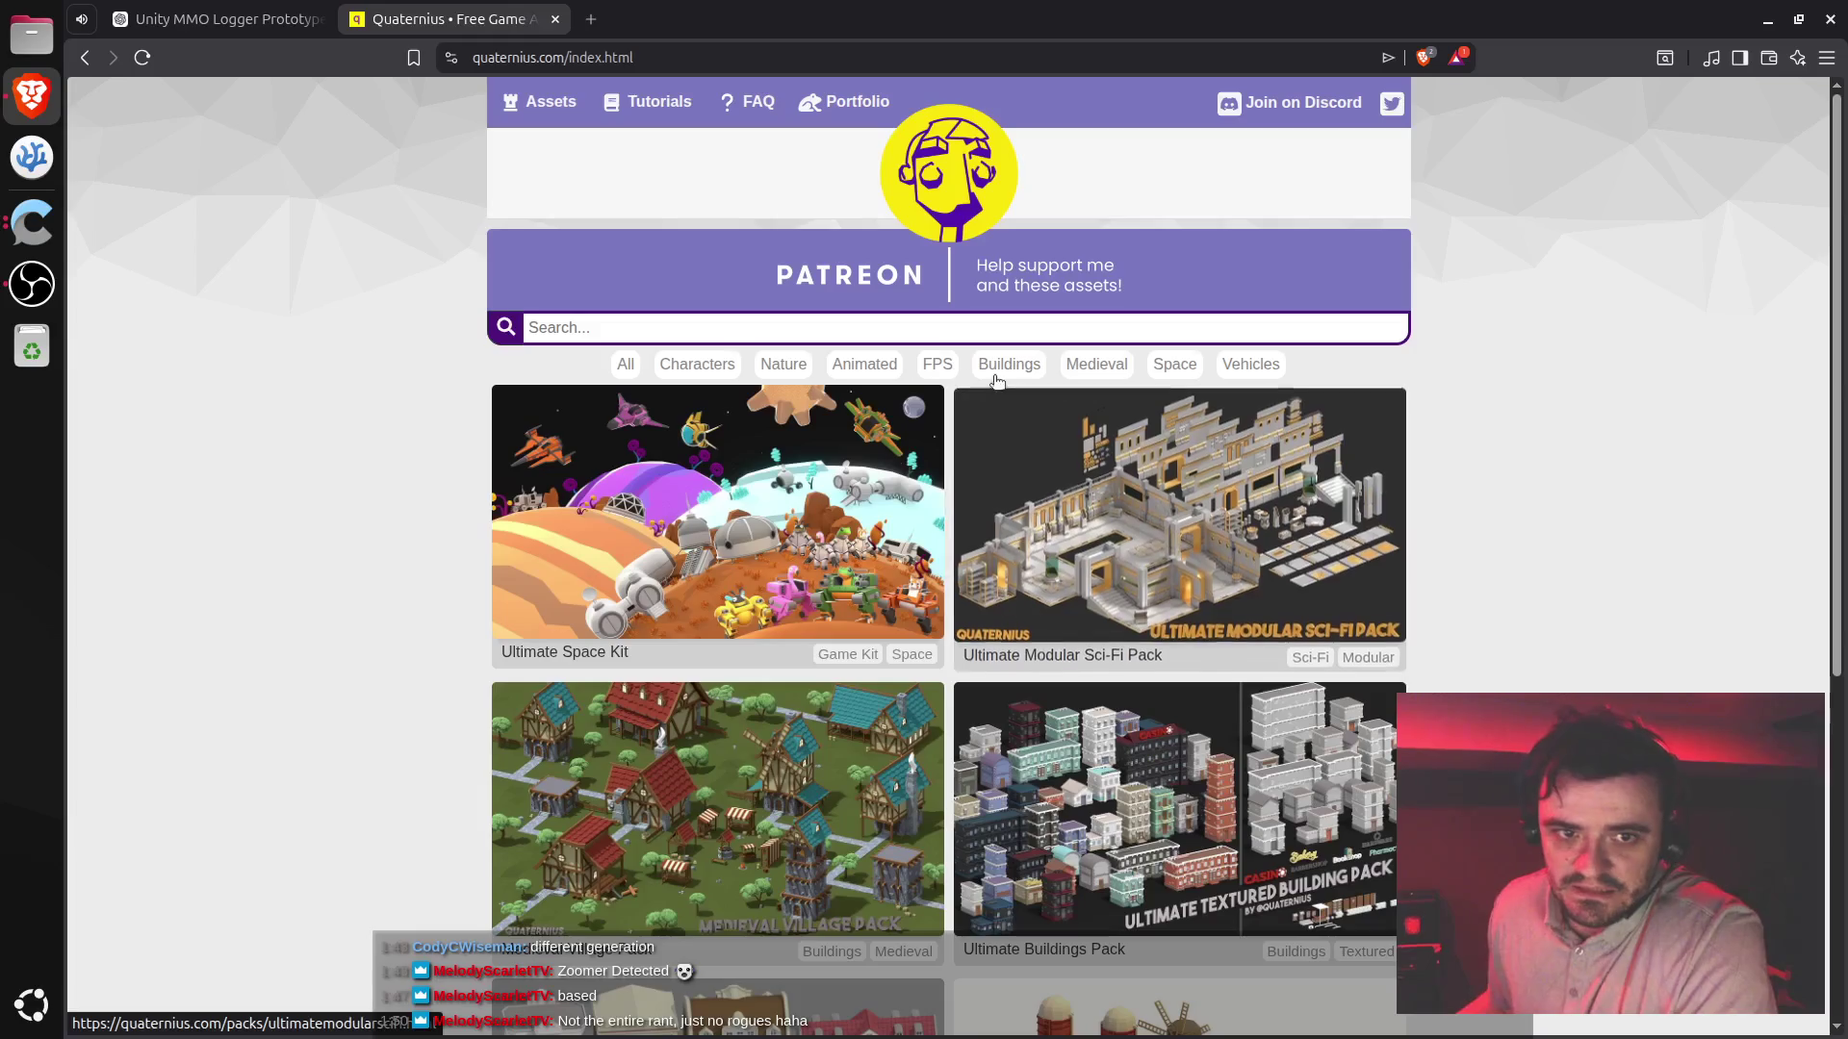
click(783, 364)
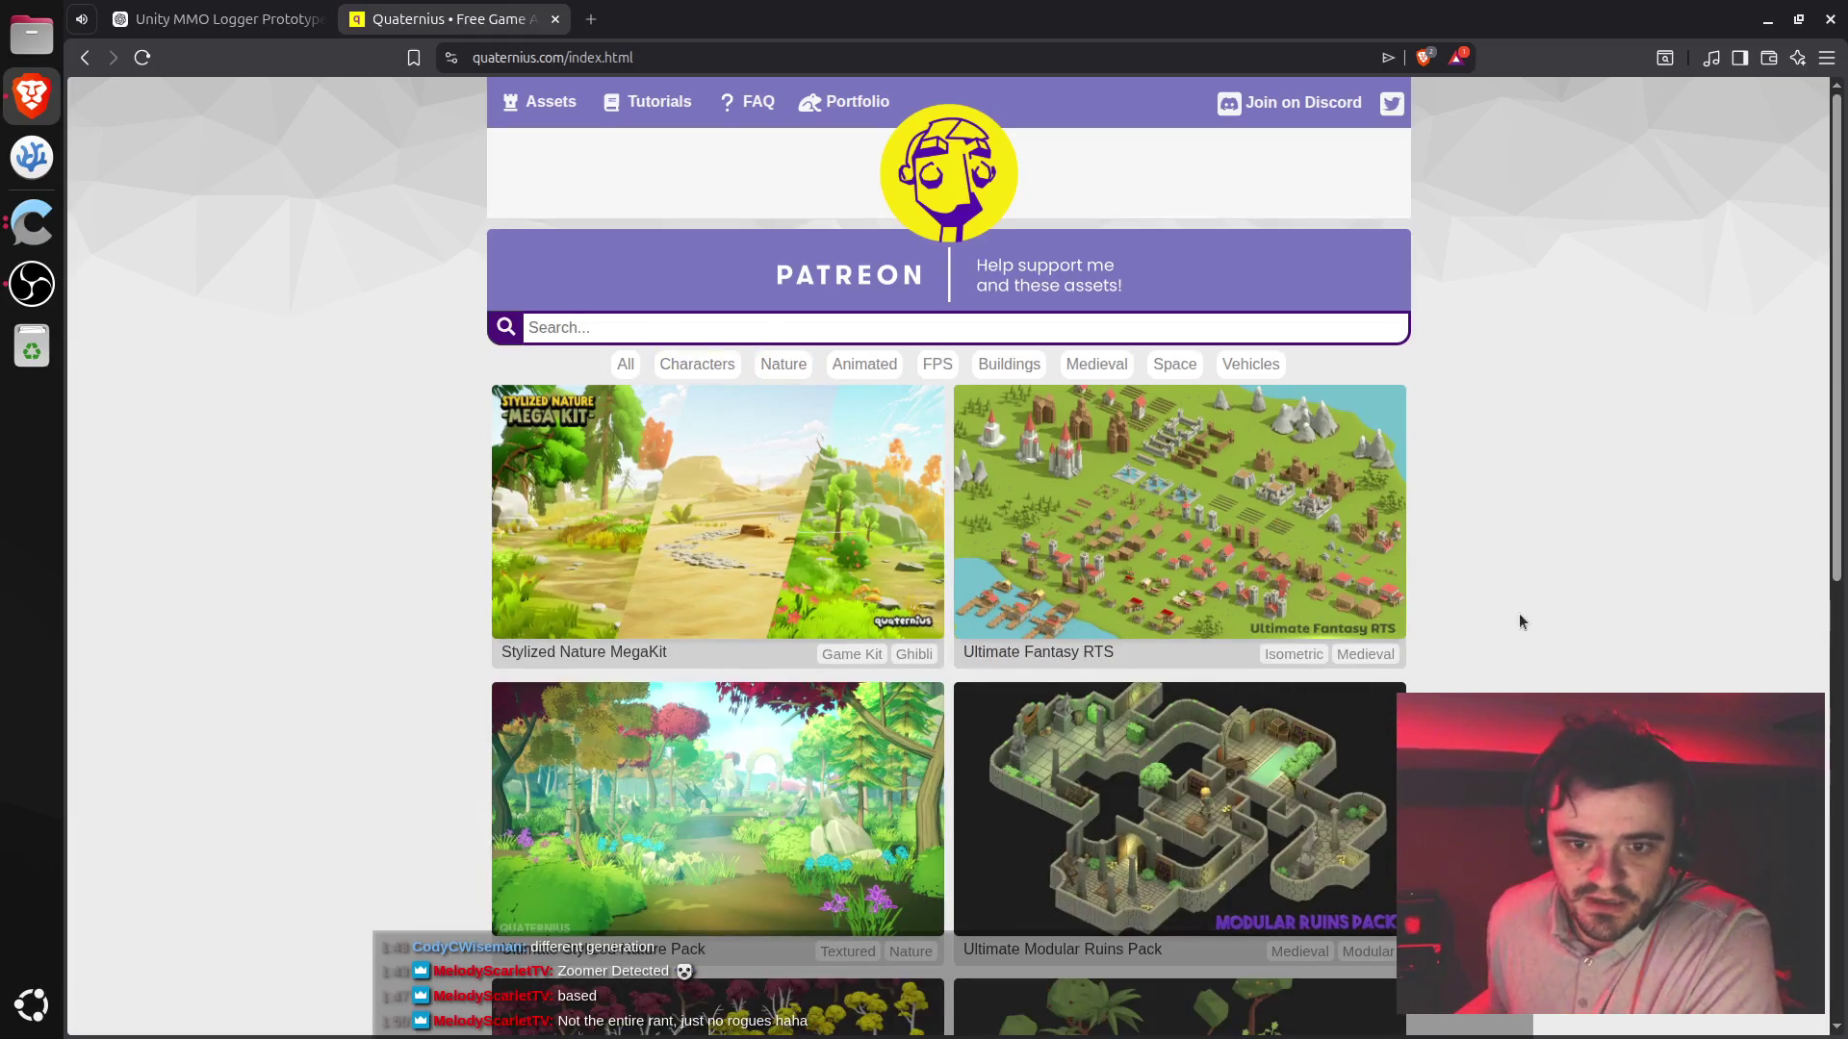
- Open the Ultimate Nature Pack page and view its enlarged preview image
scroll(1518, 614, down, 5)
scroll(1526, 592, down, 4)
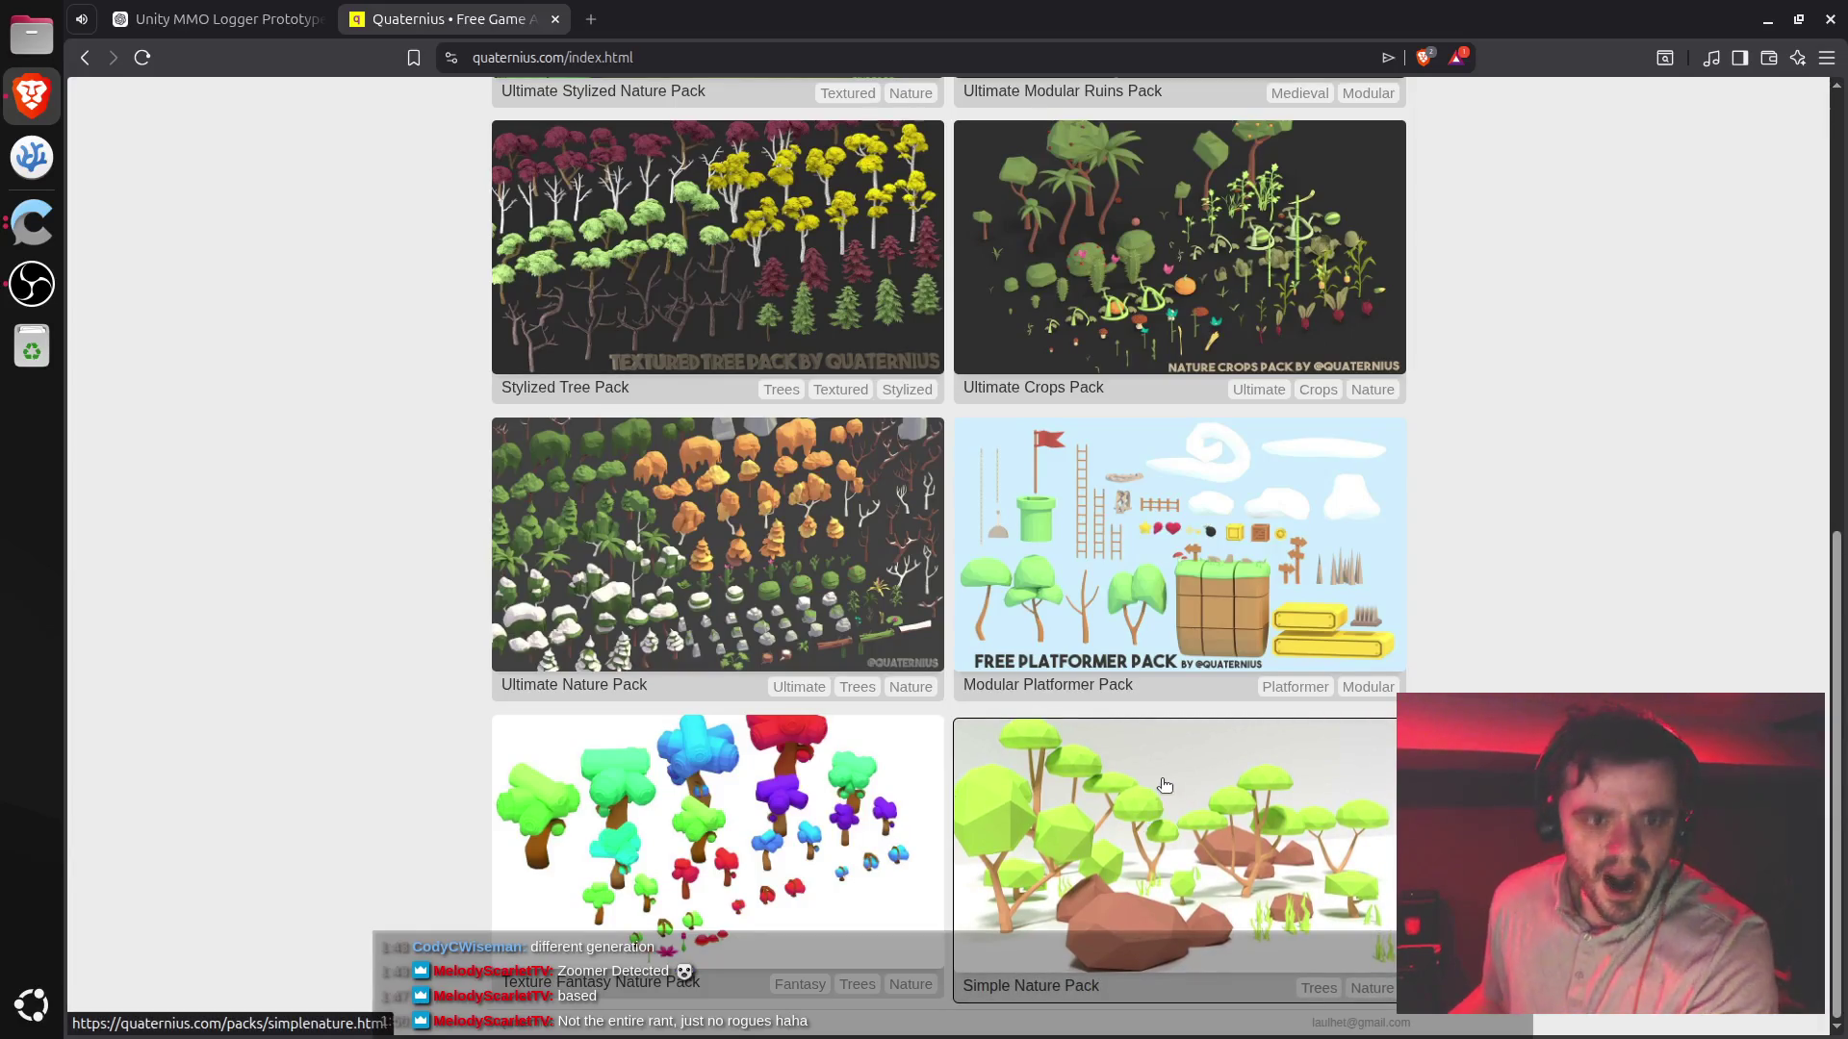
scroll(844, 530, up, 2)
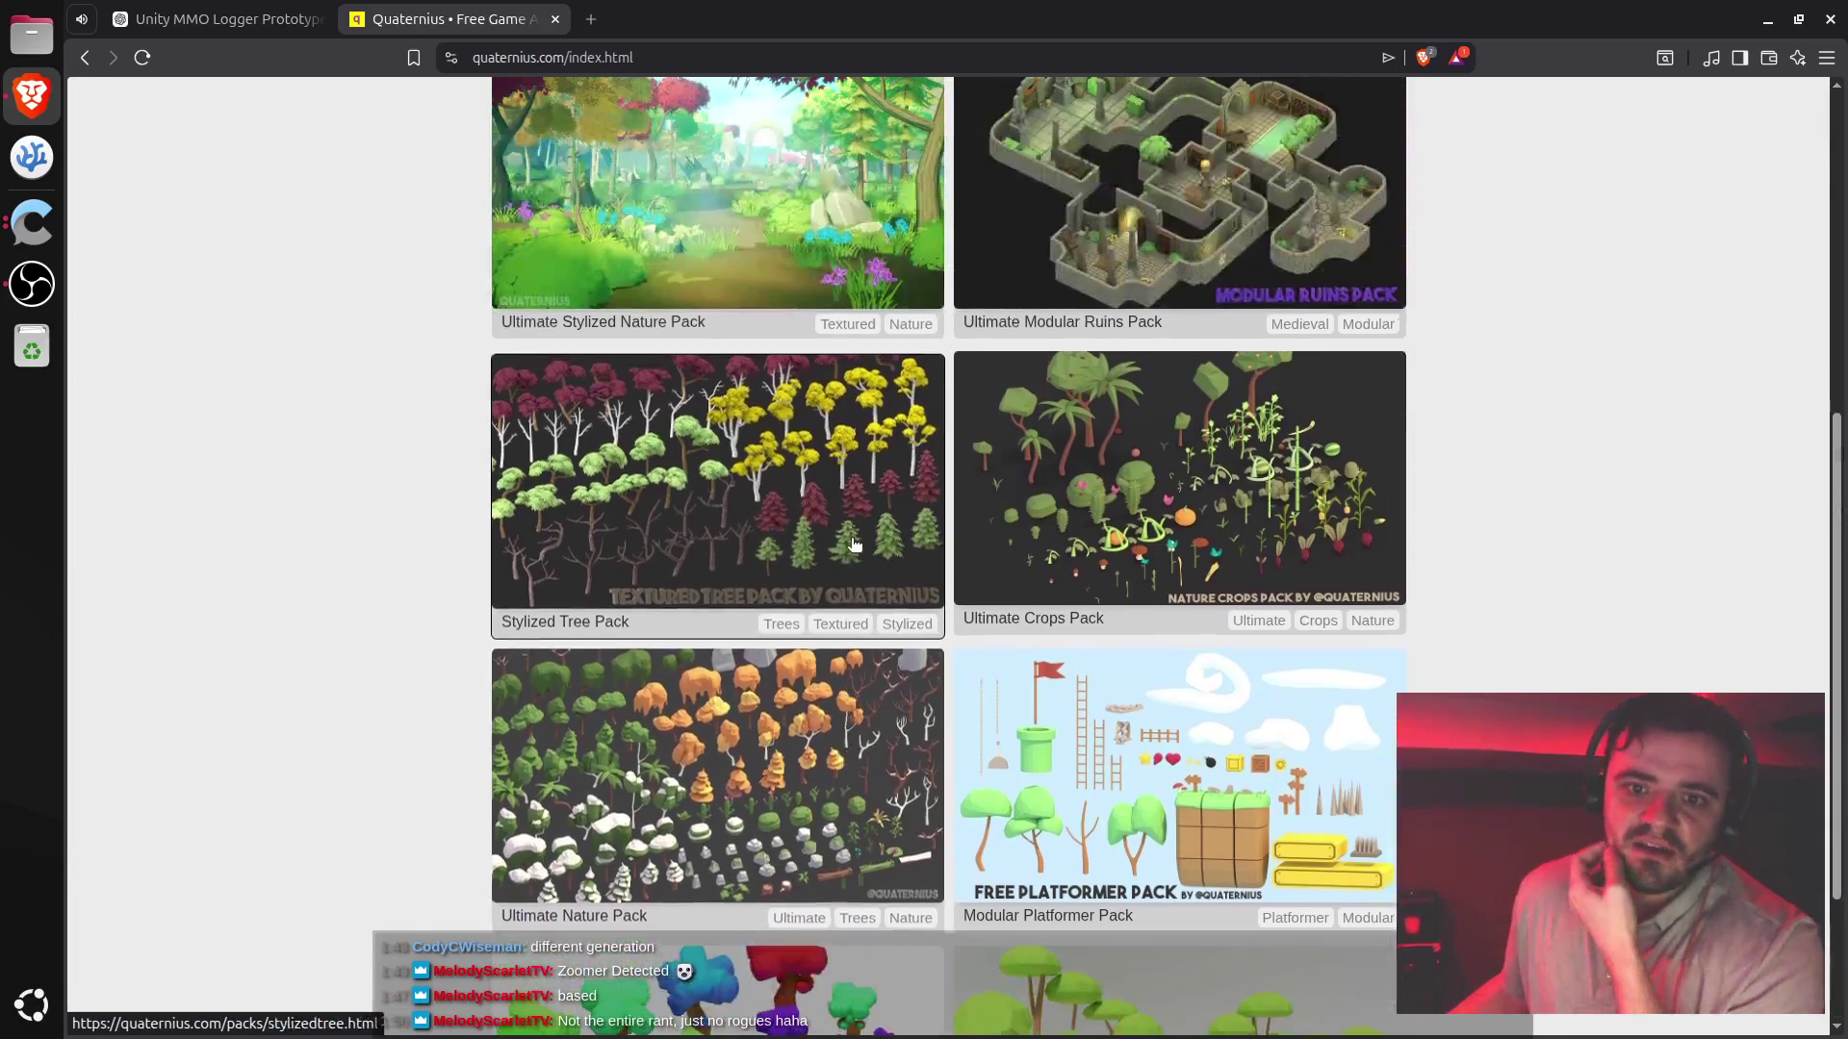
scroll(753, 528, down, 2)
click(753, 529)
click(911, 470)
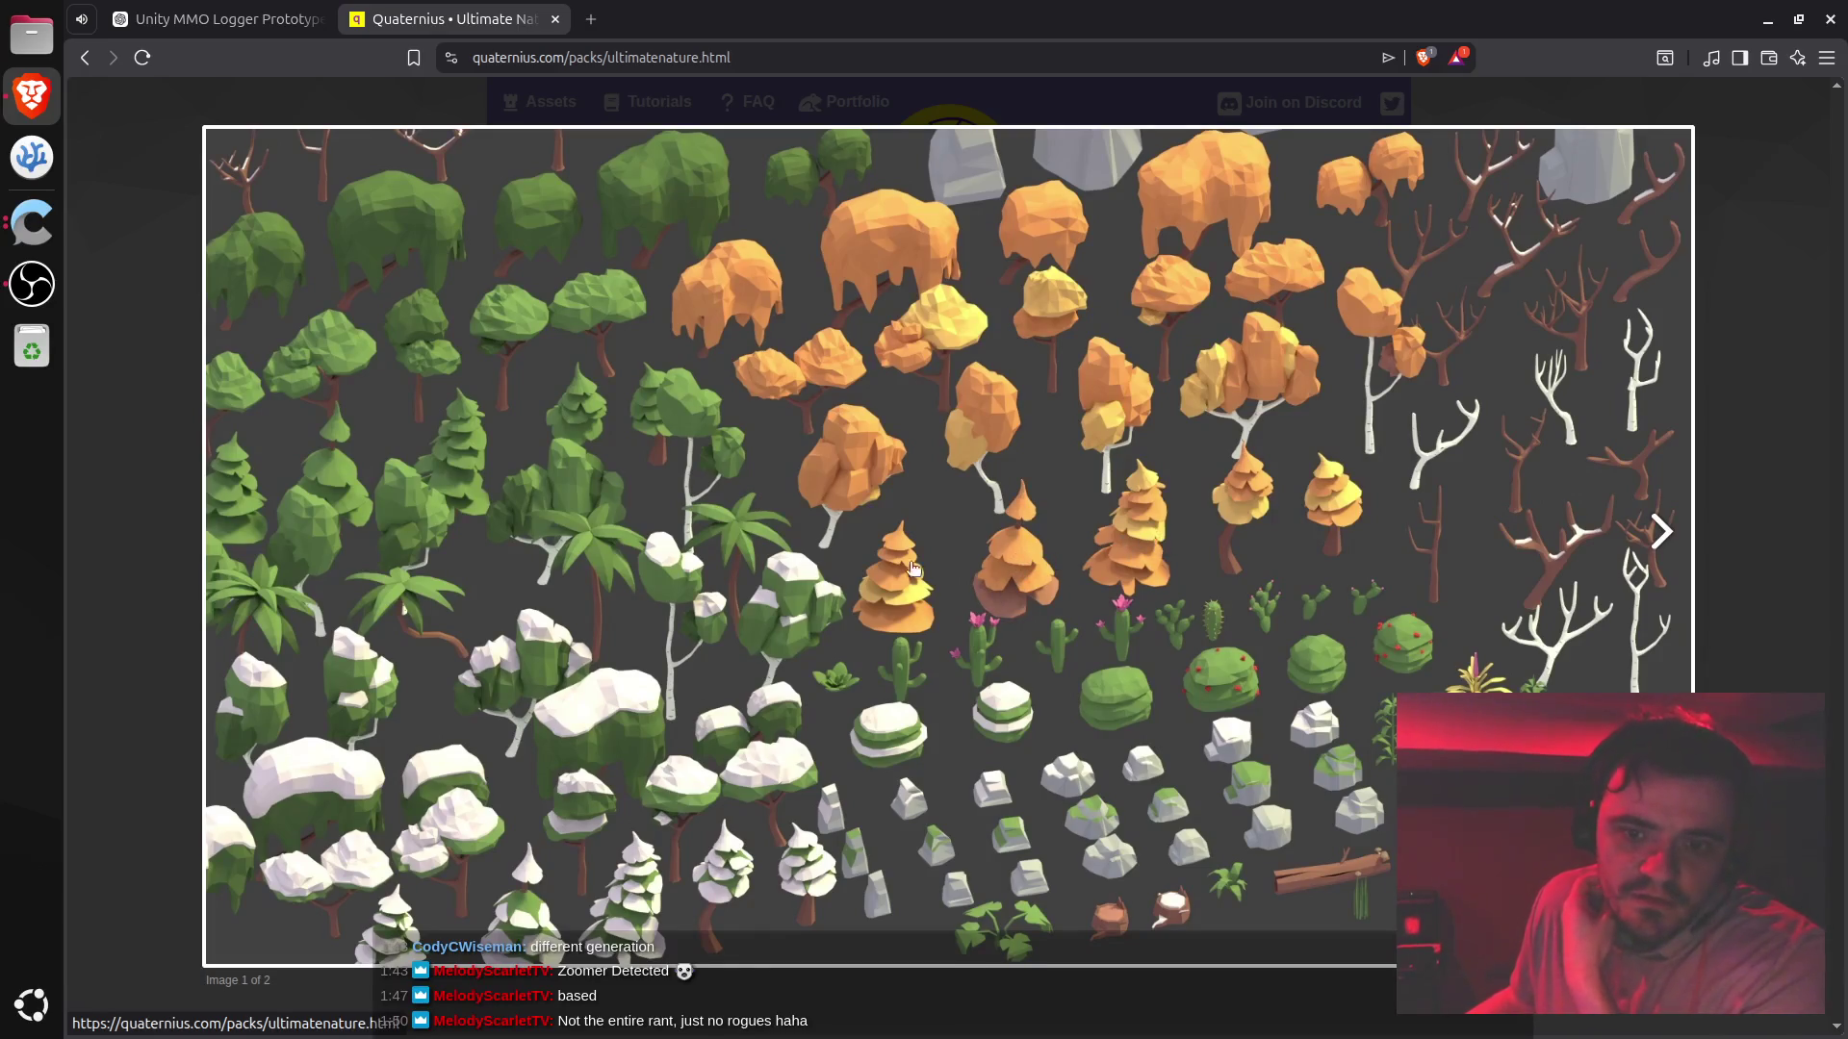
click(135, 451)
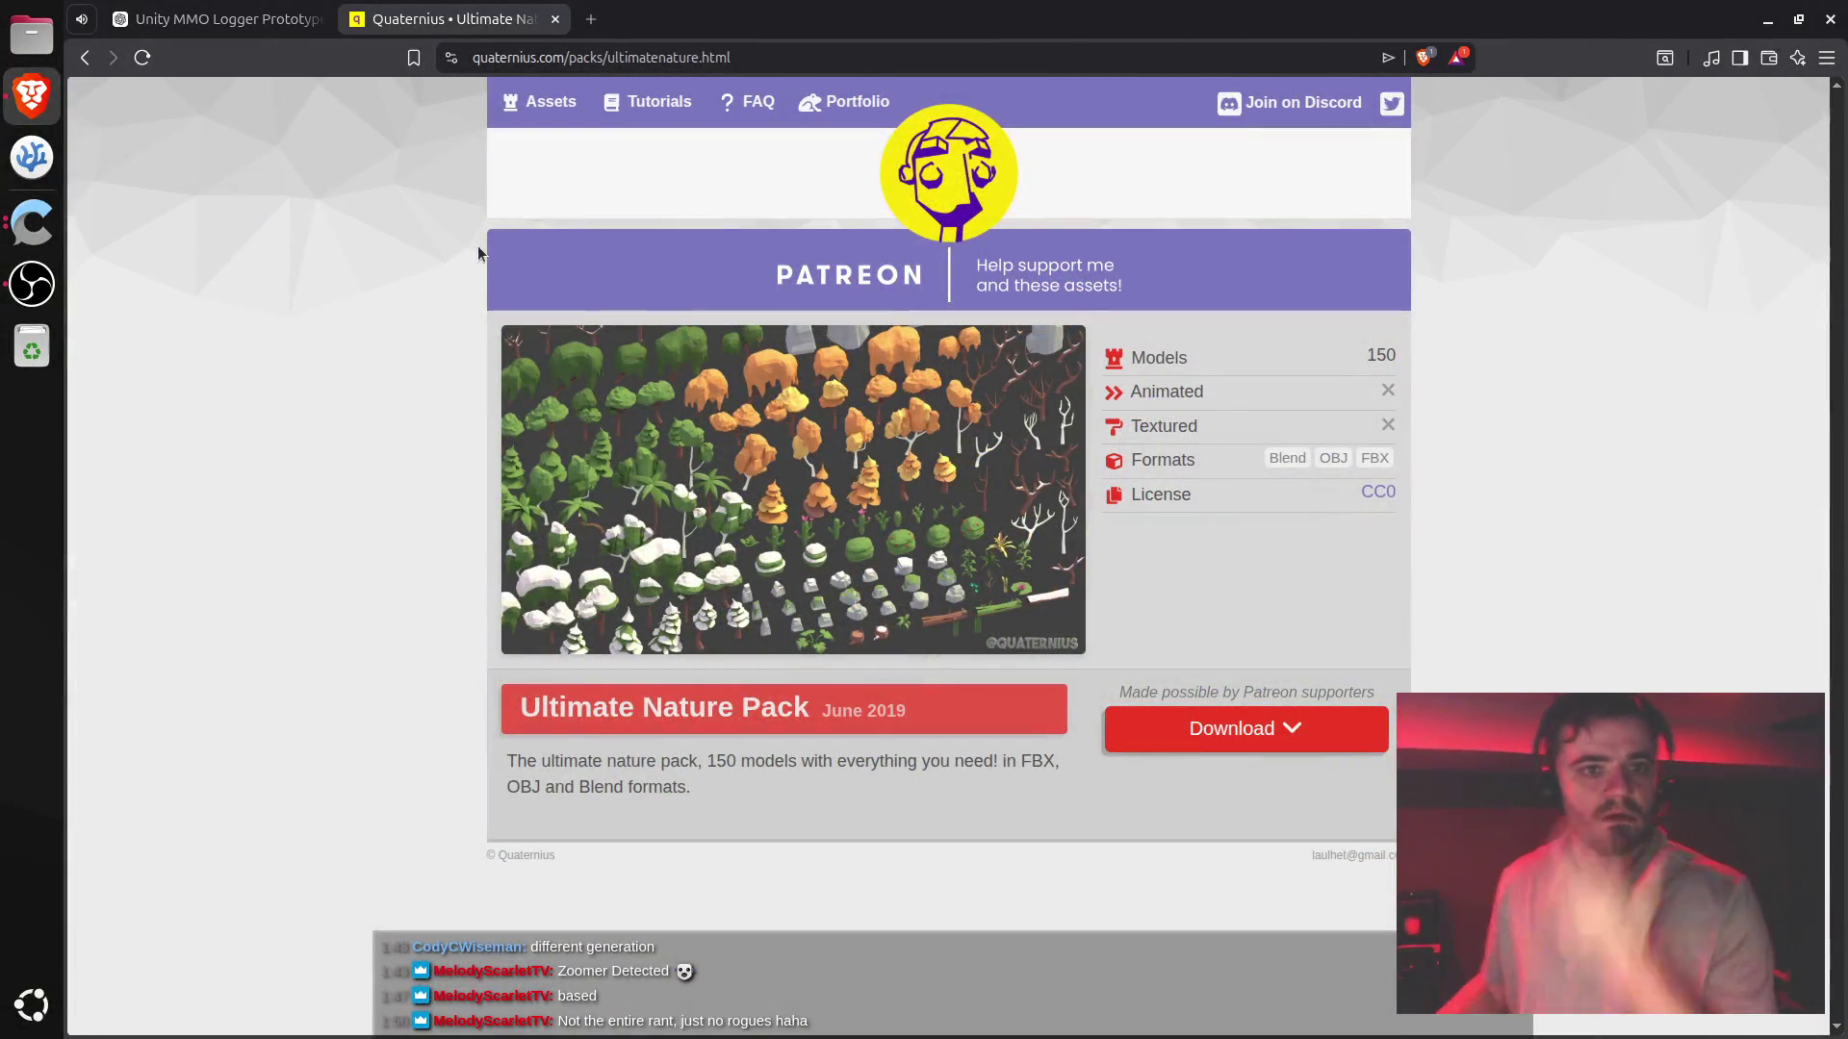
- Return to the asset index and open Ultimate Stylized Nature Pack in a background tab
click(85, 57)
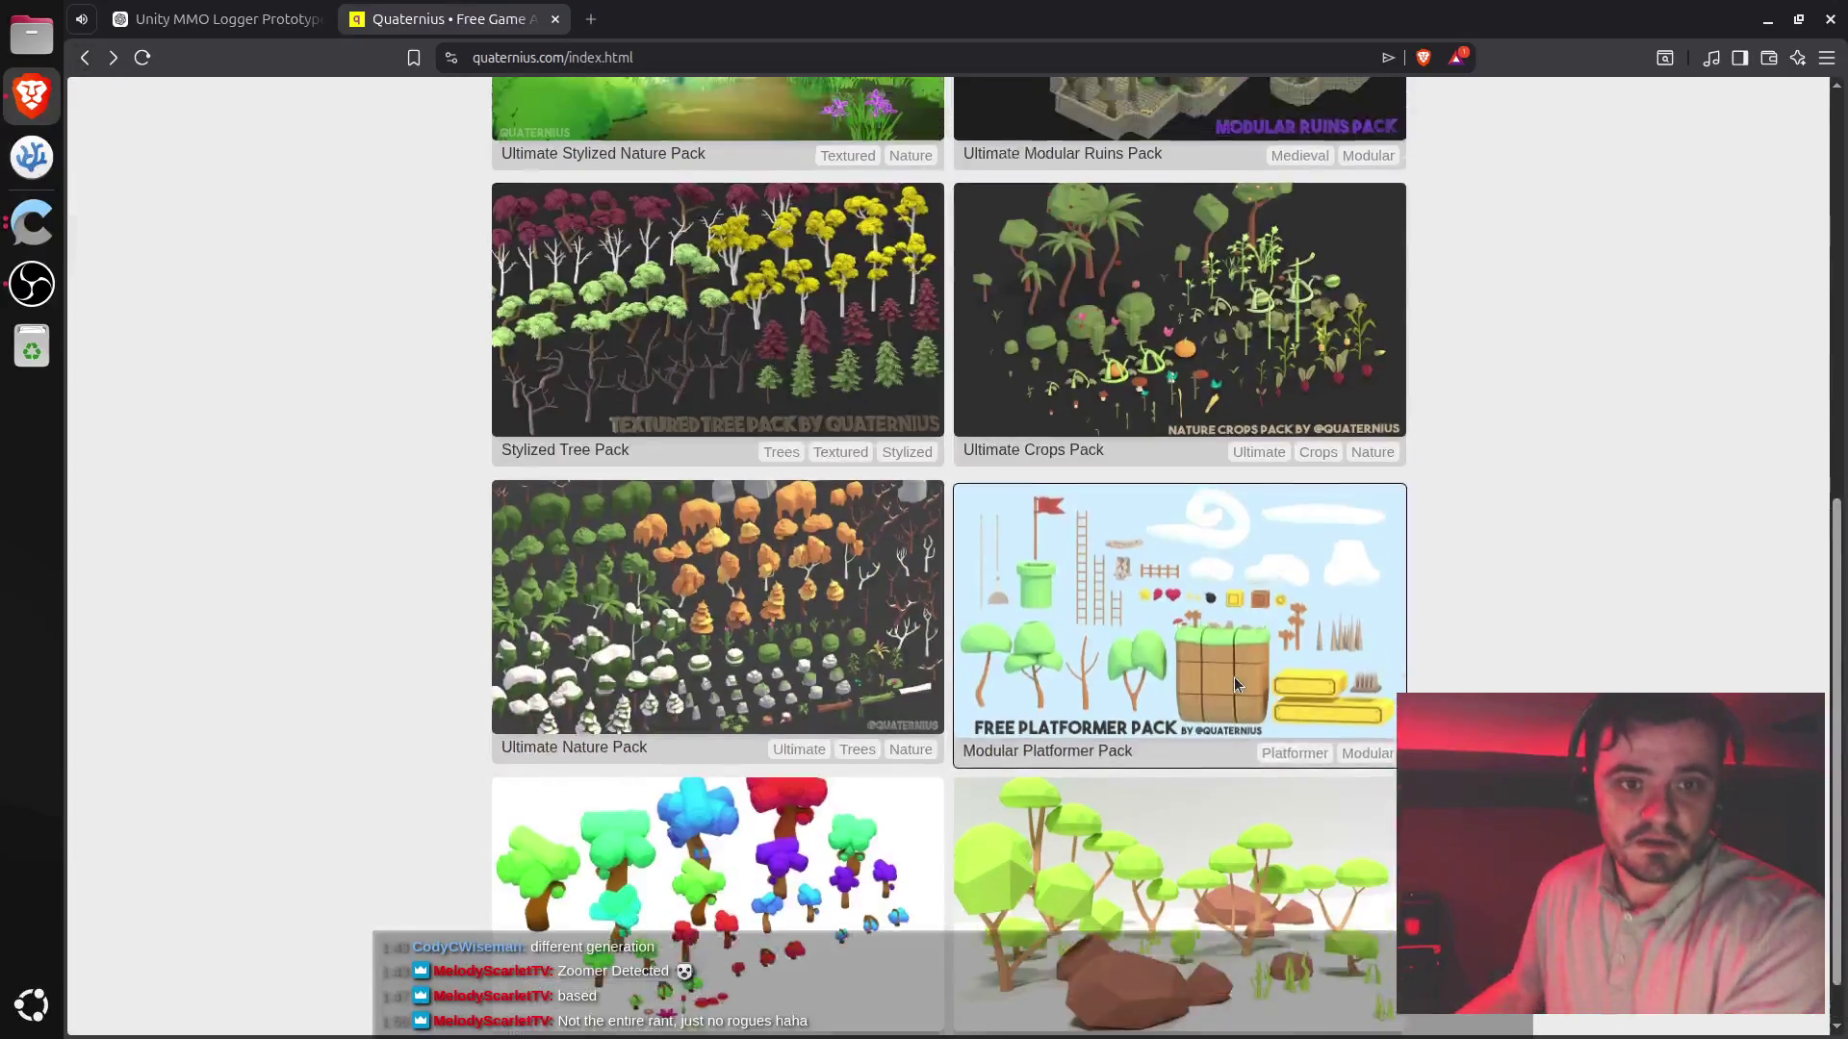
scroll(1235, 682, up, 4)
scroll(1241, 743, up, 2)
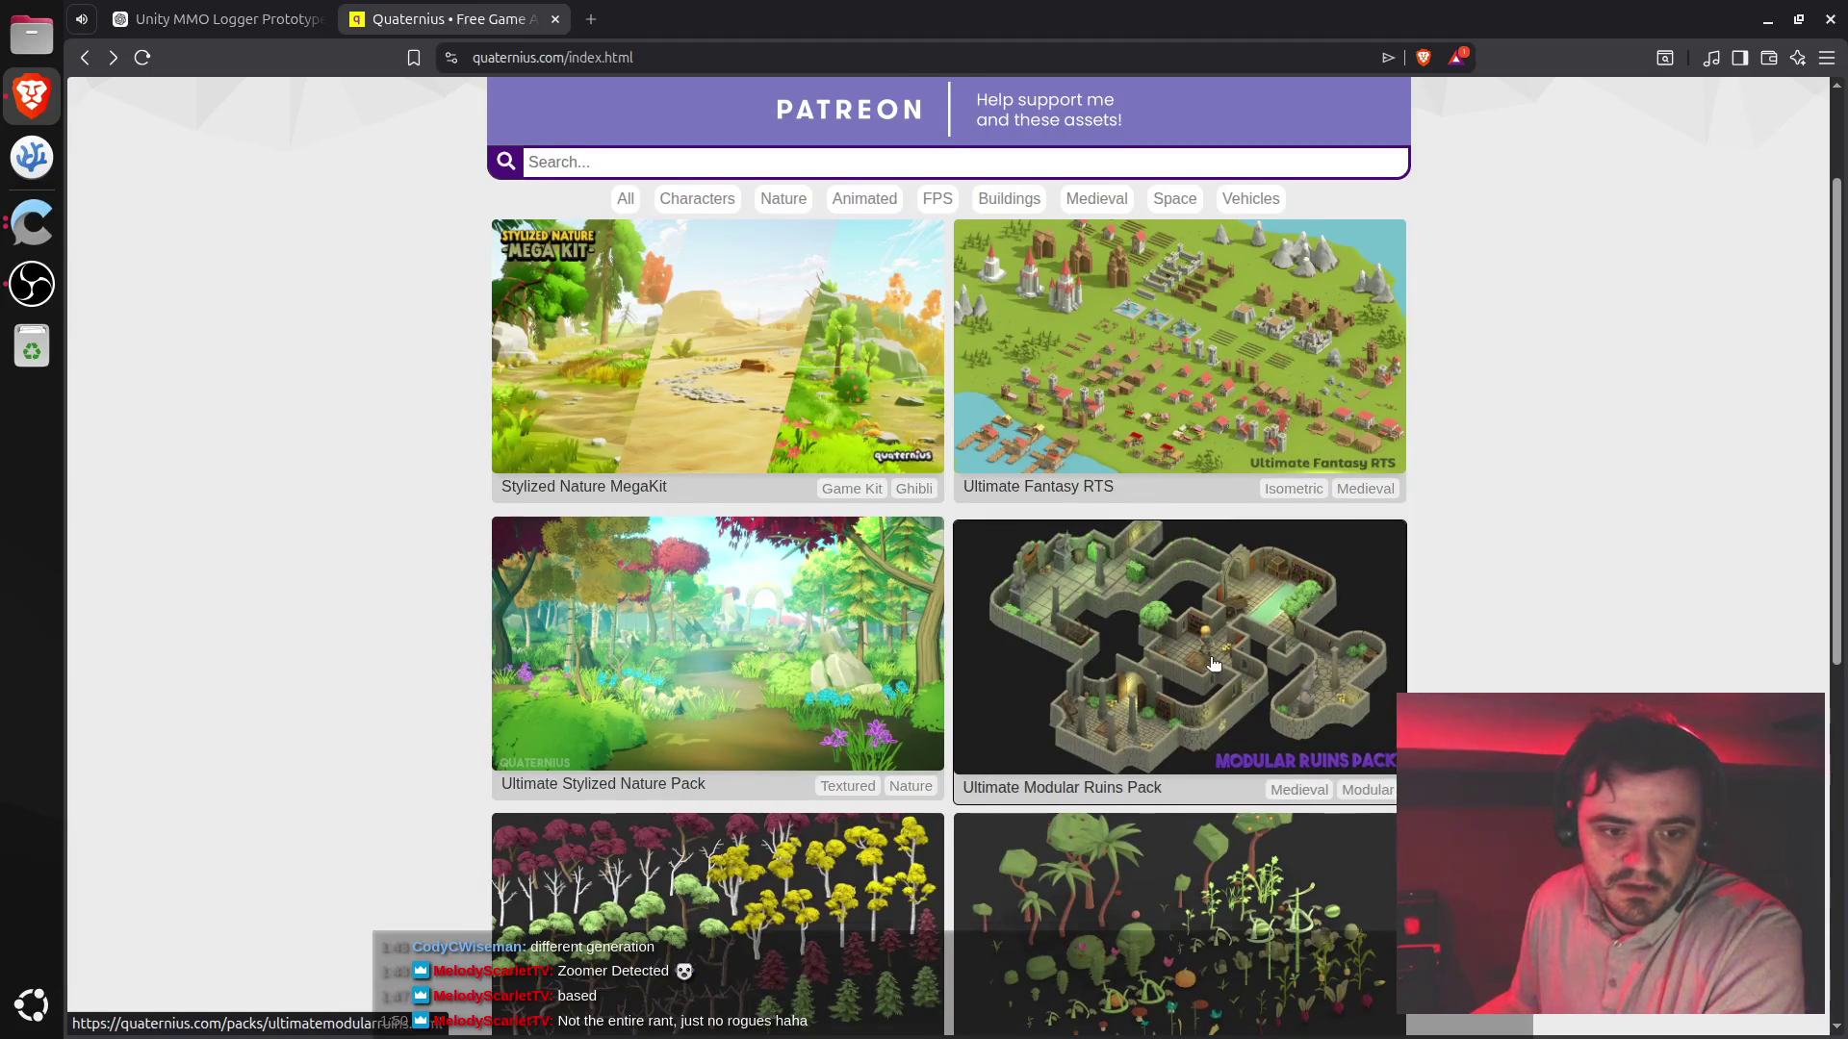
scroll(1214, 664, up, 1)
middle_click(793, 757)
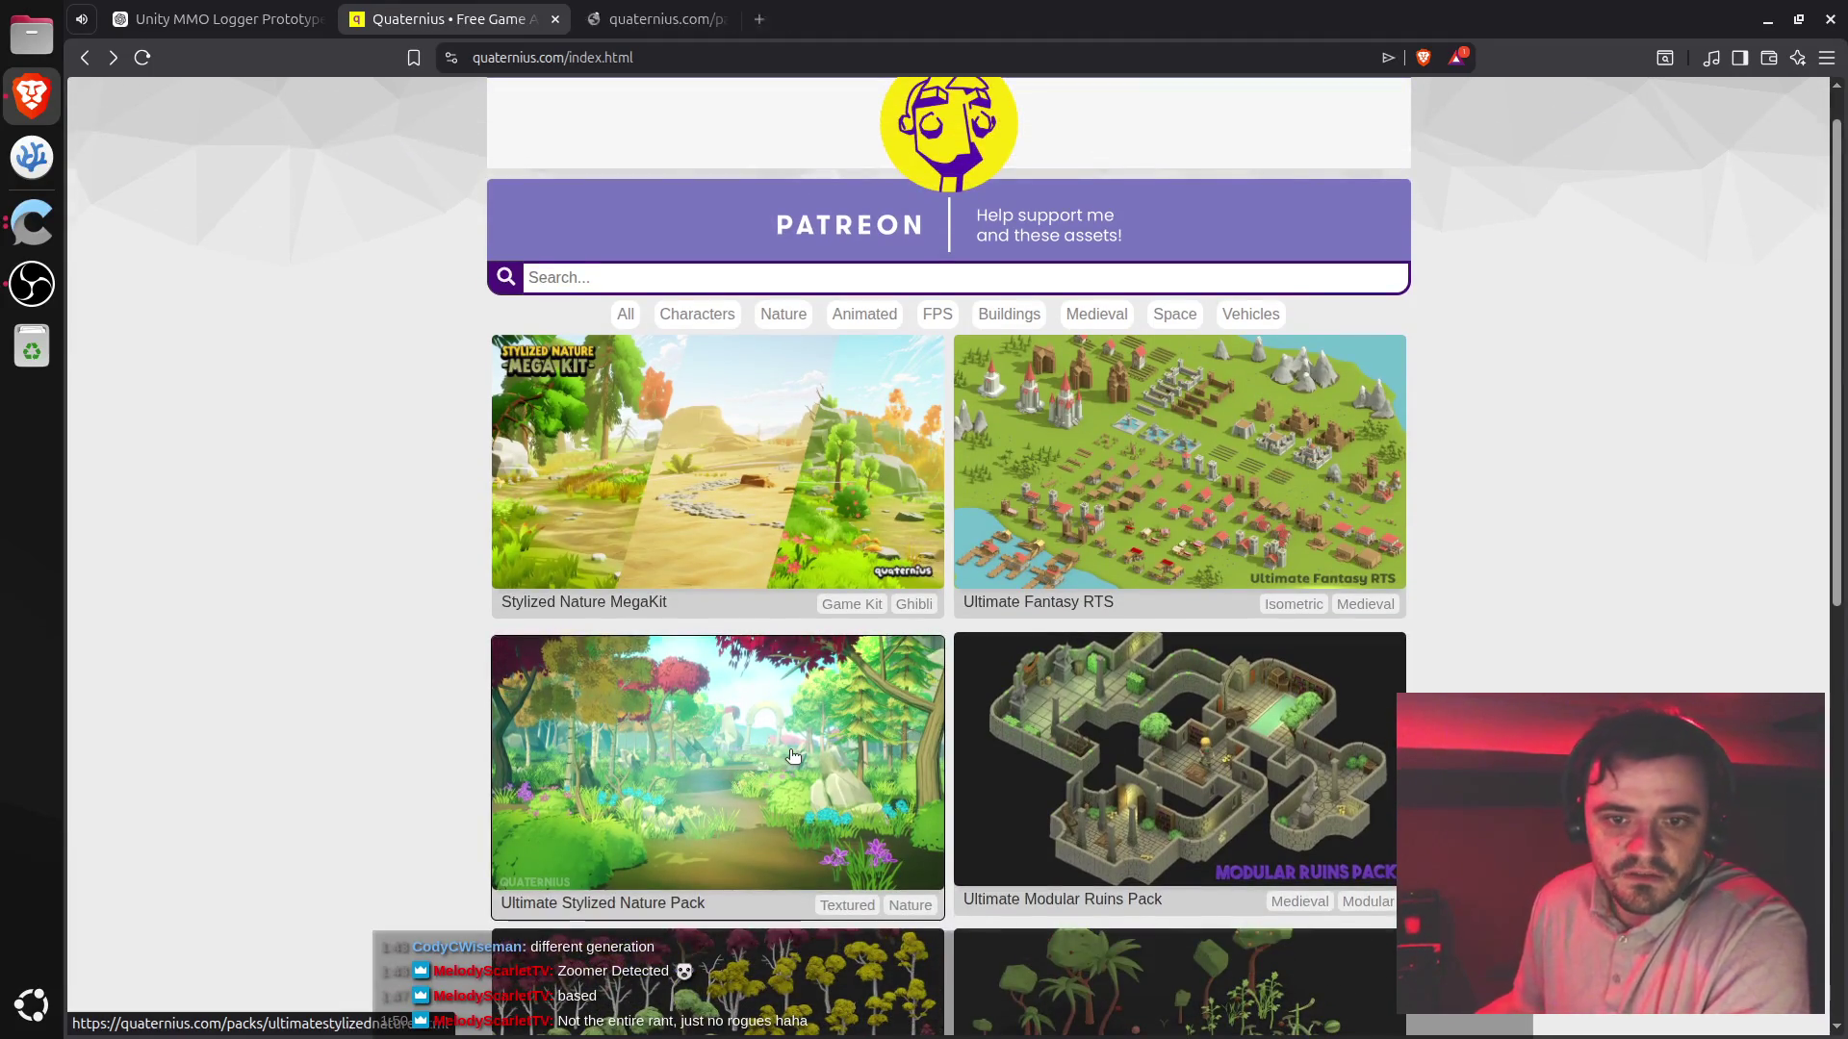
- Queue Stylized Nature MegaKit in a background tab and enlarge the Ultimate Stylized Nature preview
middle_click(731, 462)
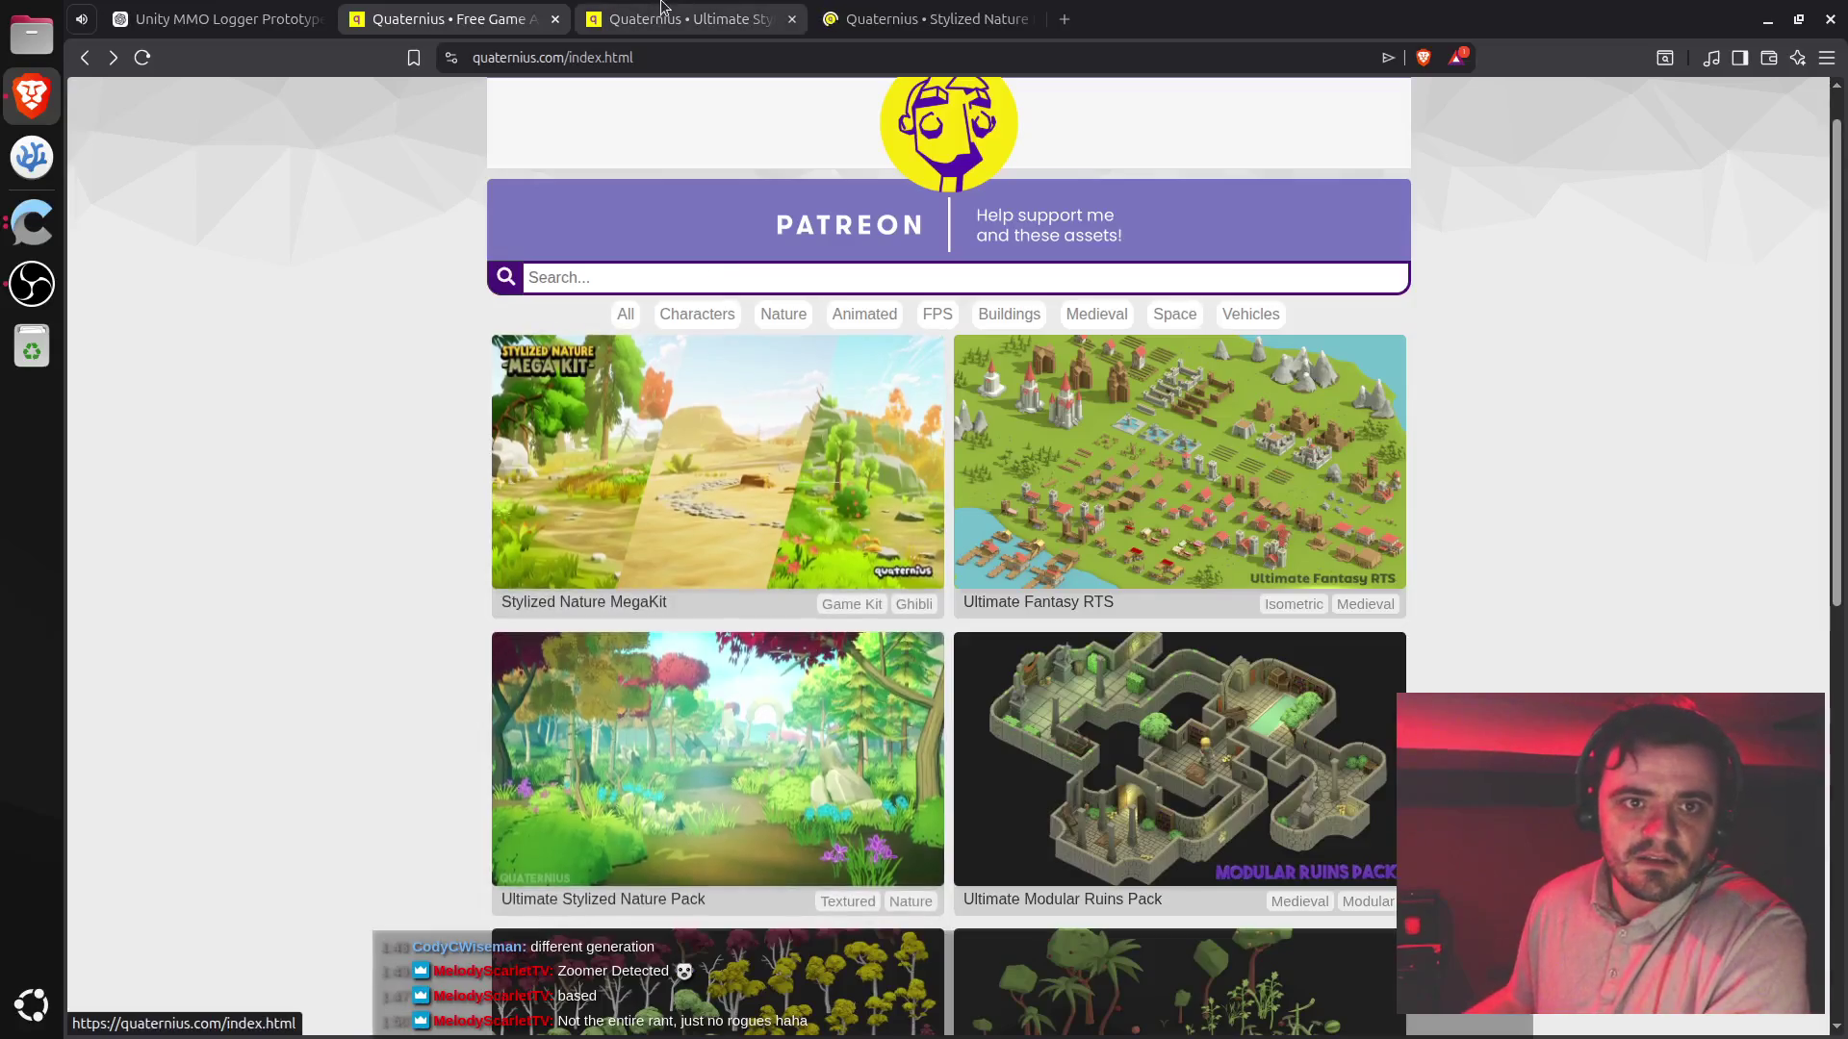
click(661, 6)
click(1010, 577)
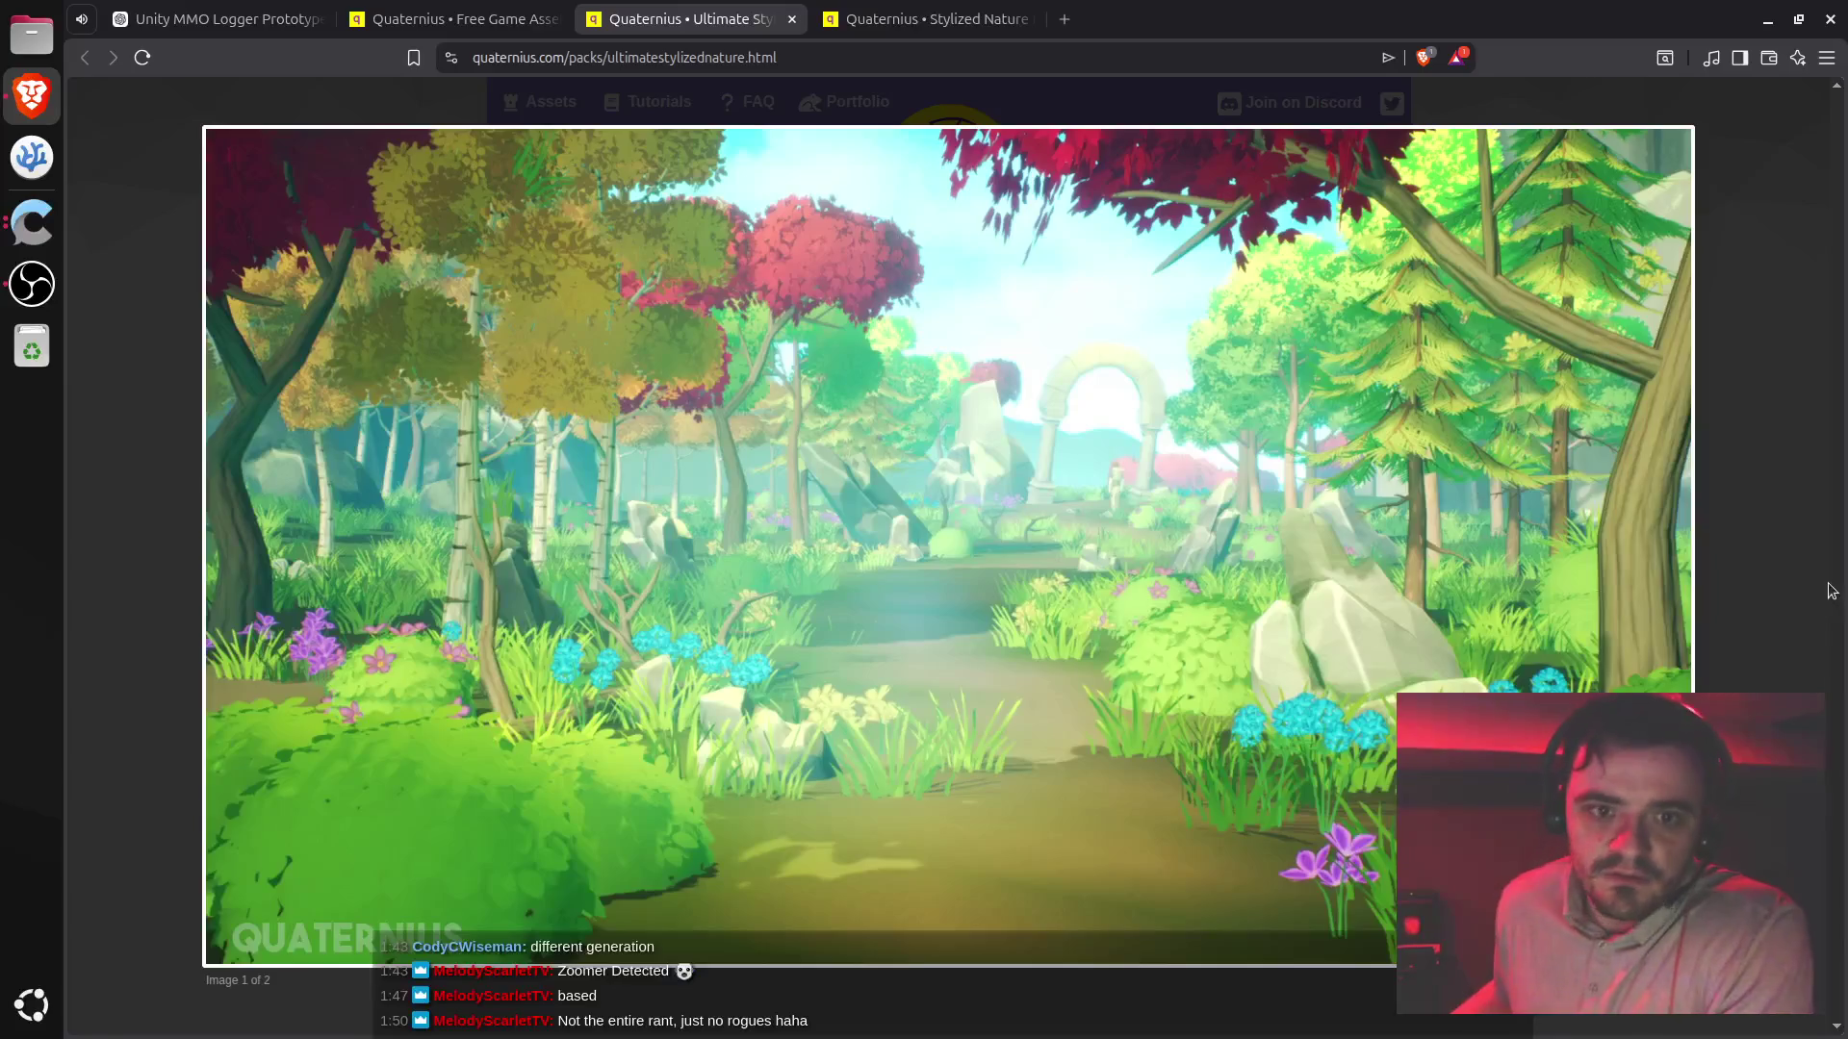
- Play the Stylized Nature MegaKit trailer full screen, skipping ahead ten seconds and pausing briefly
click(940, 21)
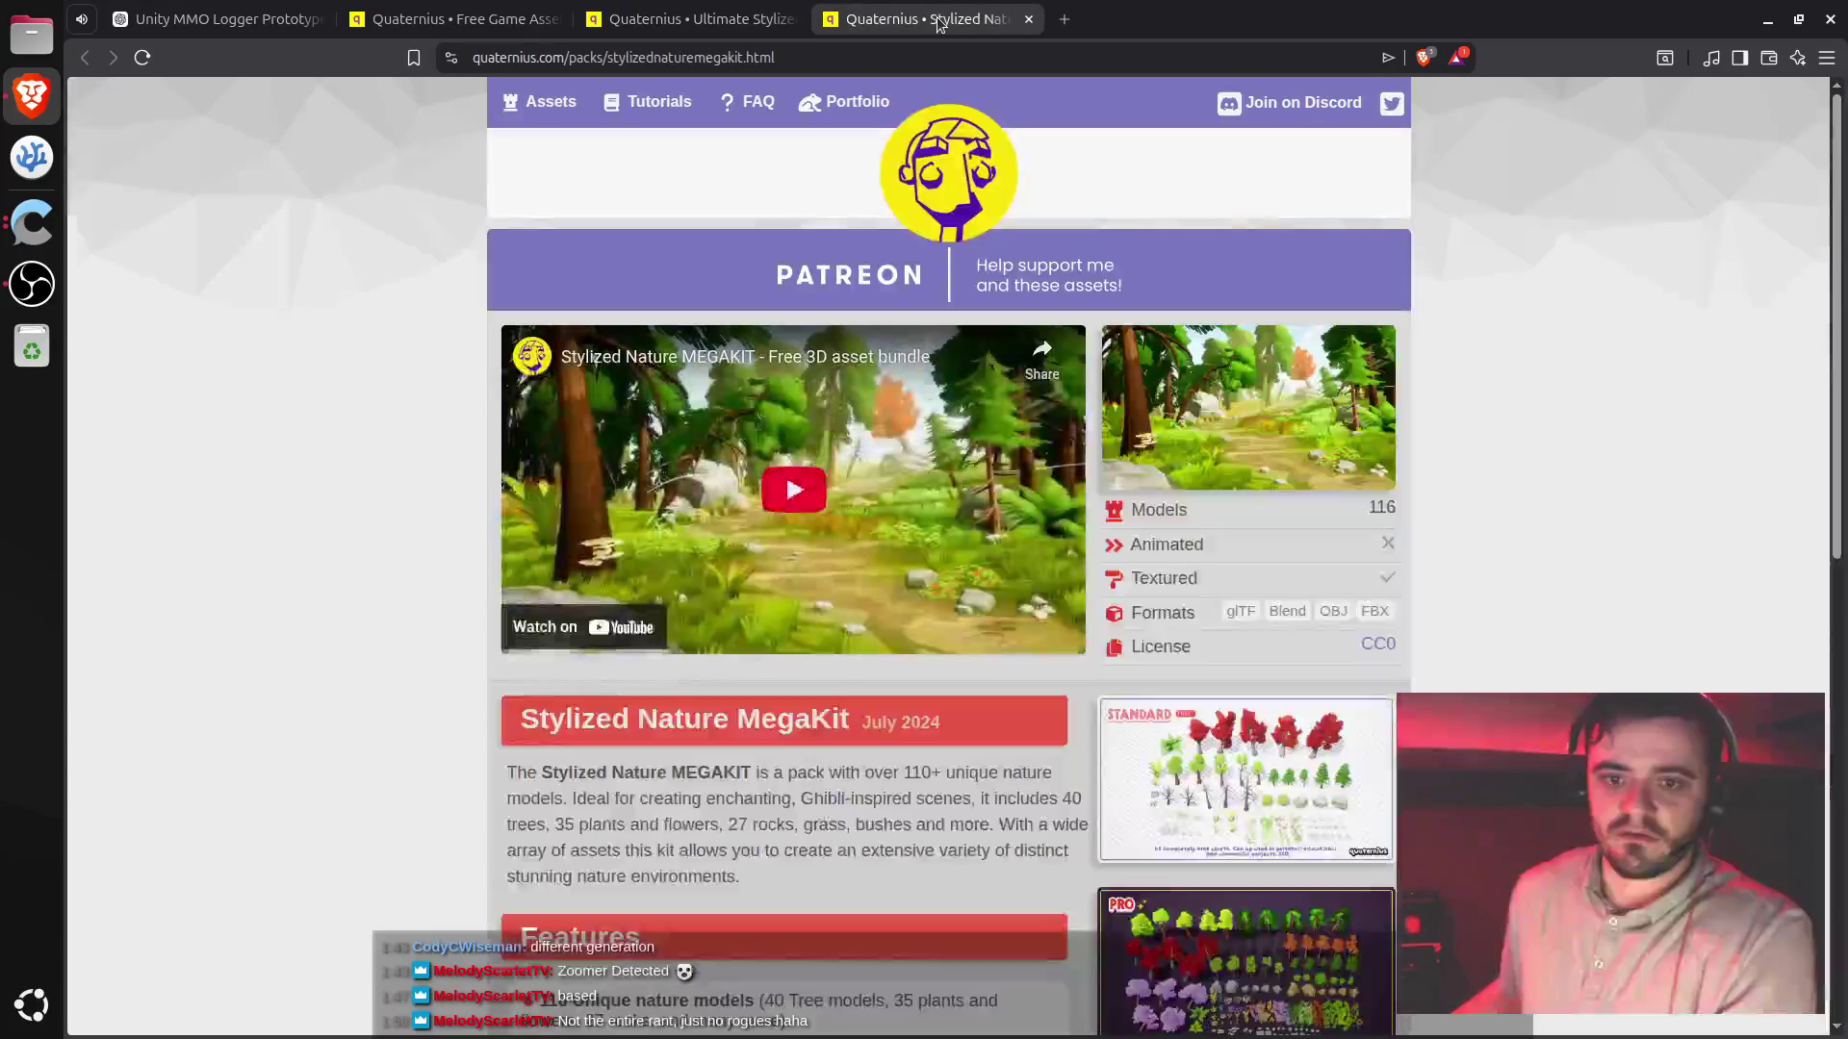
click(799, 496)
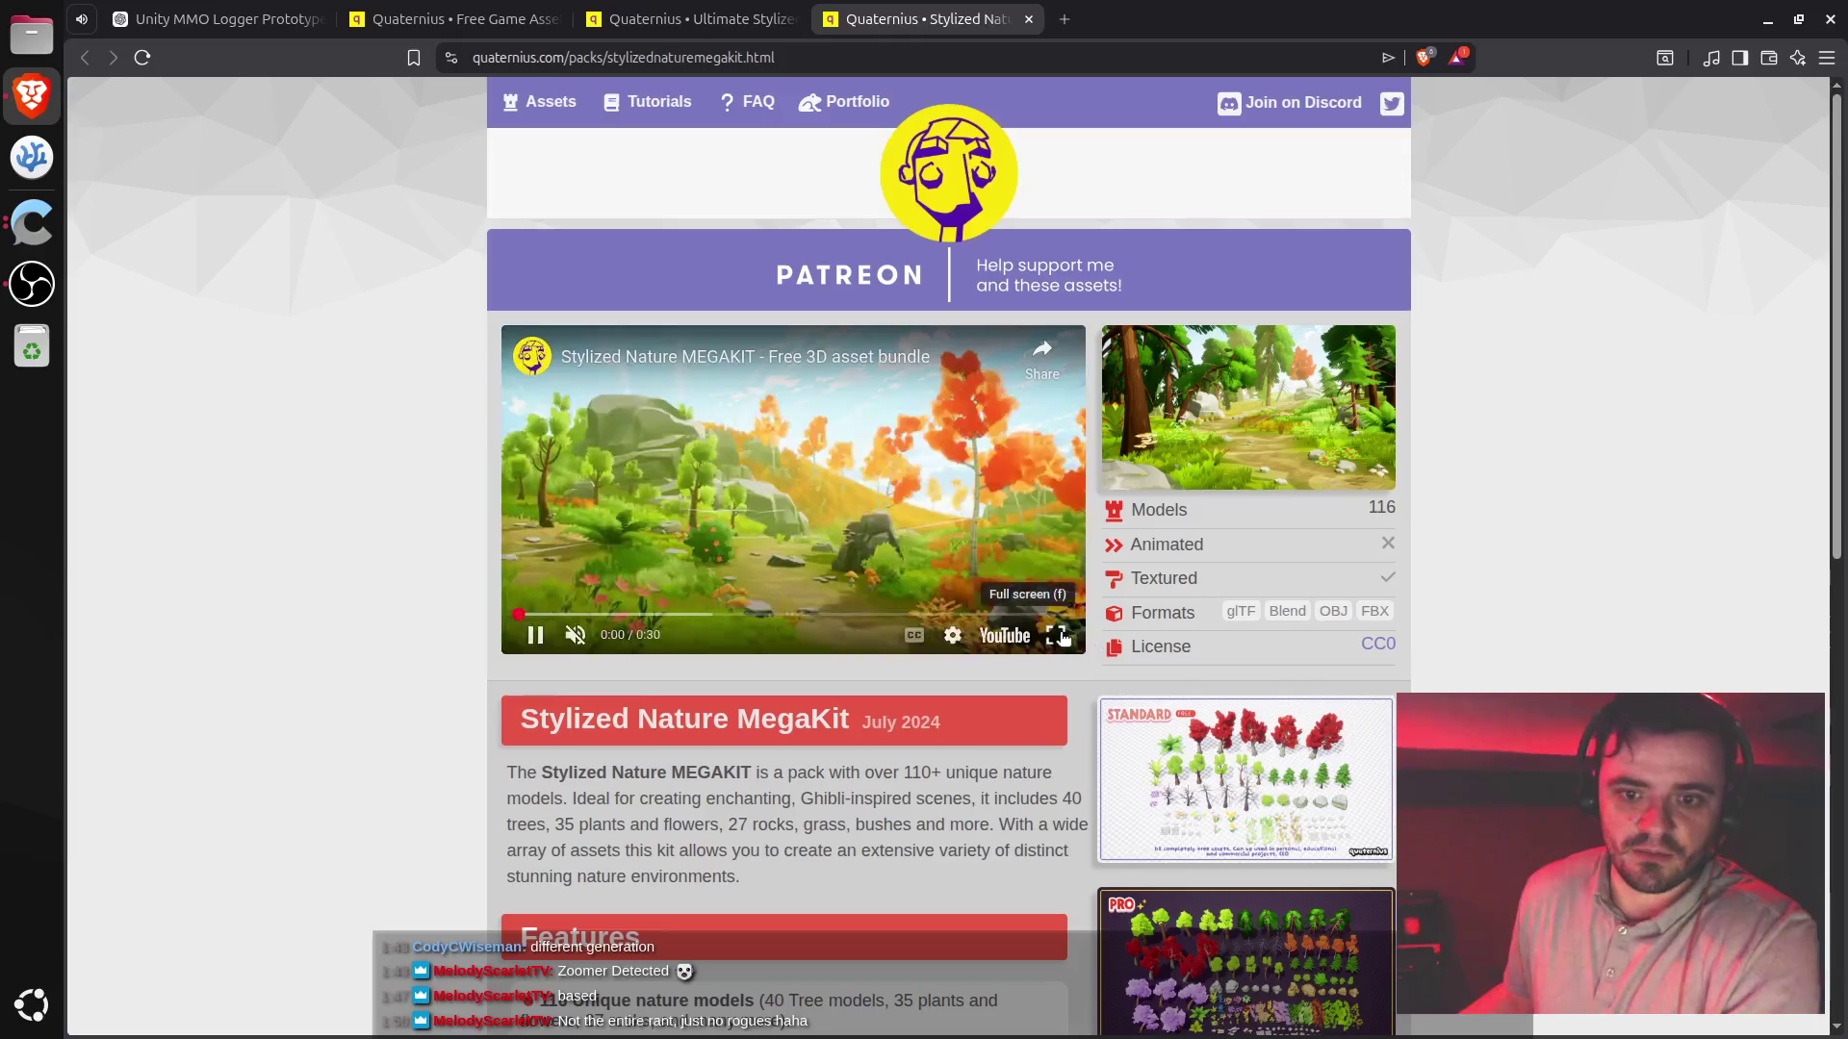
click(1056, 635)
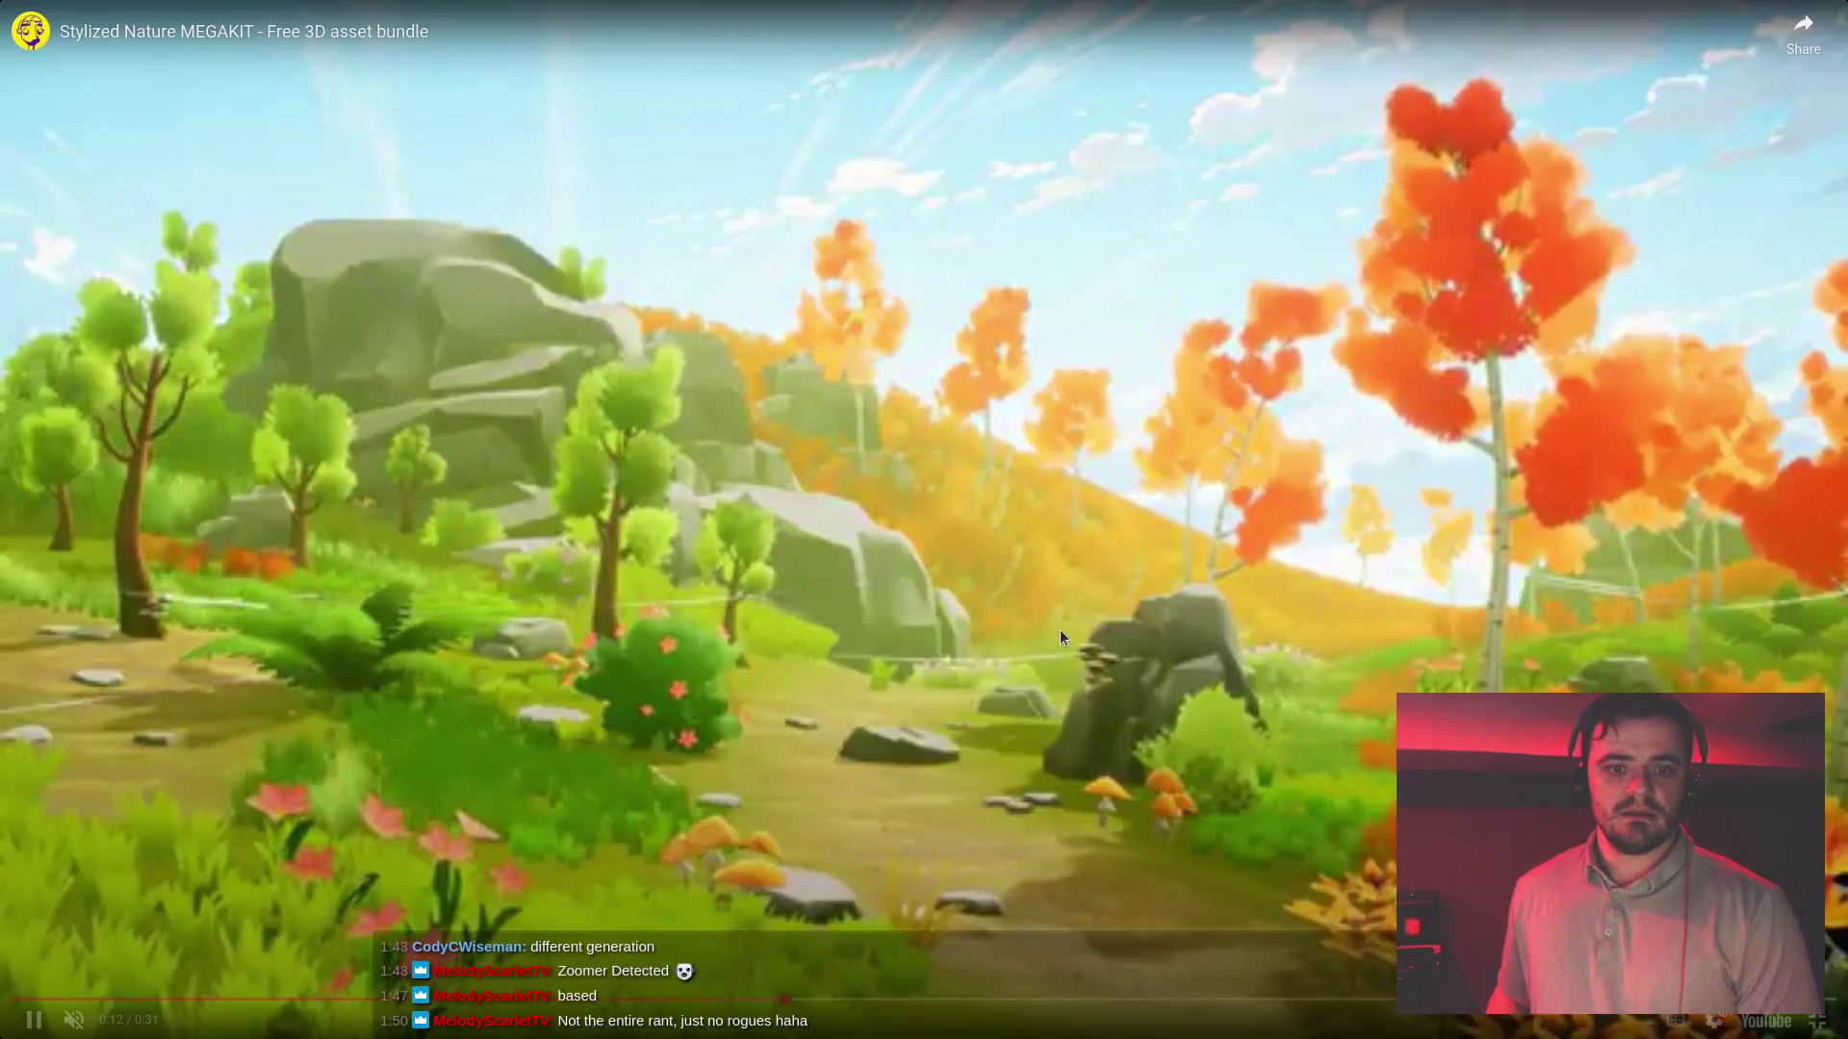
key(Right)
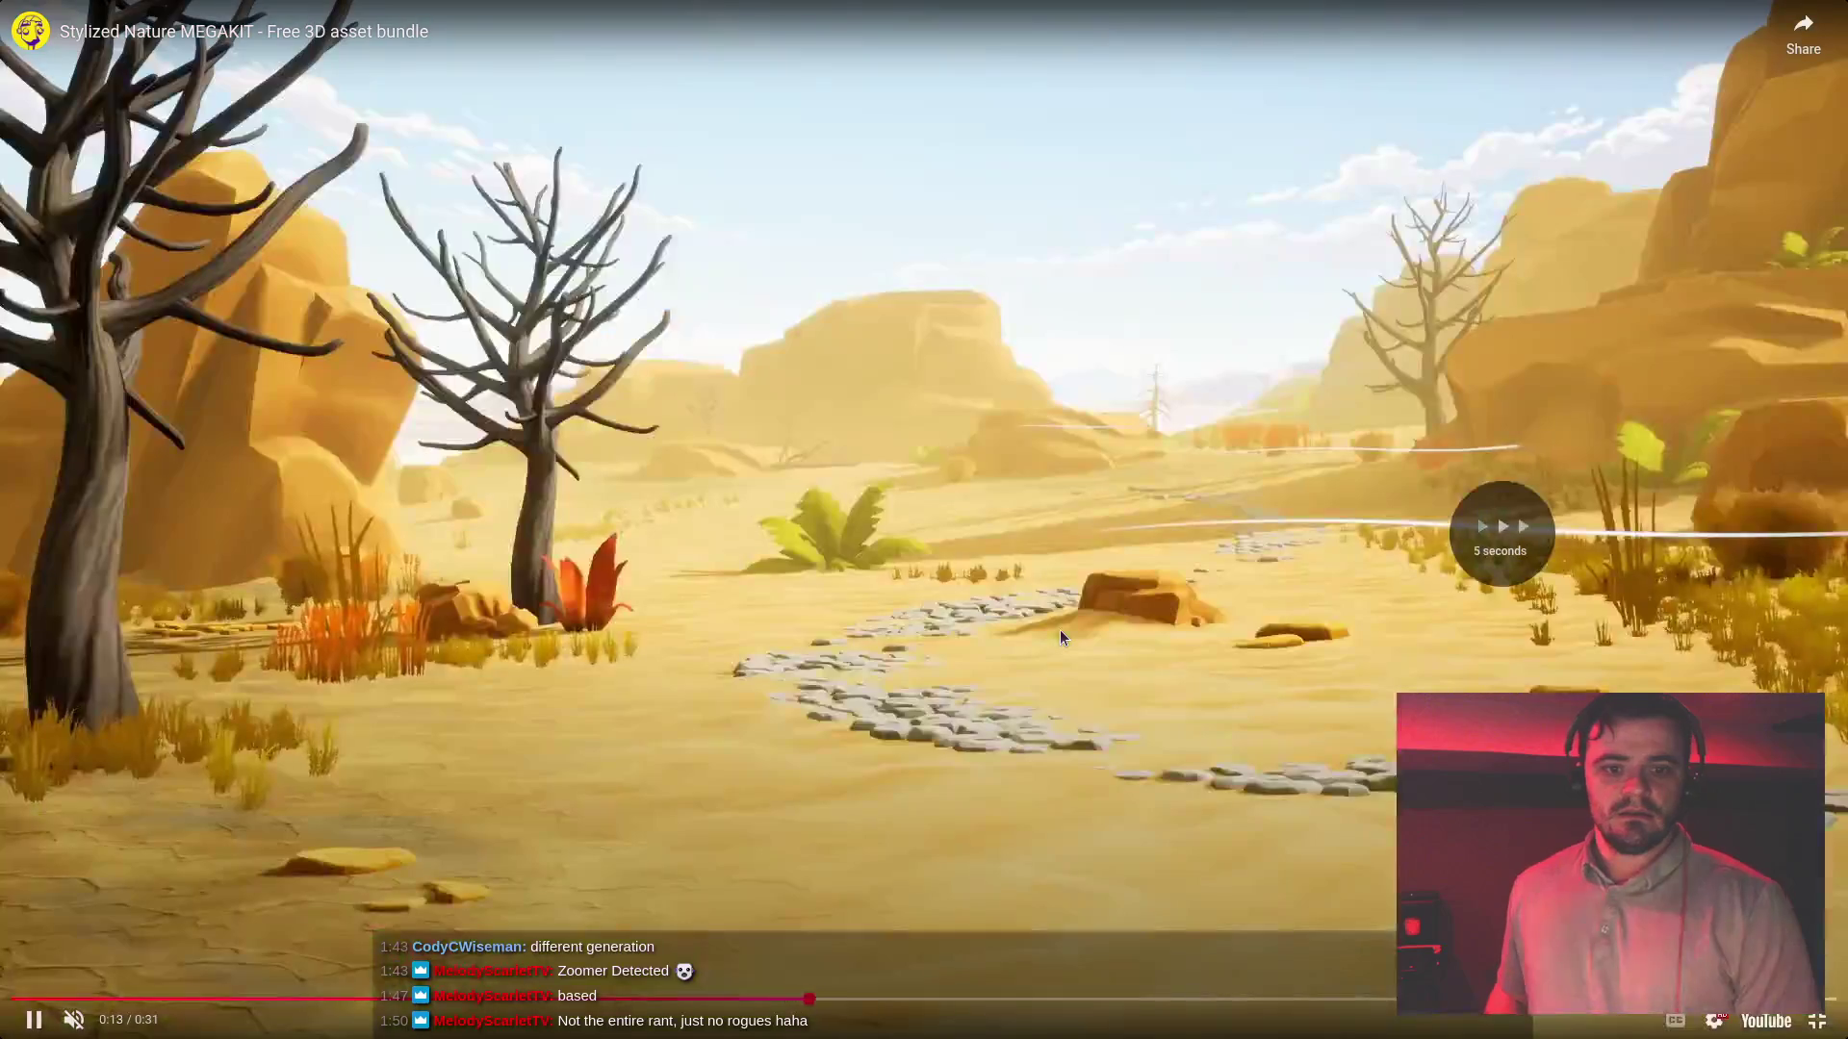
key(Right)
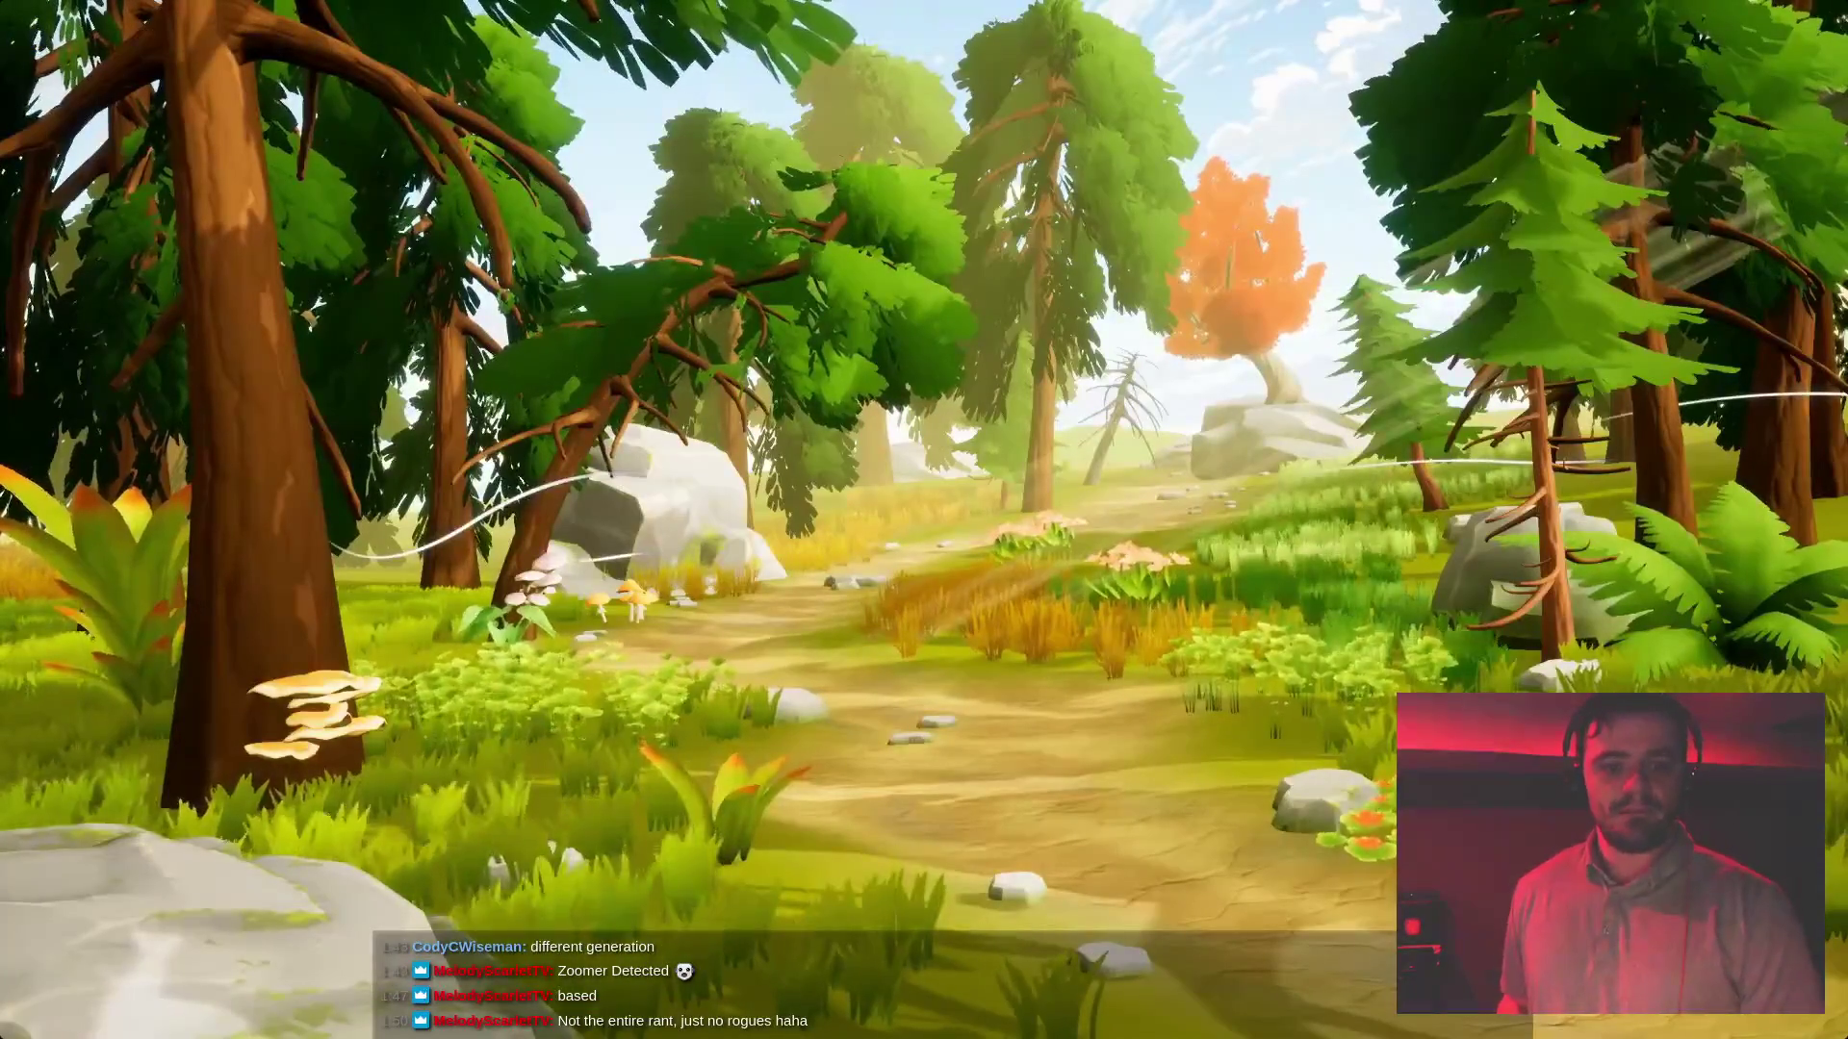
mouse_move(885, 407)
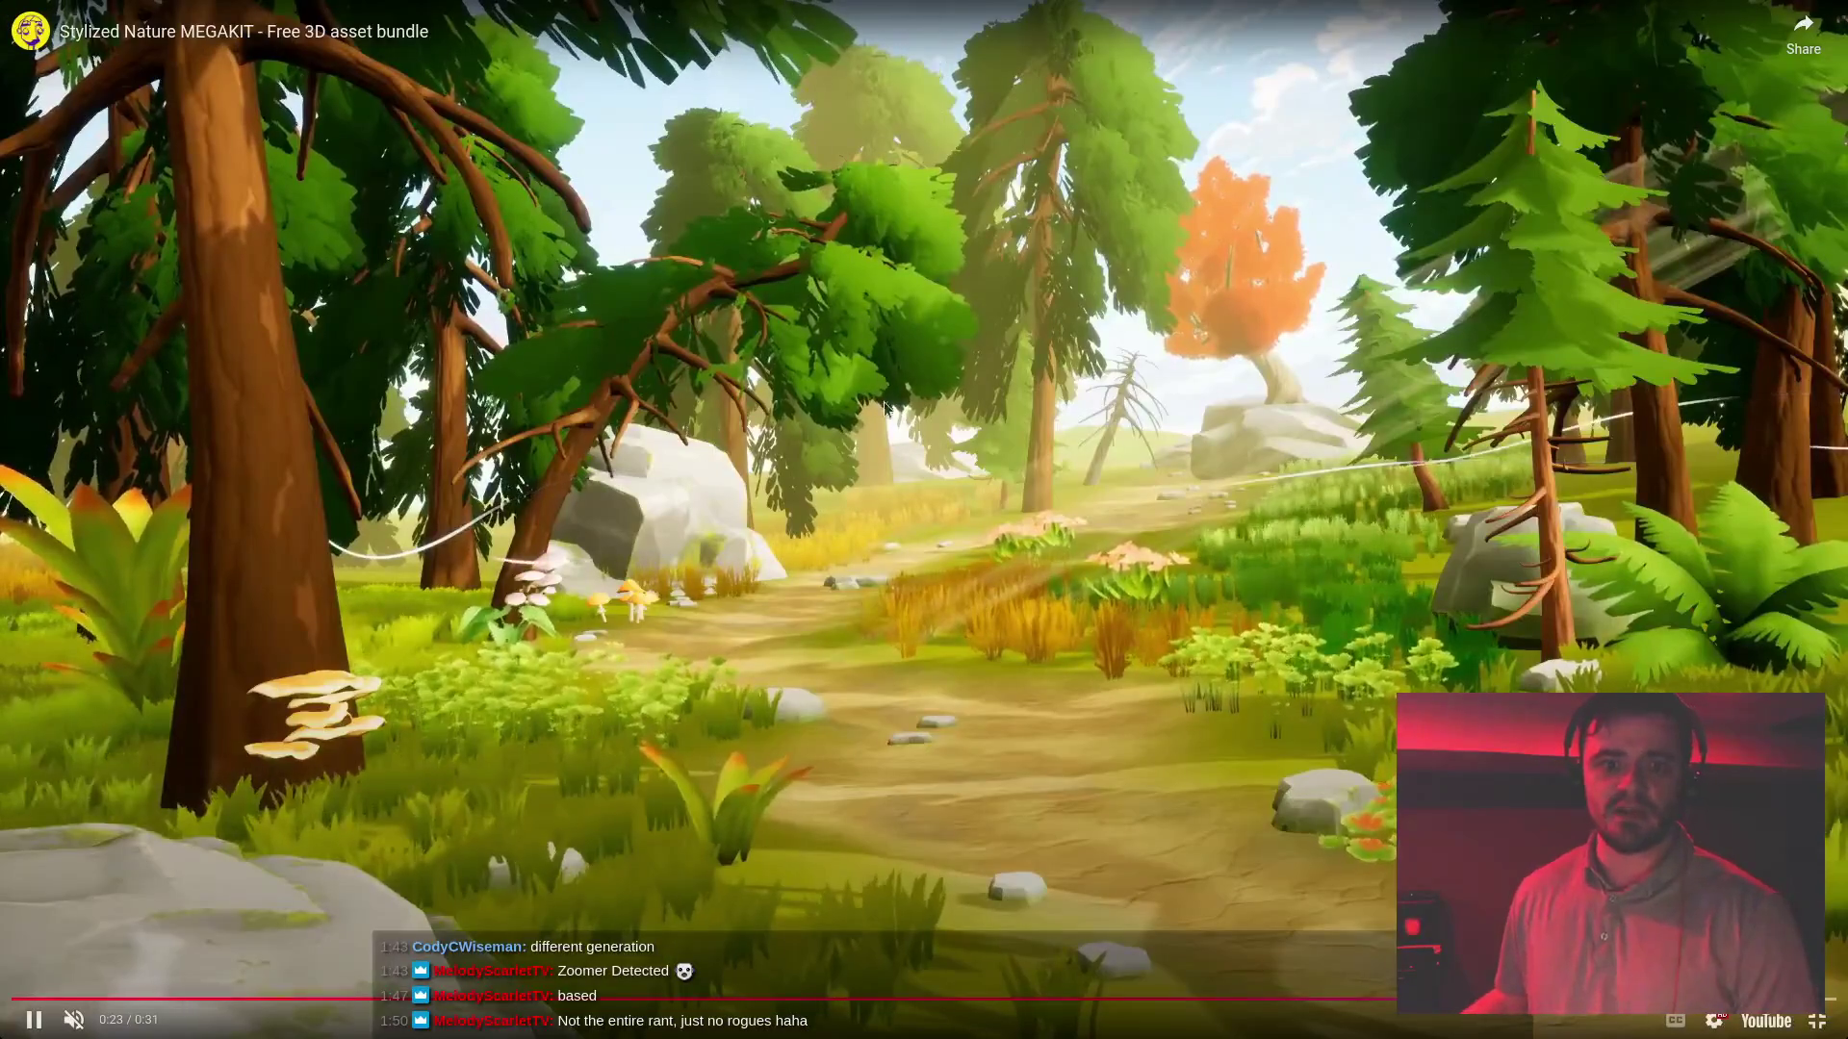
click(1097, 433)
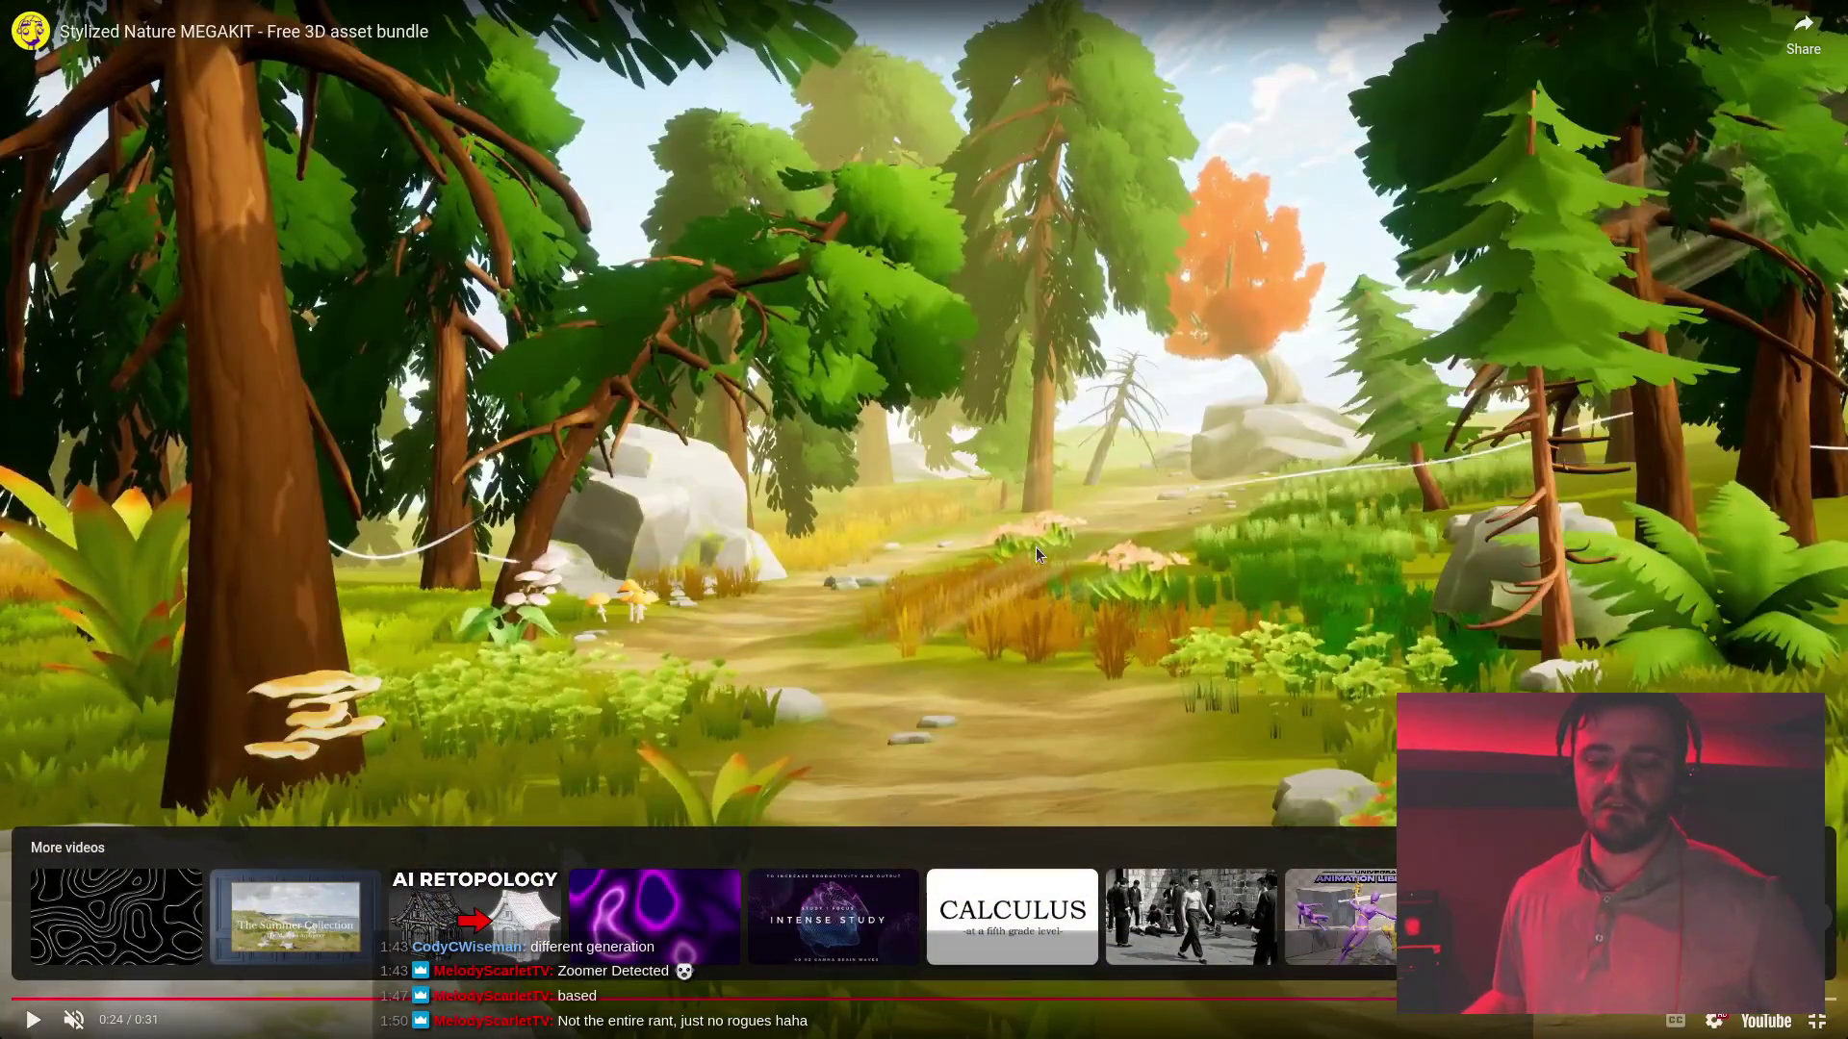
click(1268, 542)
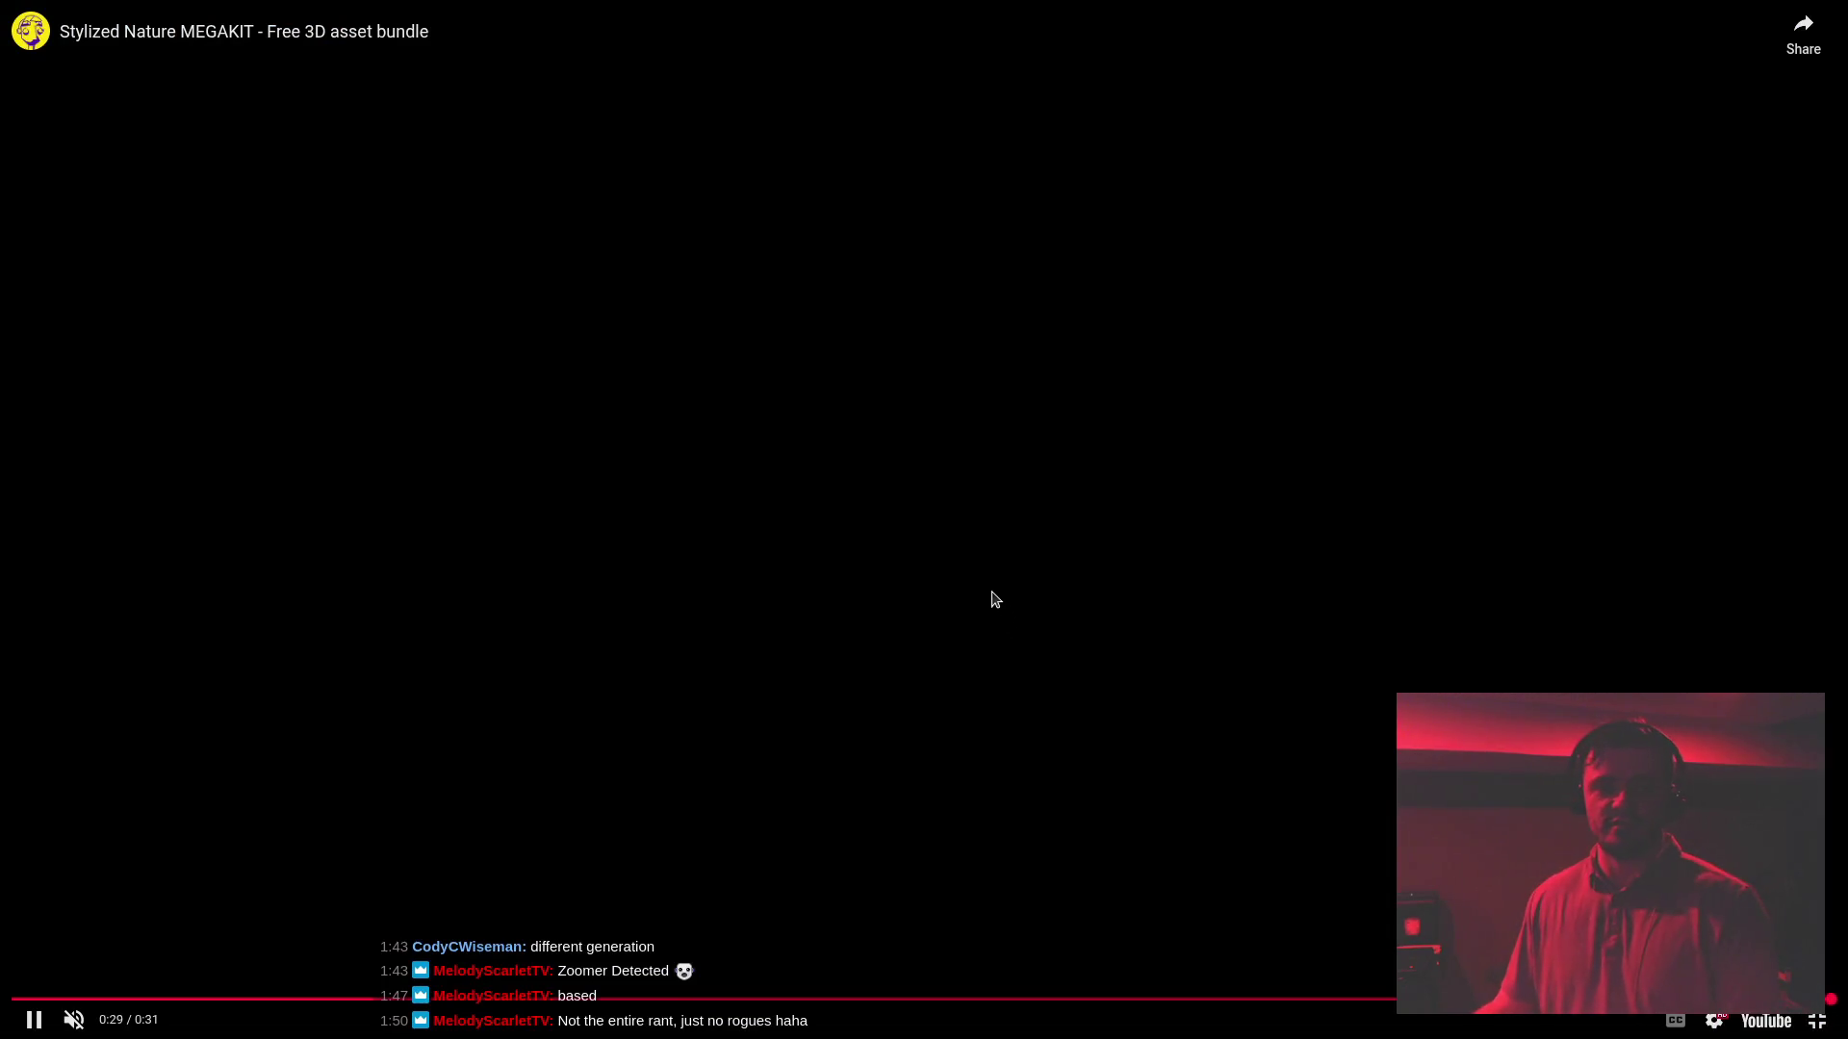
- Exit full screen and close the Ultimate Stylized Nature Pack page
key(Escape)
click(1473, 529)
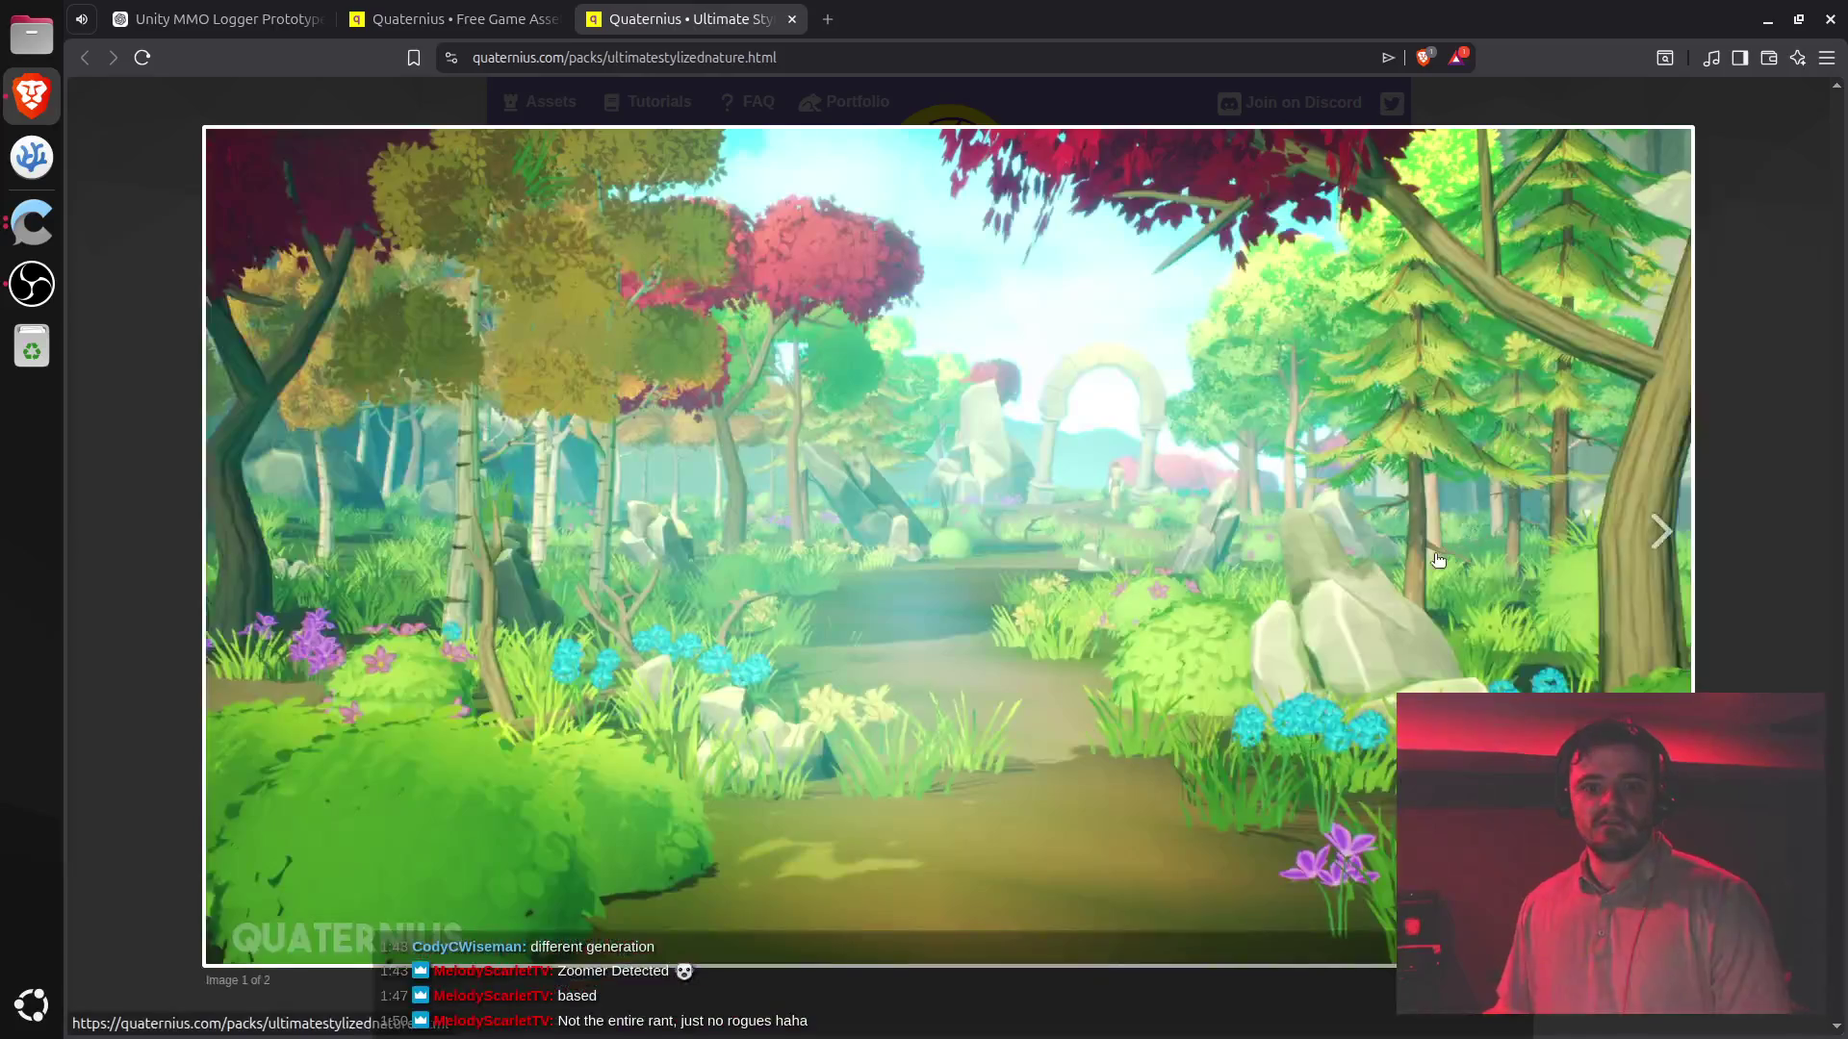
key(ctrl+w)
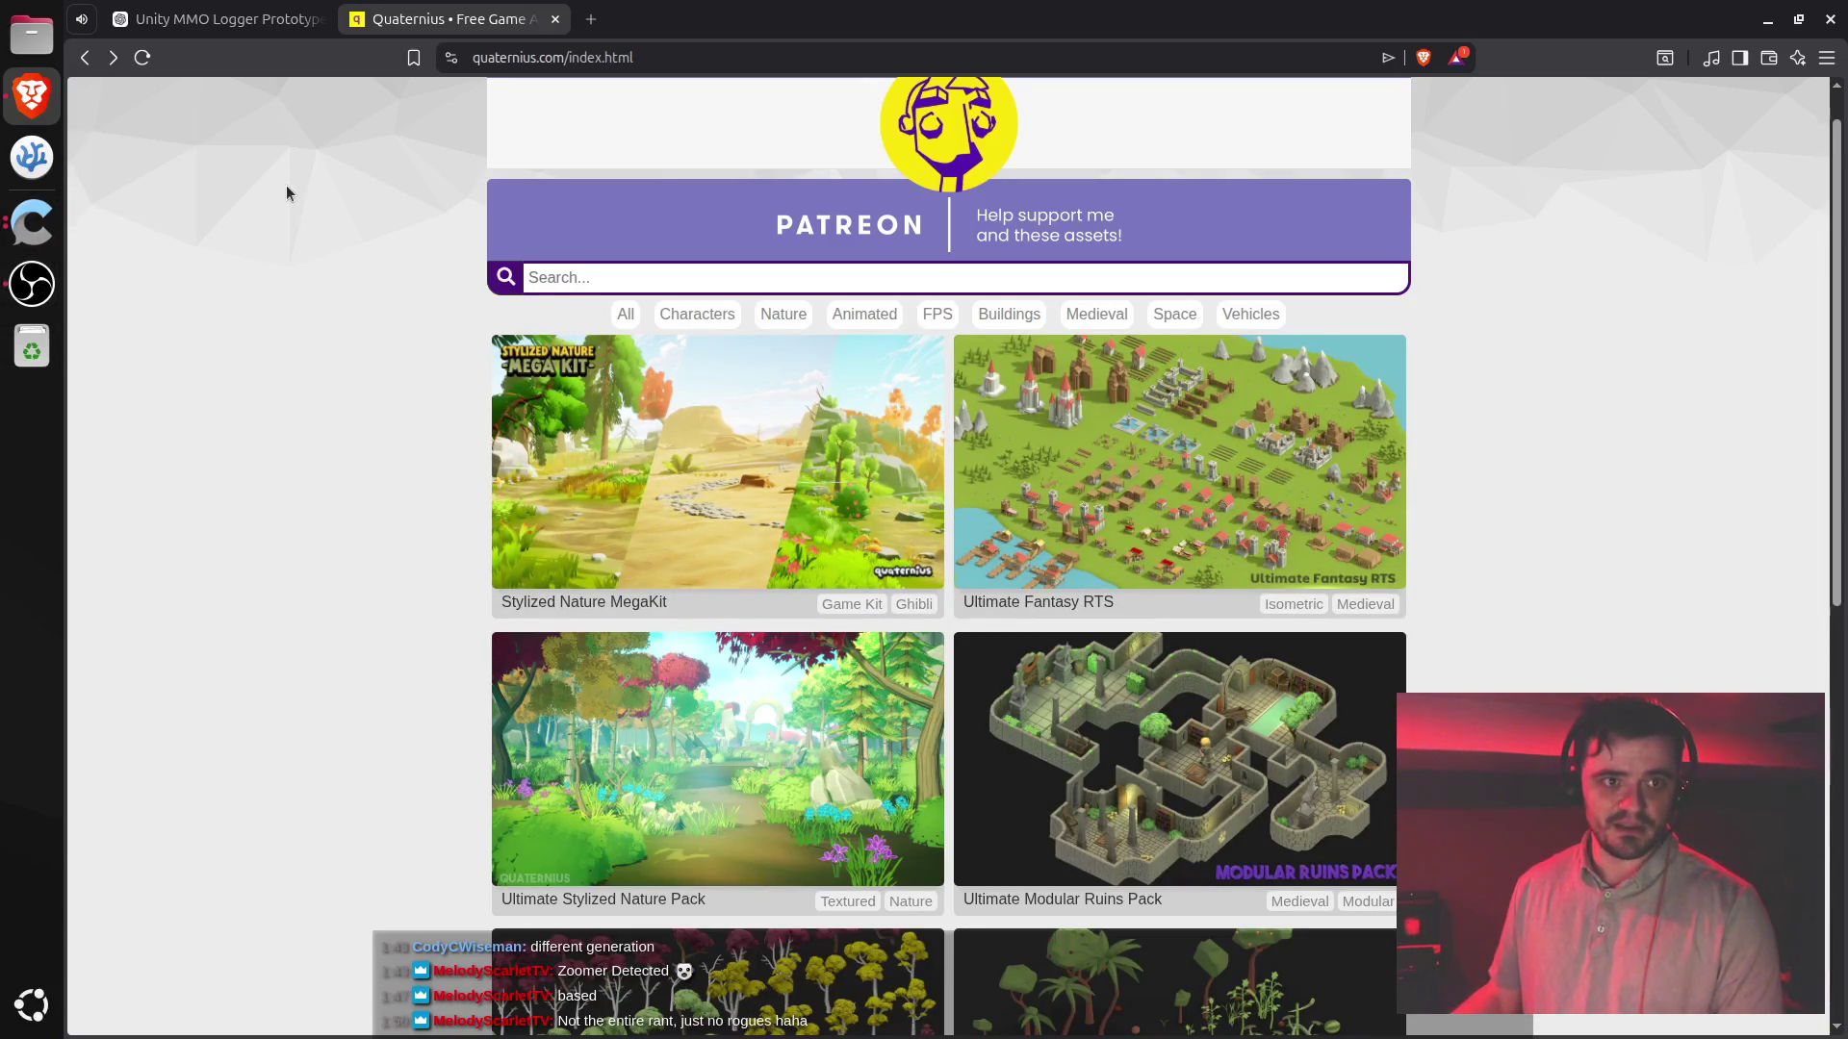
- Close the Quaternius tab and scroll the Unity MMO Logger Prototype chat to its speed-tuning advice
key(ctrl+w)
scroll(805, 710, down, 15)
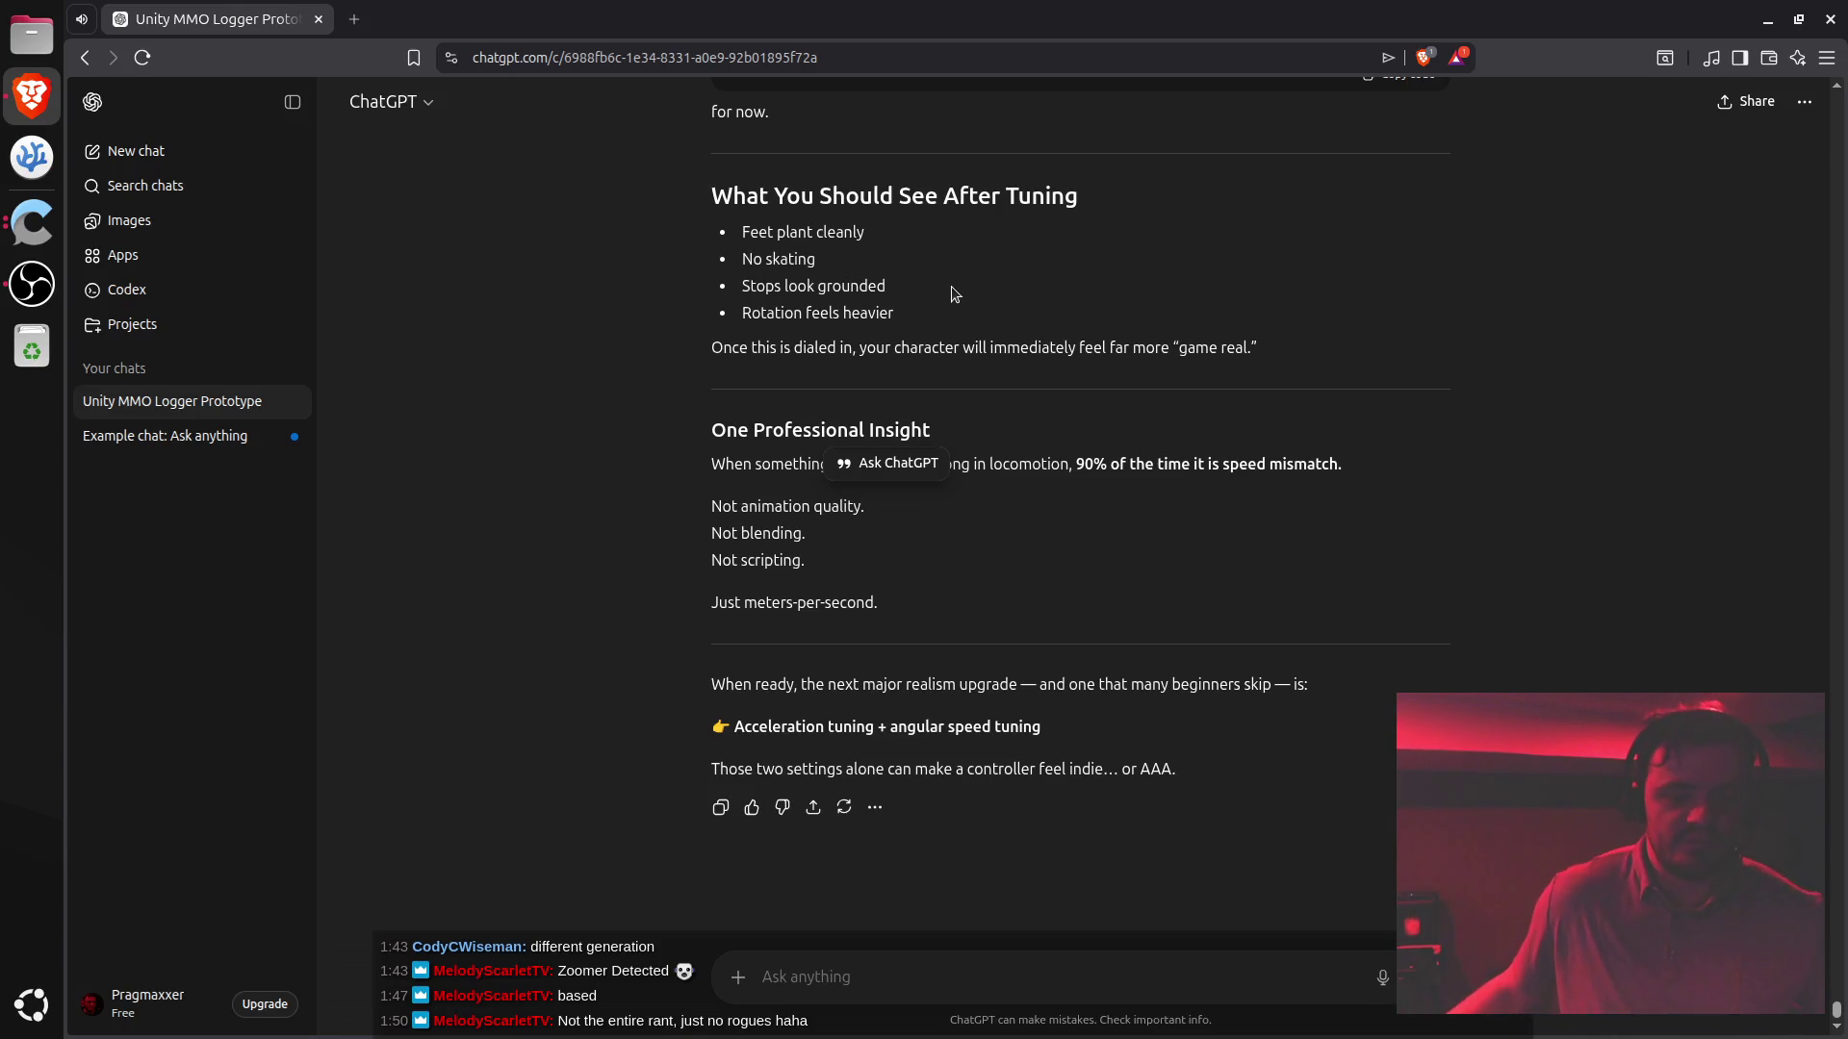
triple_click(830, 351)
click(878, 350)
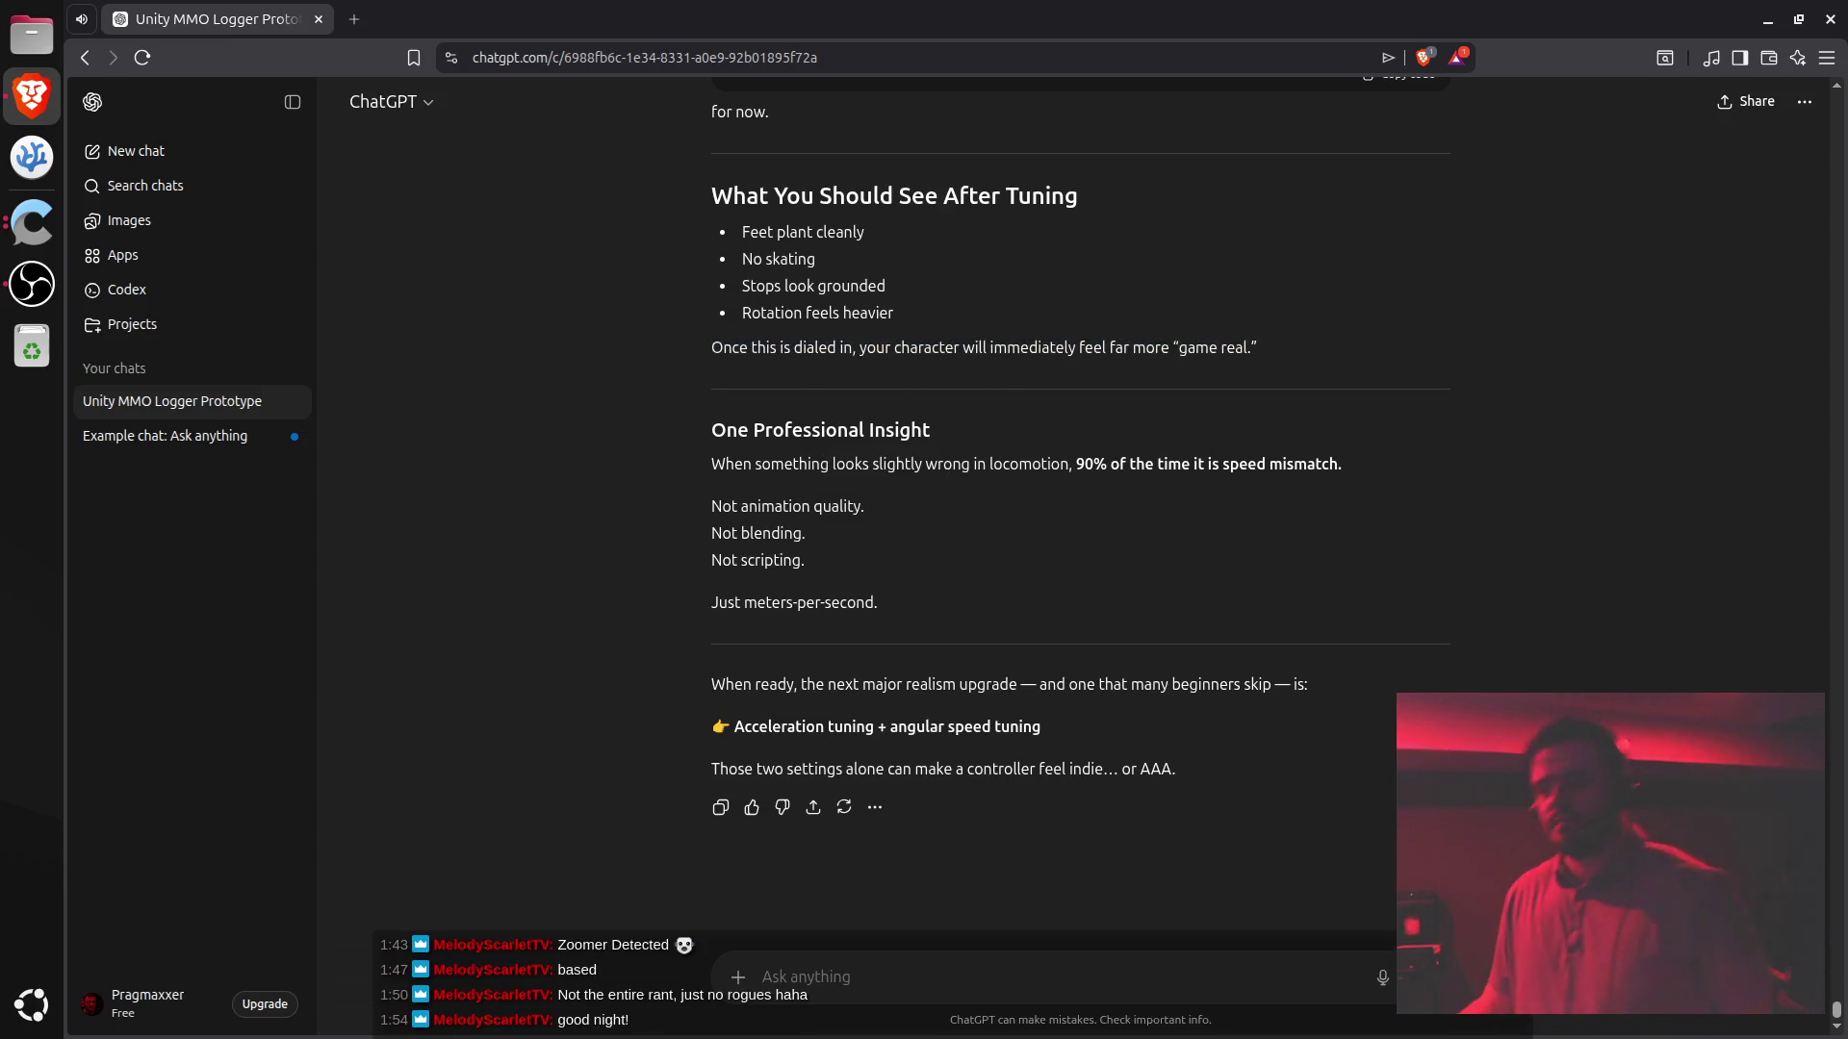